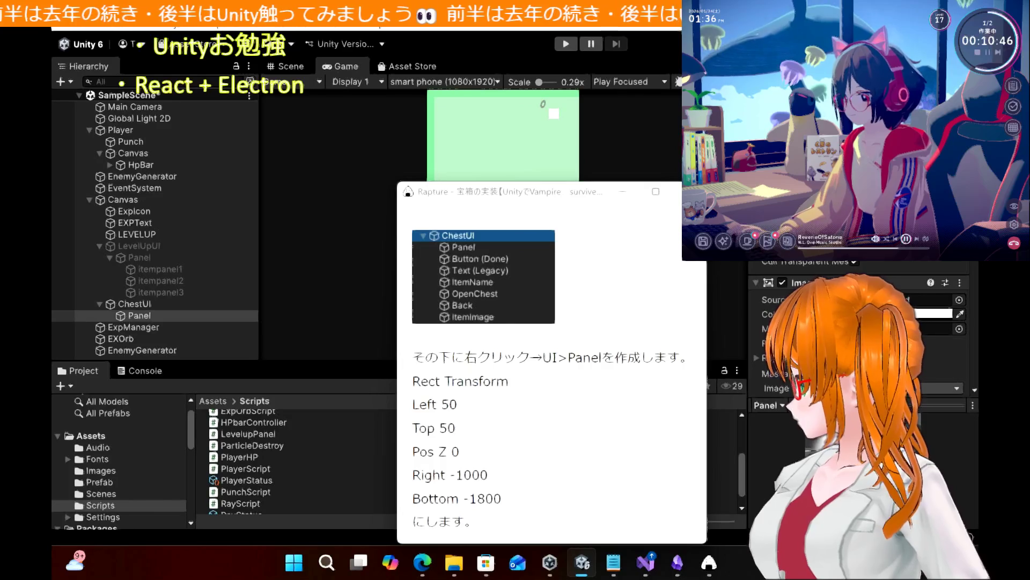
Move the pinned tutorial snapshot aside, close it, and bring the tutorial page forward
mouse_move(548, 203)
mouse_down()
mouse_move(918, 285)
mouse_move(790, 245)
mouse_move(754, 281)
mouse_move(754, 272)
mouse_move(803, 275)
mouse_move(768, 285)
mouse_move(722, 263)
mouse_move(660, 168)
mouse_up()
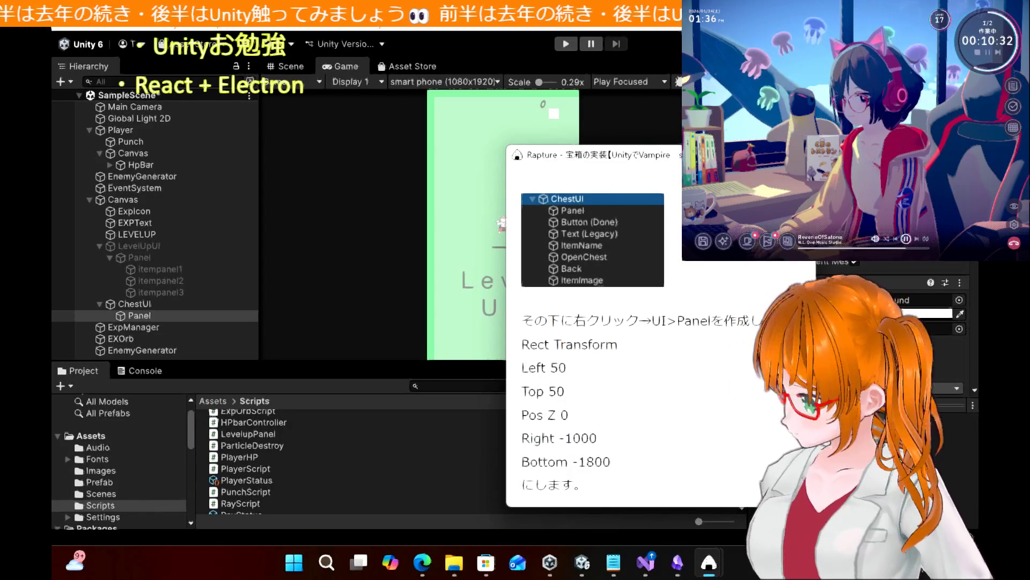
click(709, 562)
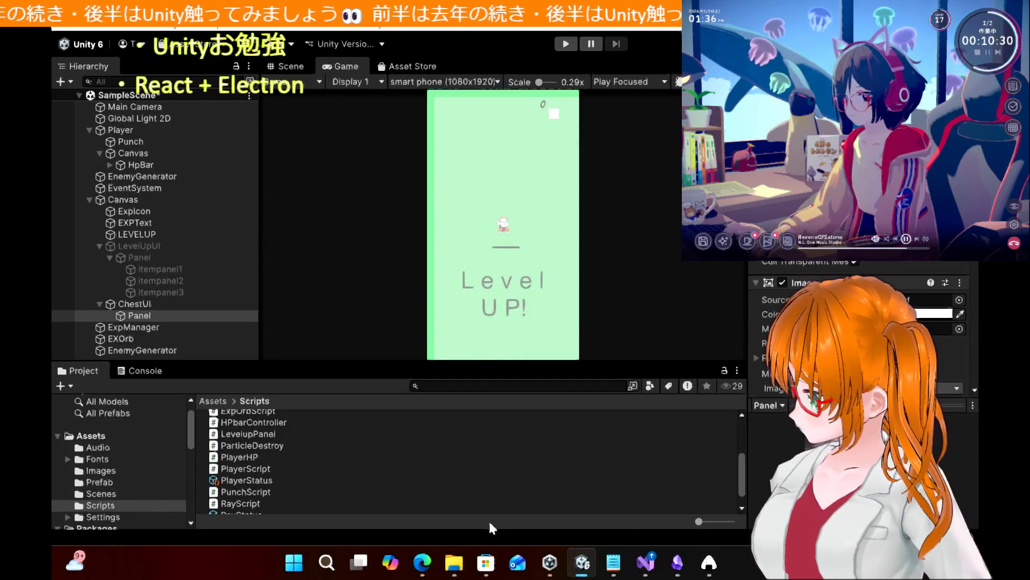
click(424, 565)
Pin a Rapture snapshot of the tutorial's ChestUI hierarchy image
scroll(369, 322, down, 5)
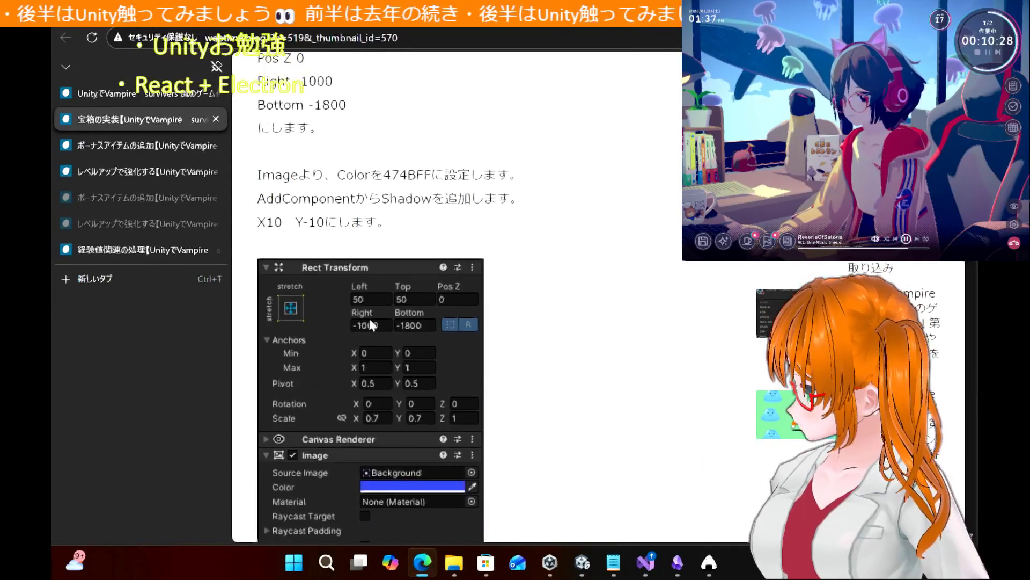
scroll(369, 321, down, 2)
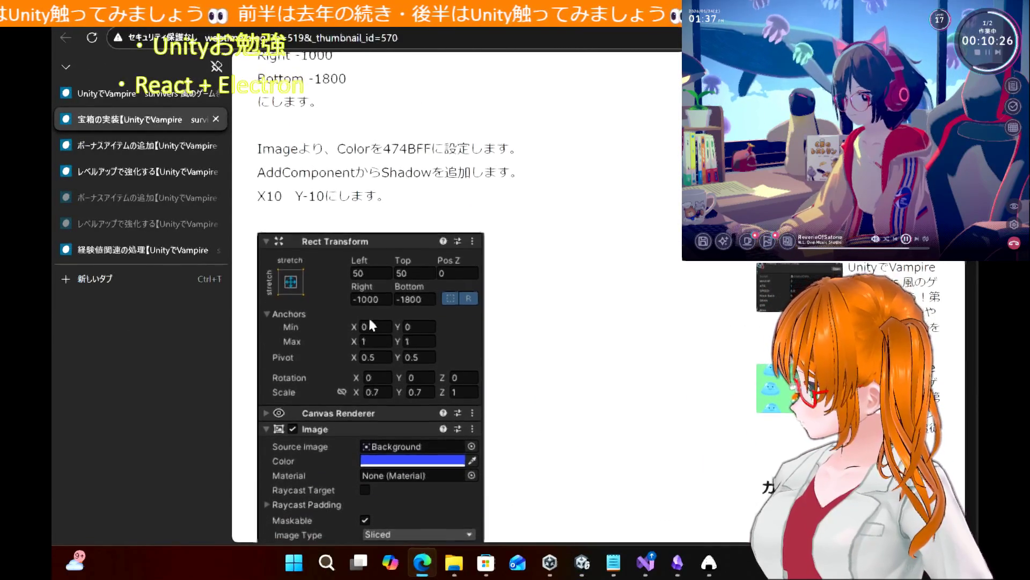
scroll(369, 322, up, 5)
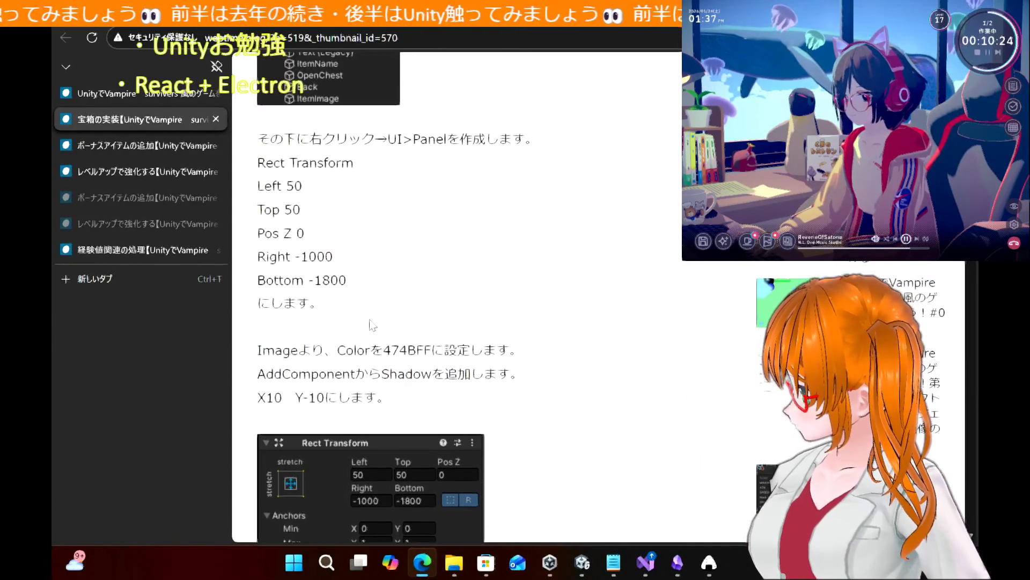
scroll(372, 325, up, 1)
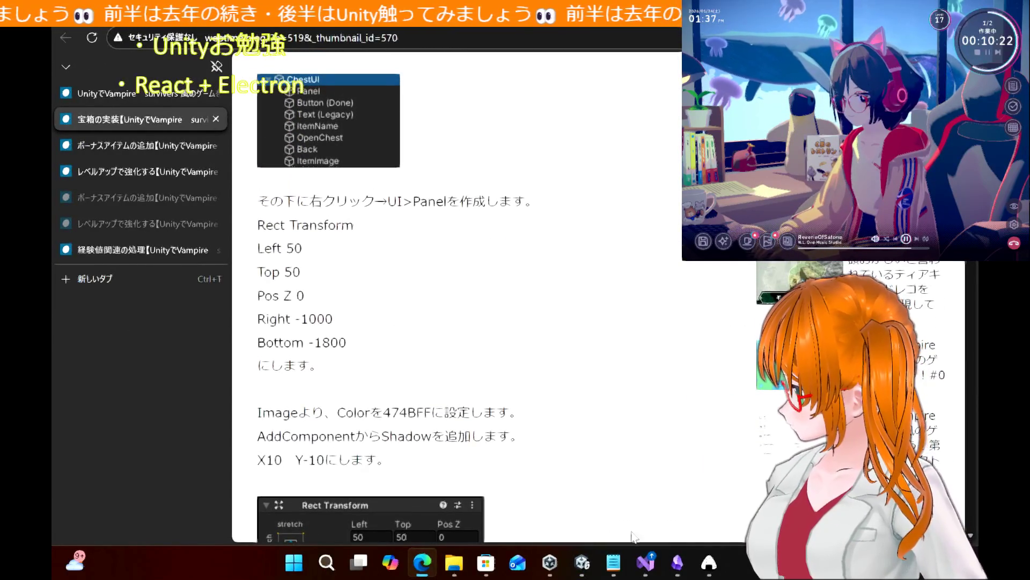
right_click(709, 561)
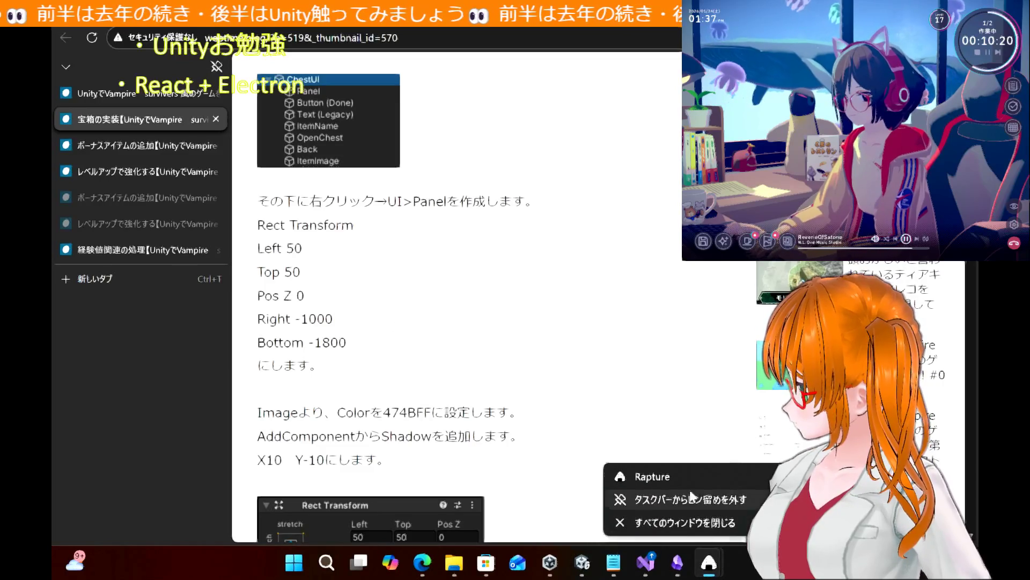
click(688, 472)
drag(259, 77, 400, 166)
mouse_move(526, 37)
mouse_down()
mouse_move(512, 134)
mouse_move(838, 225)
mouse_up()
Pin a snapshot of the Image colour 474BFF and Shadow instructions, then return to Unity
scroll(459, 277, down, 5)
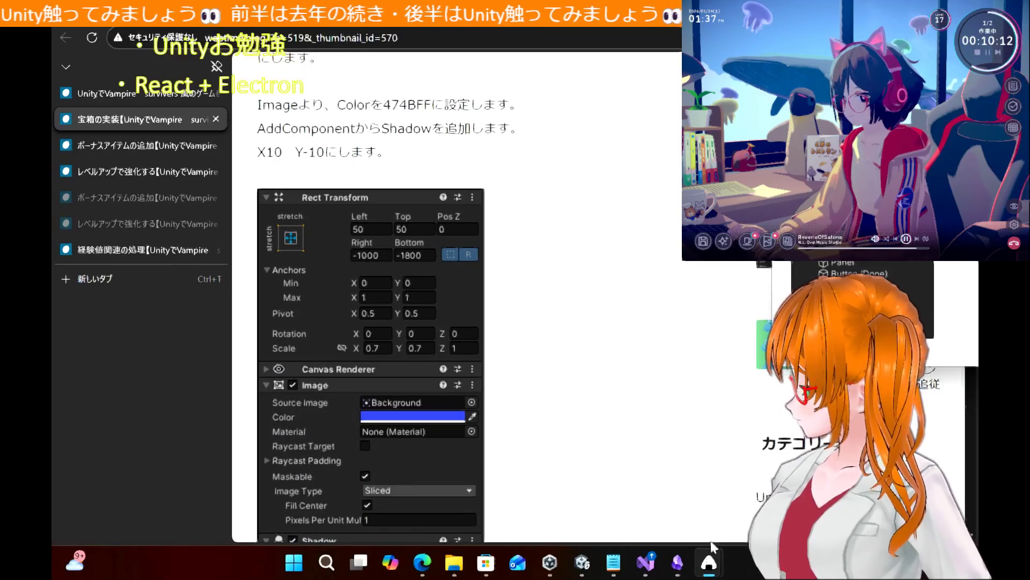
right_click(710, 562)
click(677, 478)
mouse_move(242, 82)
mouse_down()
mouse_move(518, 357)
mouse_move(534, 353)
mouse_up()
mouse_move(327, 105)
mouse_down()
mouse_move(603, 310)
mouse_move(595, 257)
mouse_up()
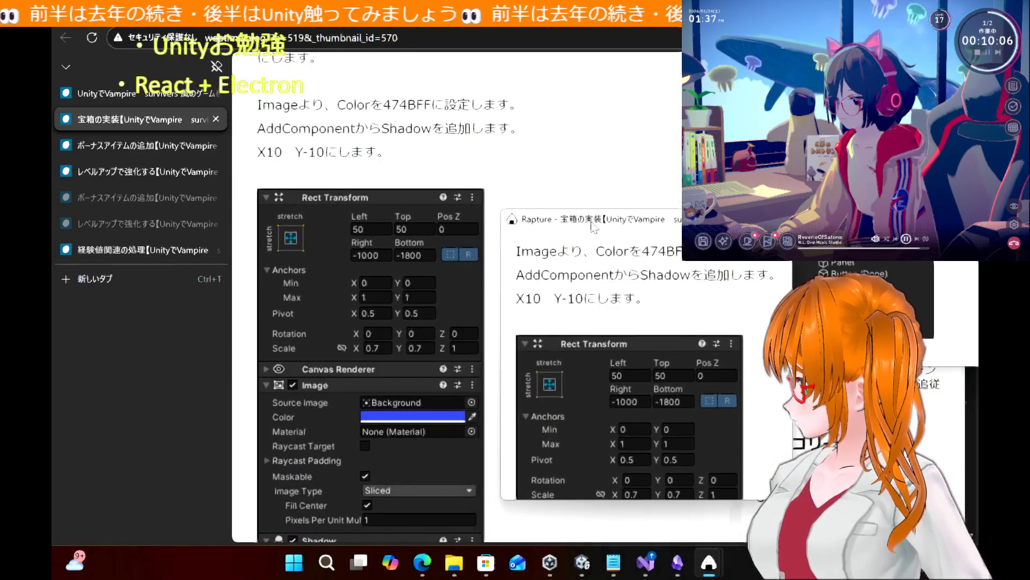
key(alt+Tab)
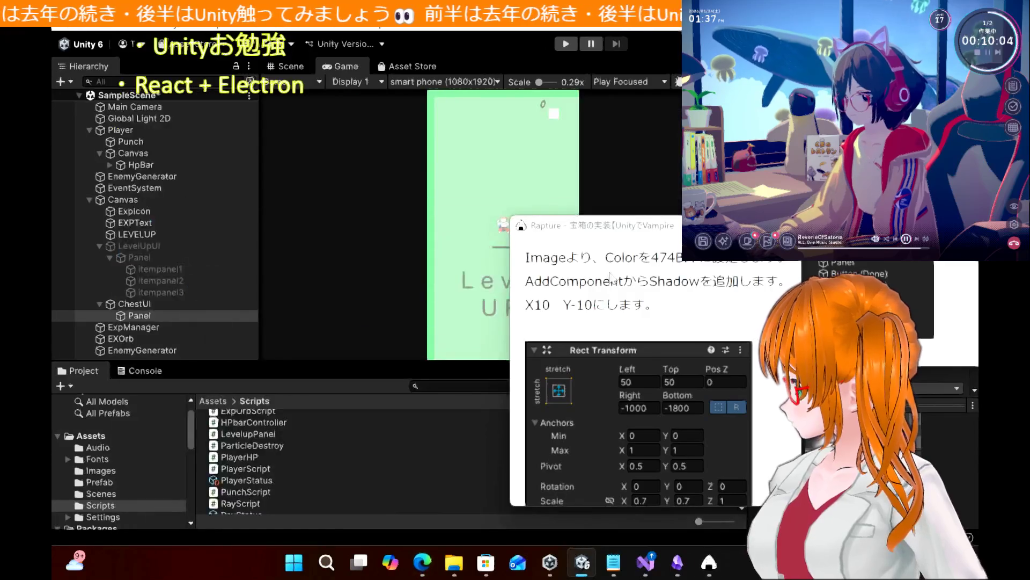
Set the ChestUI Panel's Image colour to hex 474BFF
drag(639, 243, 294, 233)
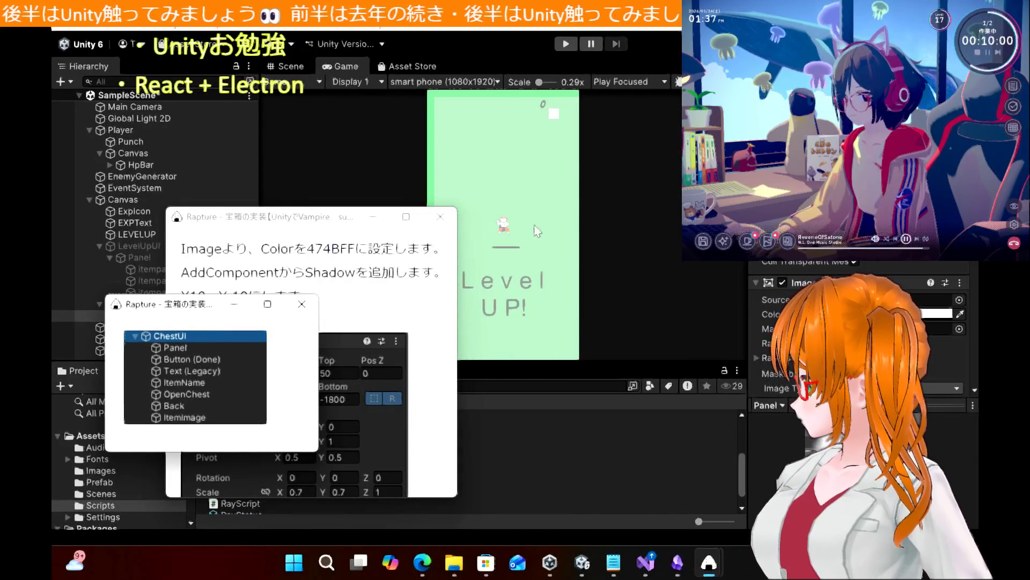
mouse_move(261, 231)
mouse_down()
mouse_move(606, 227)
mouse_move(662, 216)
mouse_up()
drag(159, 308, 376, 342)
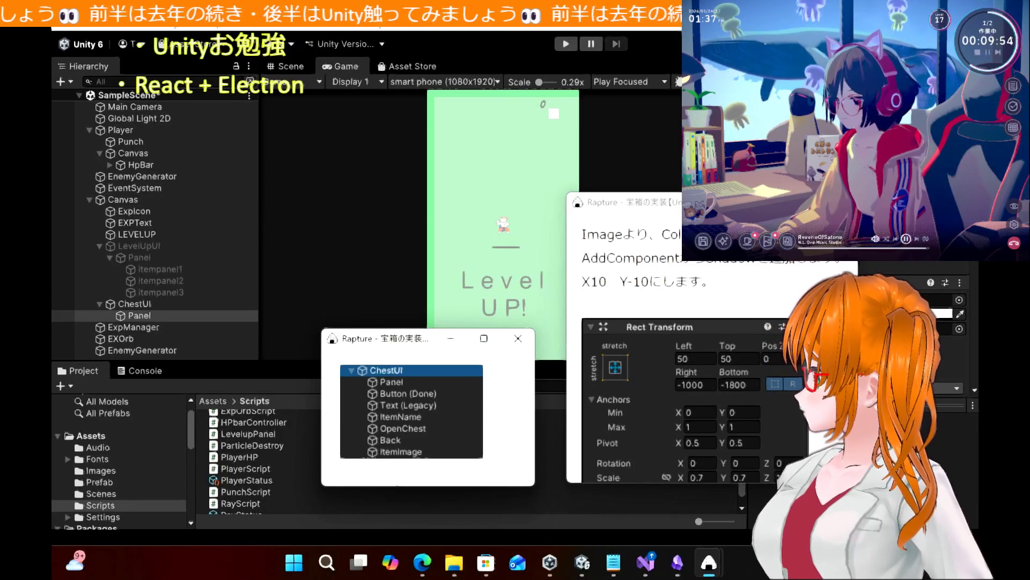
drag(618, 202, 484, 199)
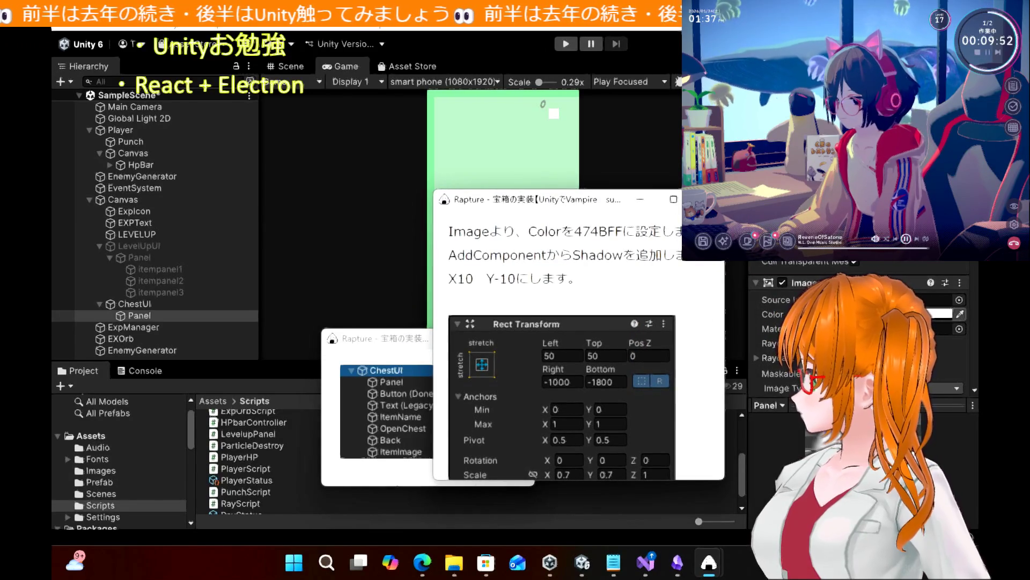
click(939, 313)
click(950, 376)
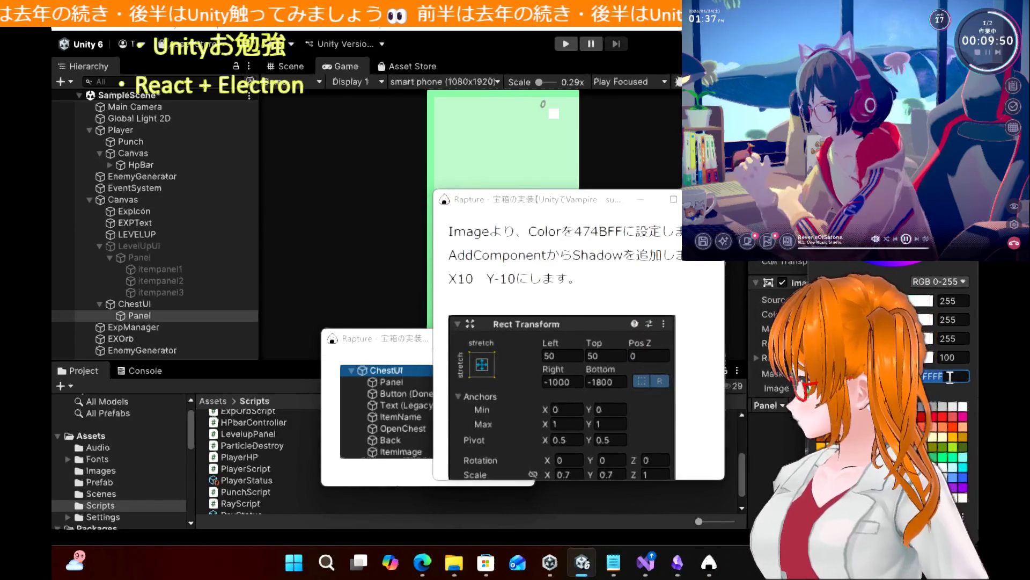
text(47)
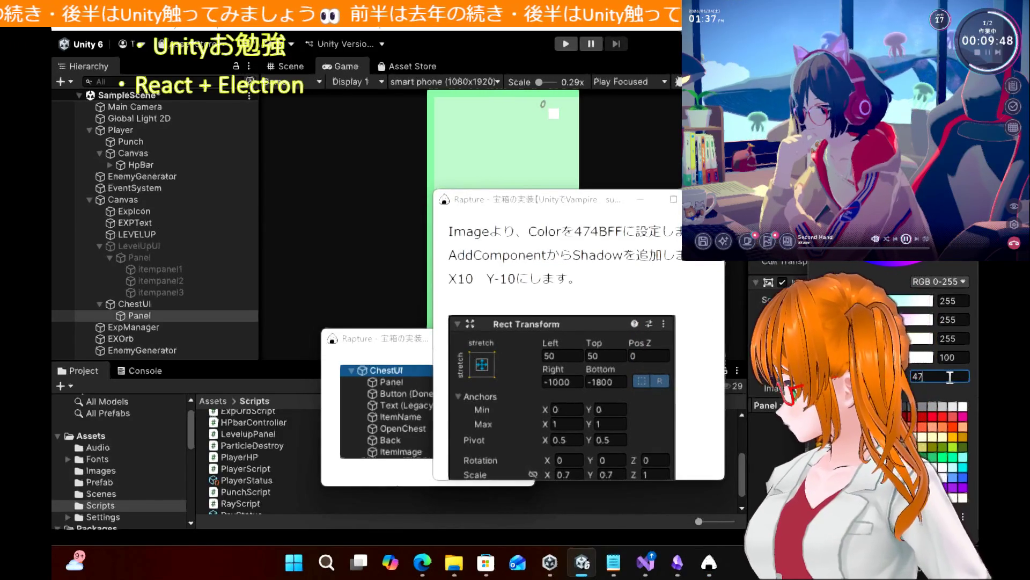
text(4BFF)
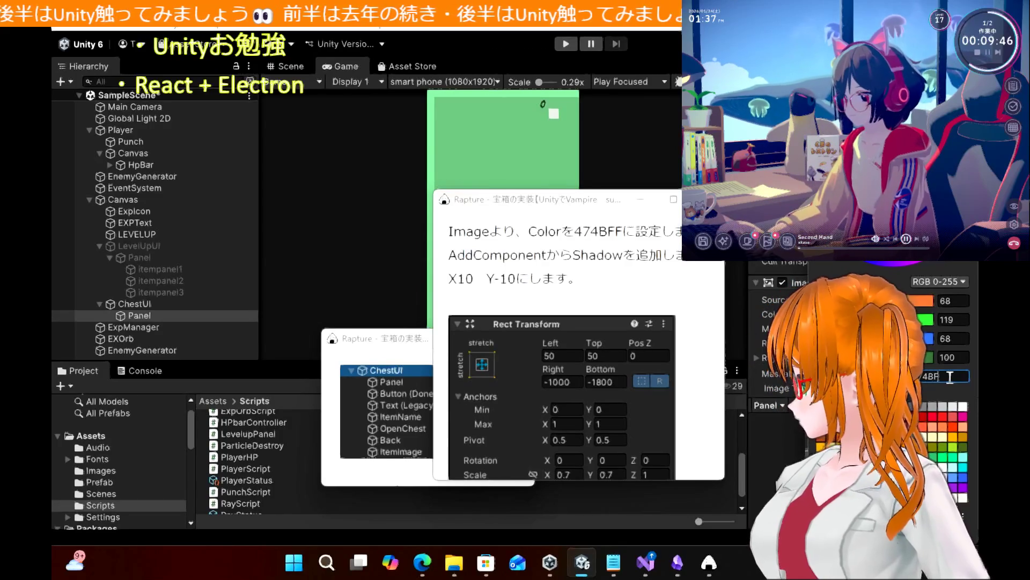
click(675, 132)
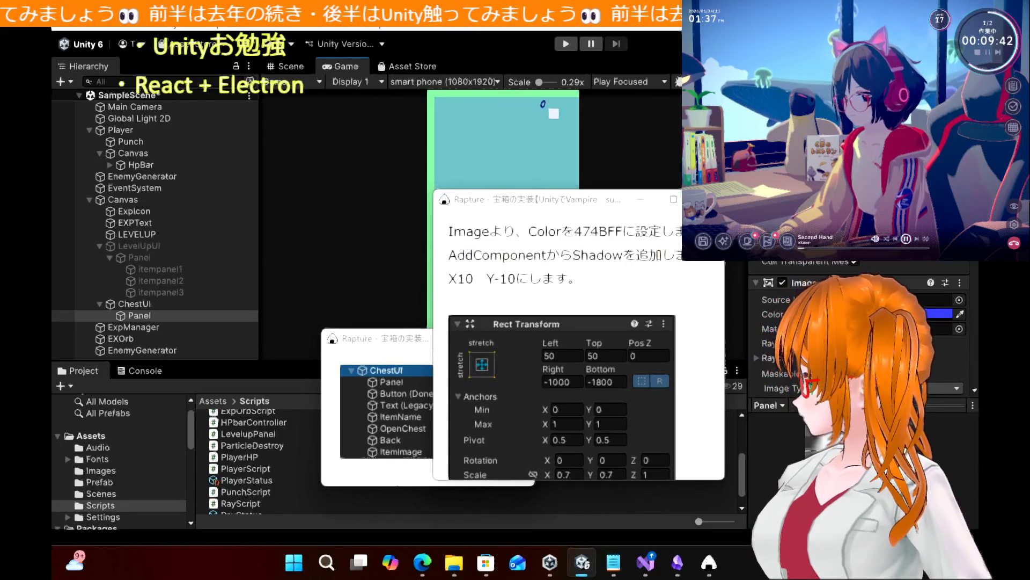
Add a Shadow component to the Panel, edit its effect distance, and close the large snapshot
click(859, 378)
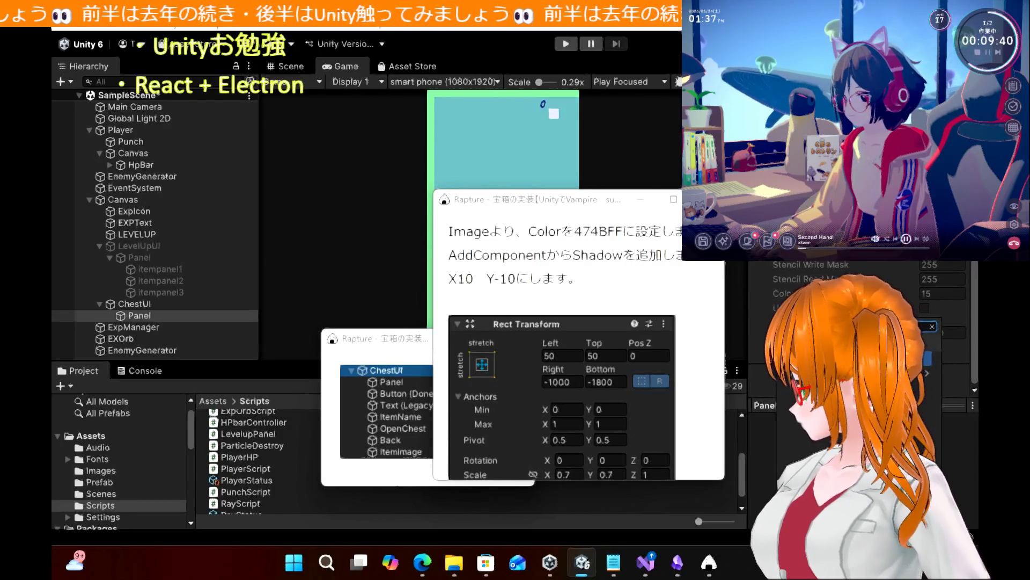
text(shadow)
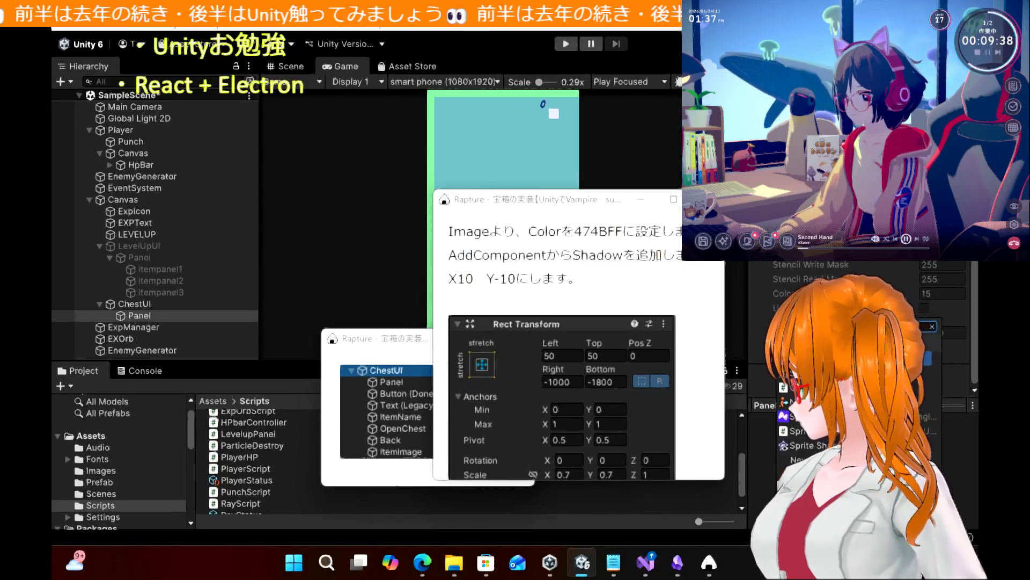
key(Return)
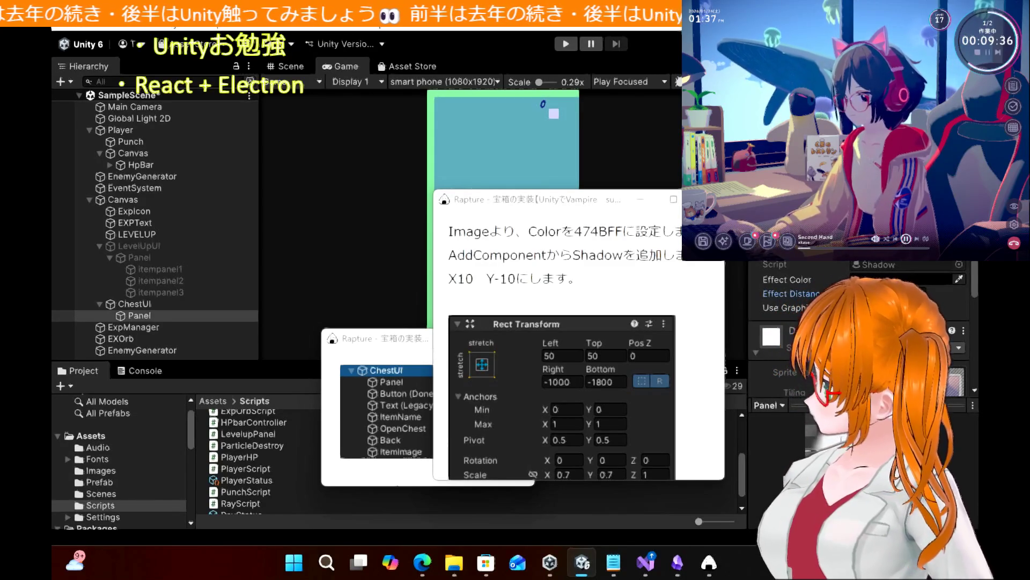
click(880, 294)
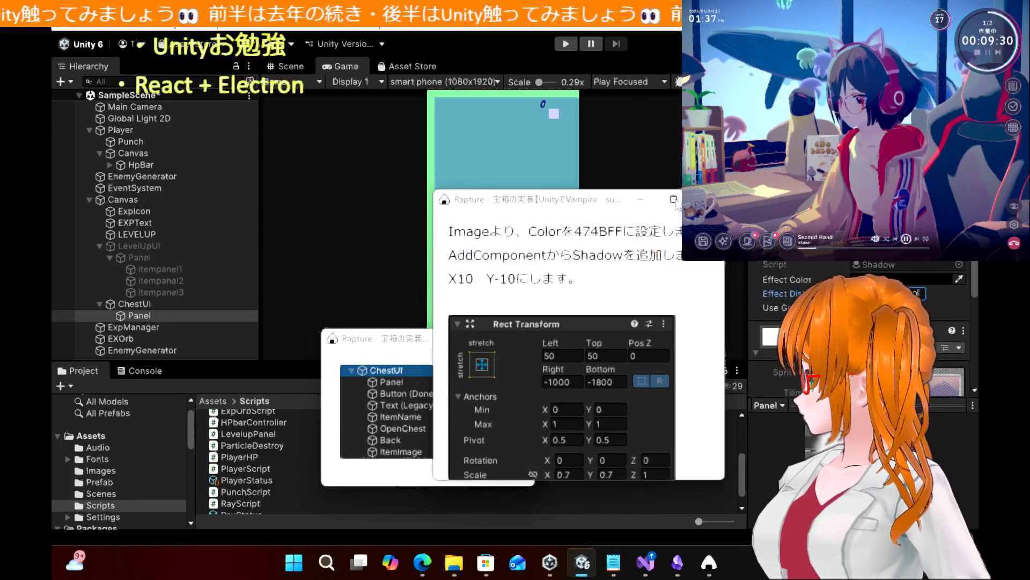
double_click(480, 473)
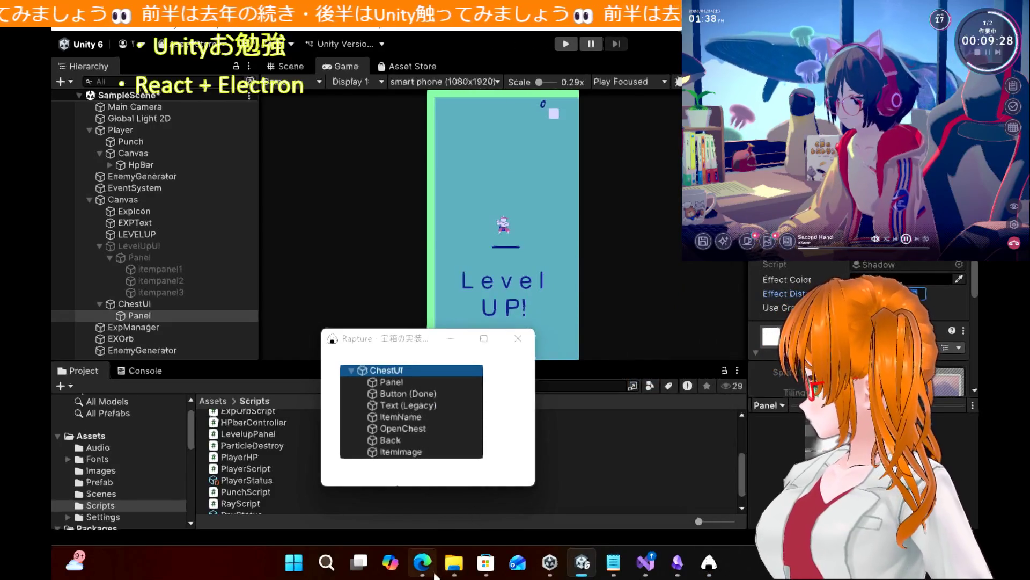
click(422, 563)
Pin a trimmed snapshot of the Done button steps (500×140, colour 5849FF, Outline)
mouse_move(381, 340)
mouse_down()
mouse_move(664, 317)
mouse_move(789, 320)
mouse_up()
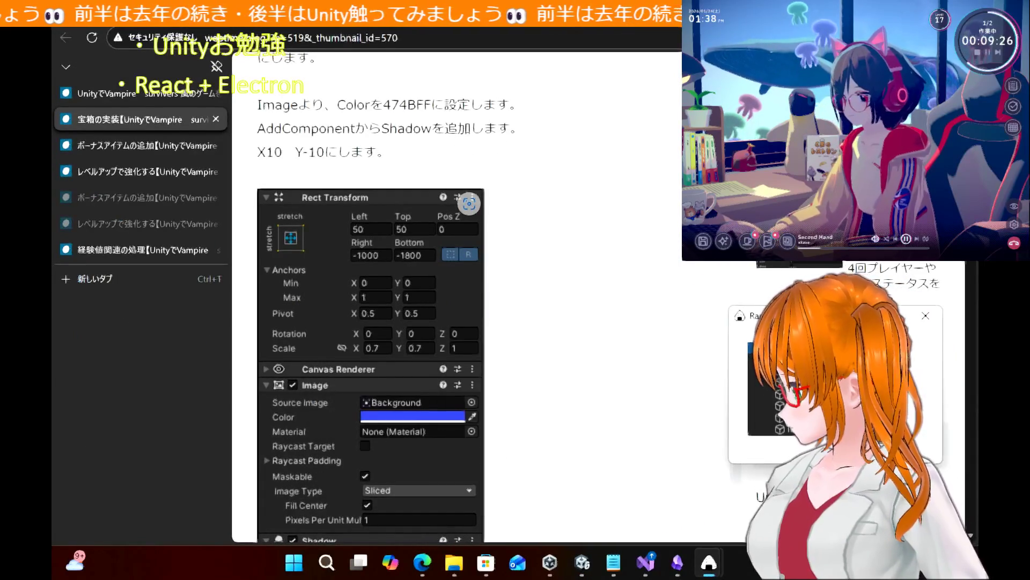
scroll(638, 366, down, 8)
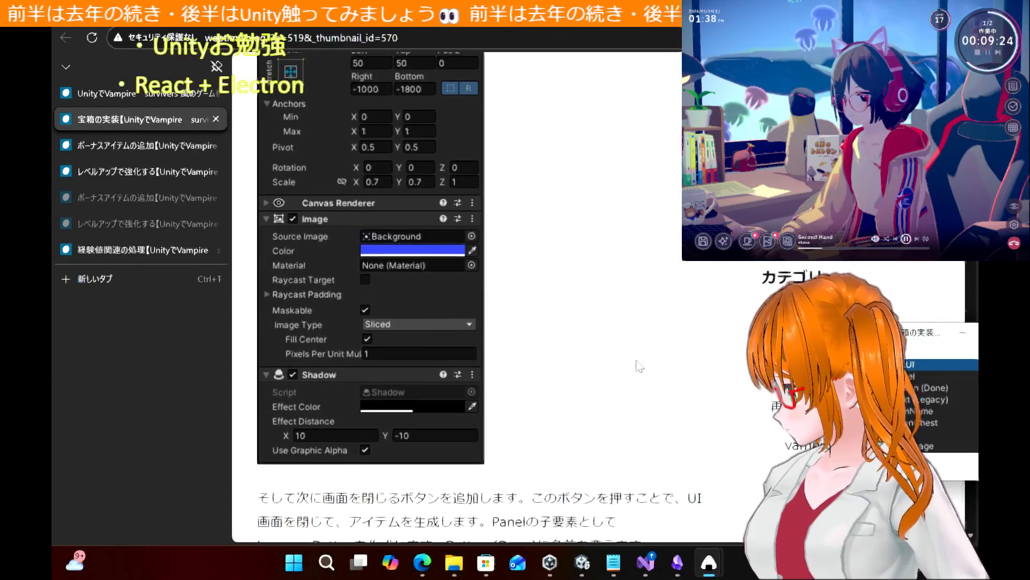
scroll(639, 366, down, 2)
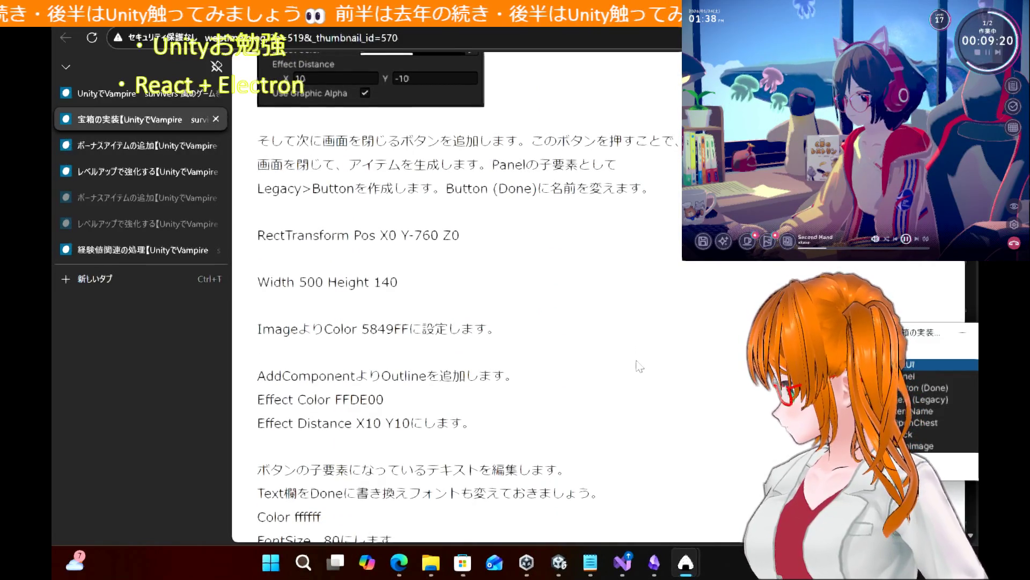
right_click(686, 562)
click(623, 476)
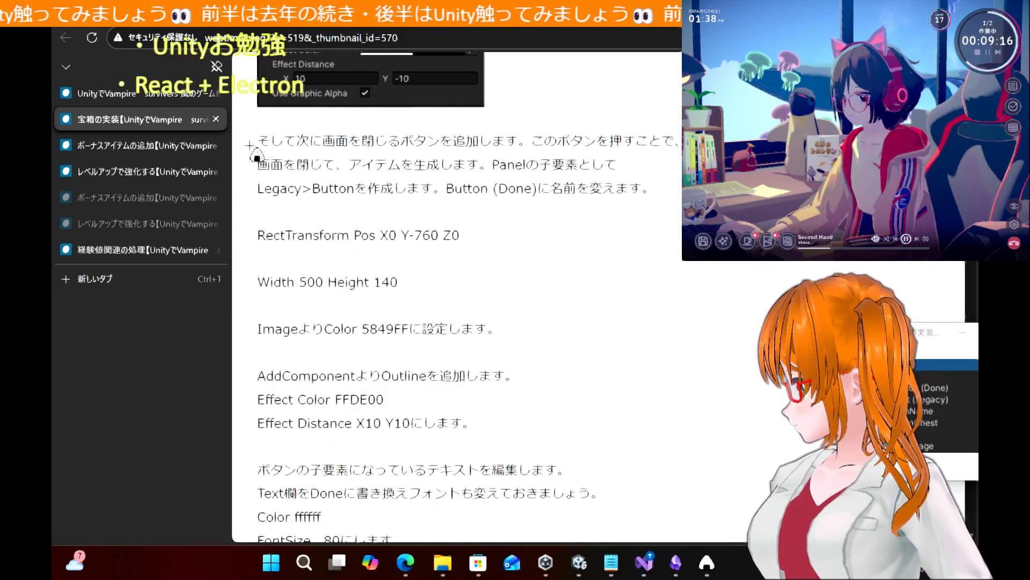
mouse_move(249, 113)
mouse_down()
mouse_move(603, 433)
mouse_move(736, 437)
mouse_move(713, 442)
mouse_up()
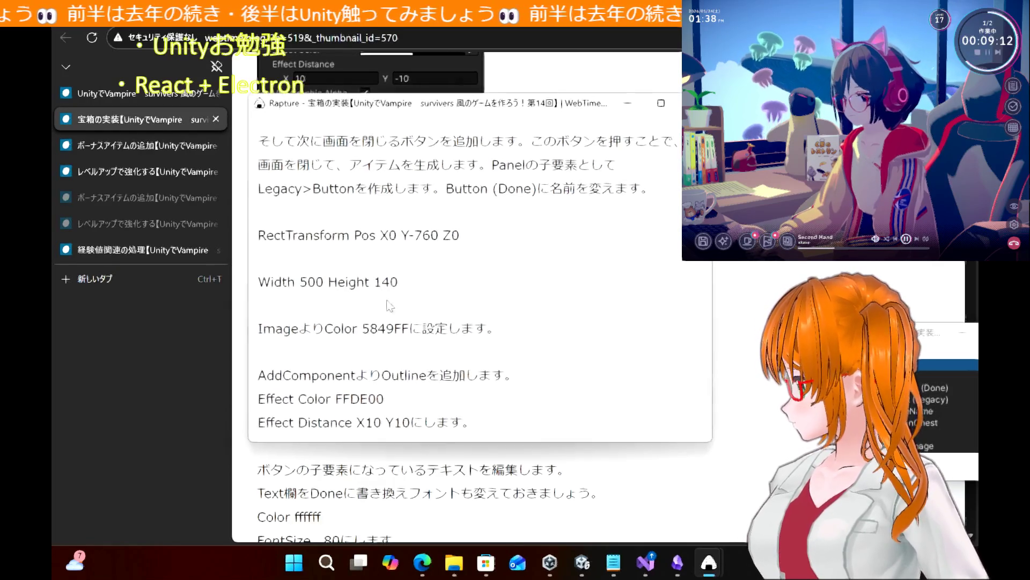
mouse_move(708, 92)
mouse_down()
mouse_move(708, 267)
mouse_move(692, 37)
mouse_move(665, 98)
mouse_up()
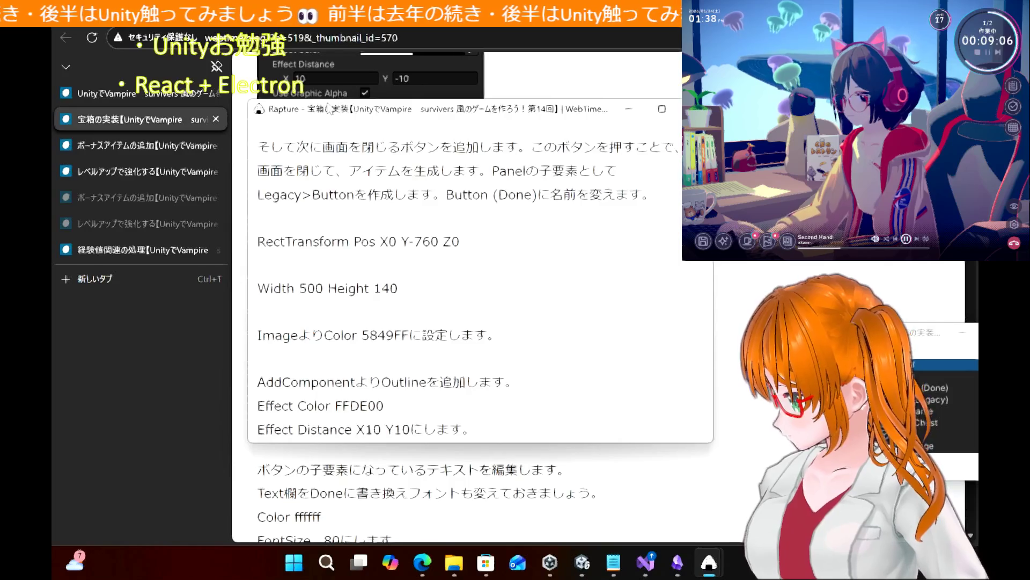
mouse_move(330, 109)
mouse_down()
mouse_move(549, 112)
mouse_move(638, 212)
mouse_move(605, 299)
mouse_up()
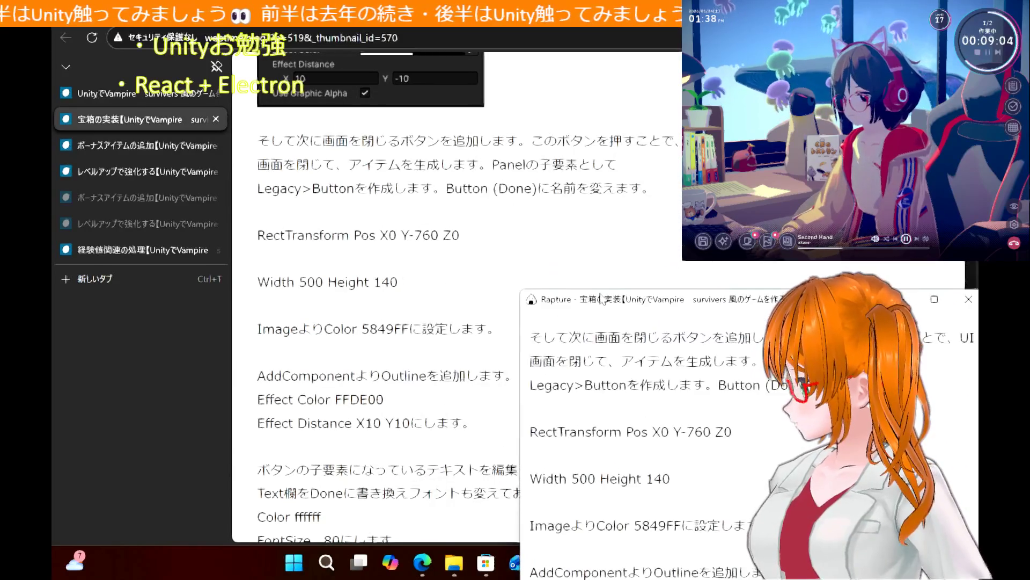
key(alt+Tab)
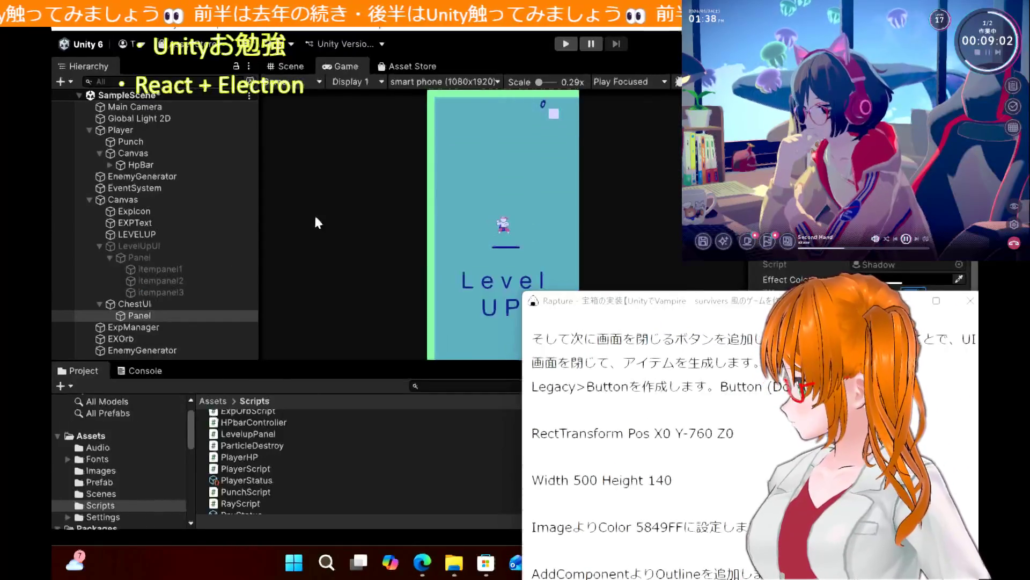
Add a UI > Legacy > Button as a child of ChestUi
right_click(144, 305)
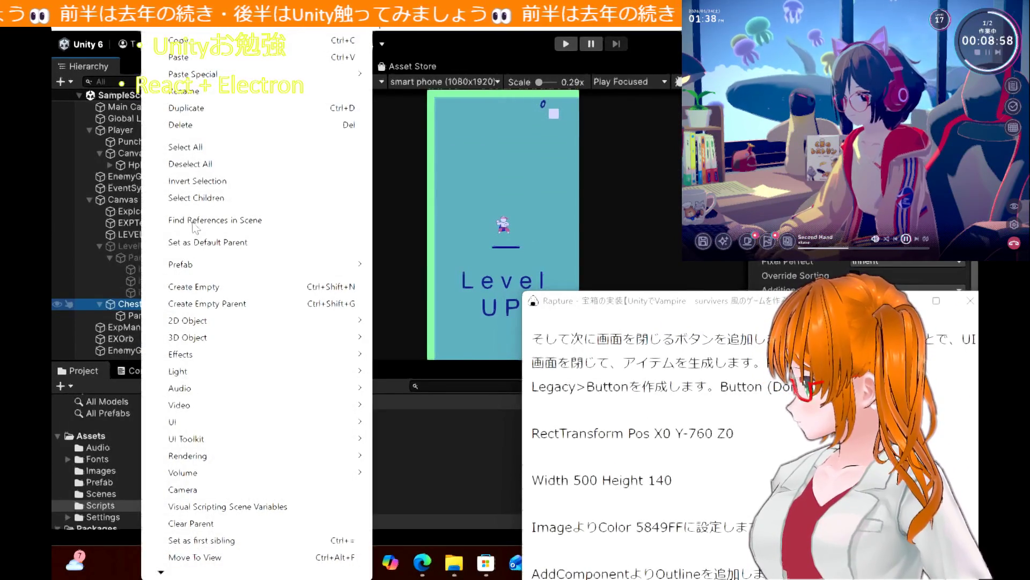
mouse_move(210, 272)
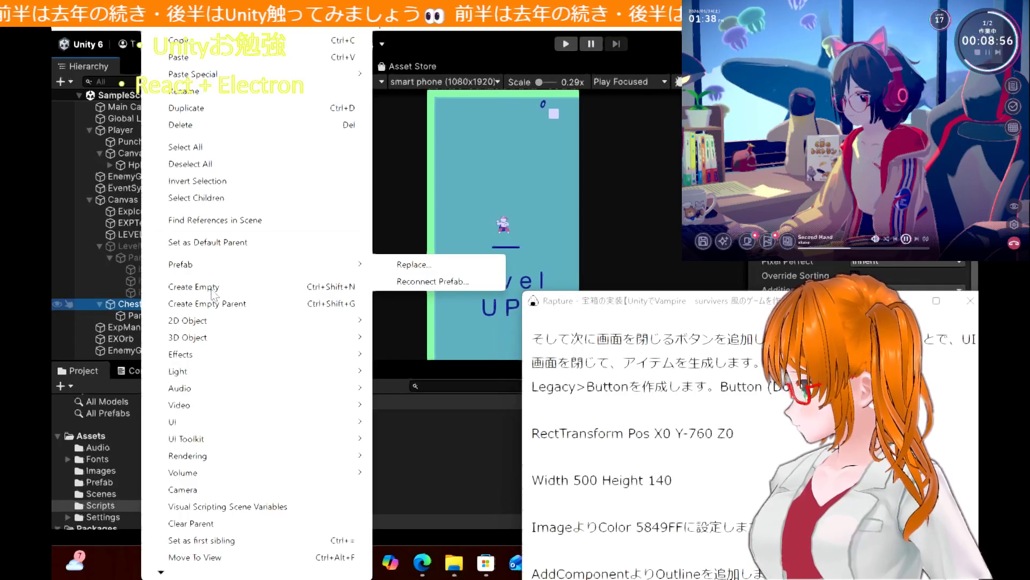
drag(722, 309, 659, 308)
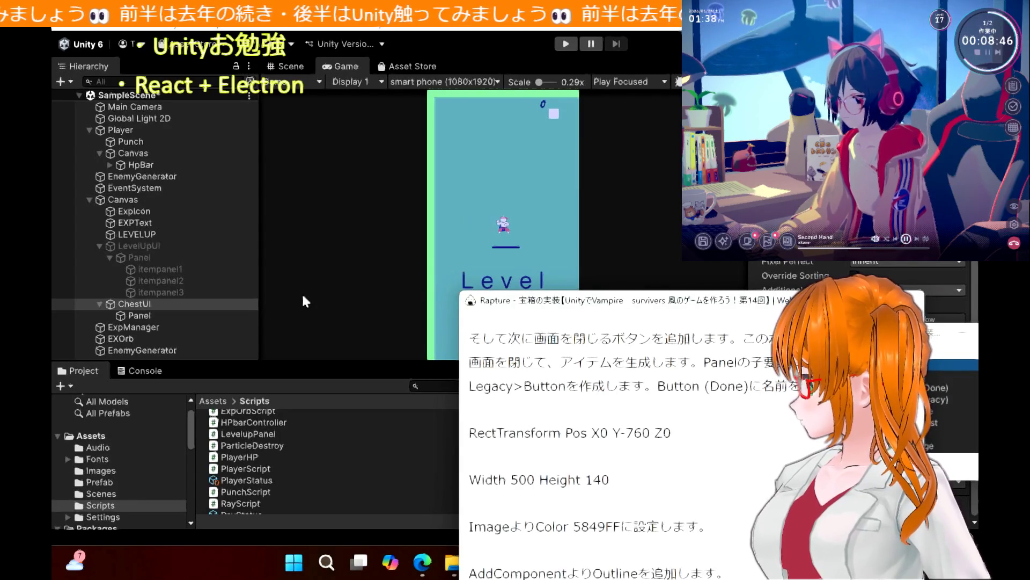
right_click(141, 309)
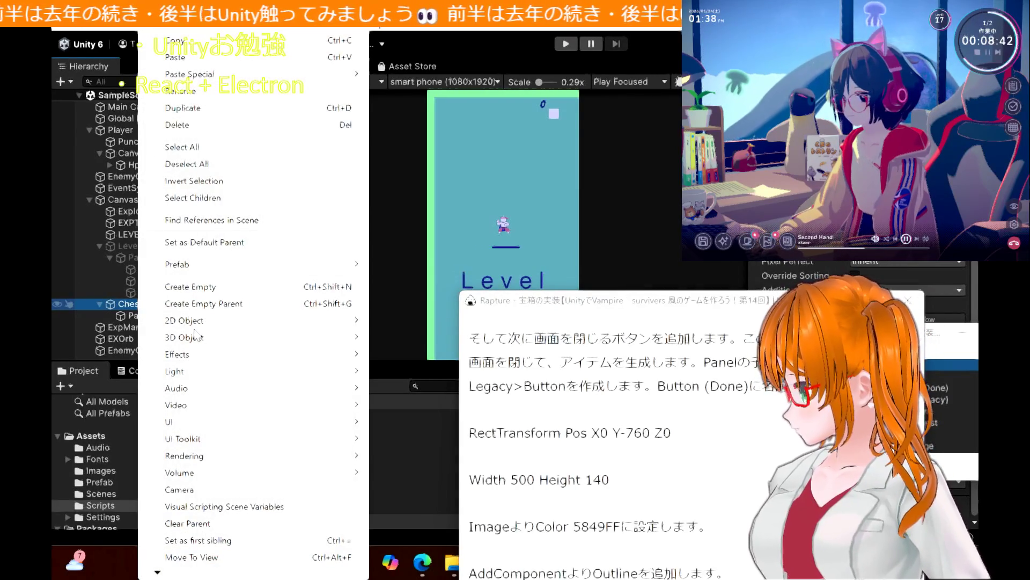
mouse_move(208, 423)
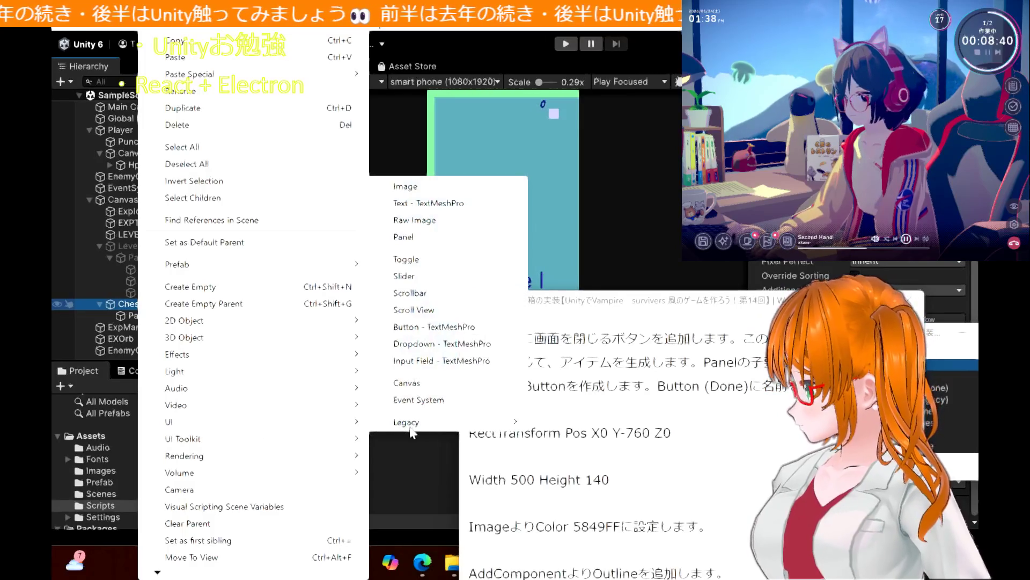
mouse_move(423, 425)
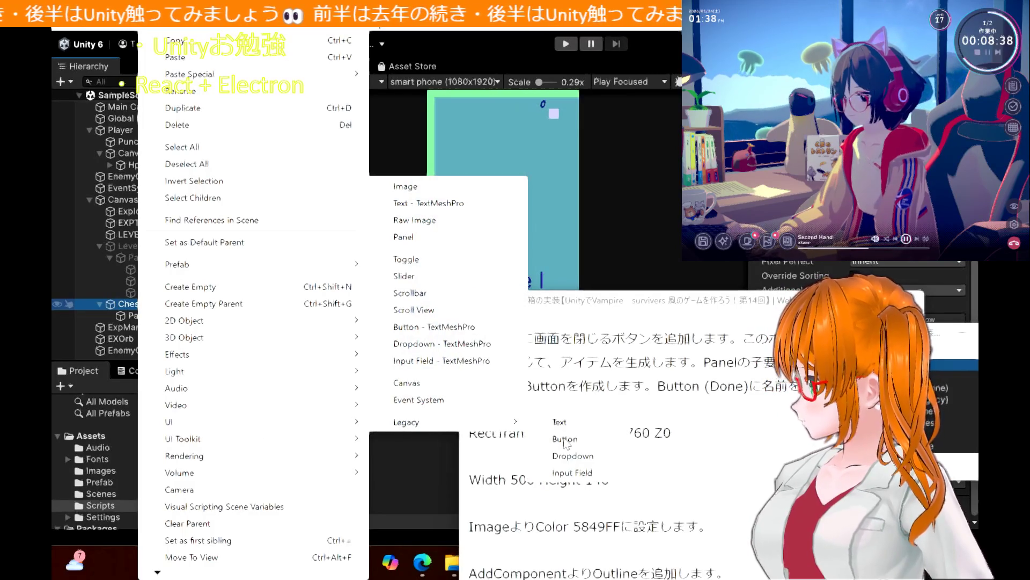
click(565, 439)
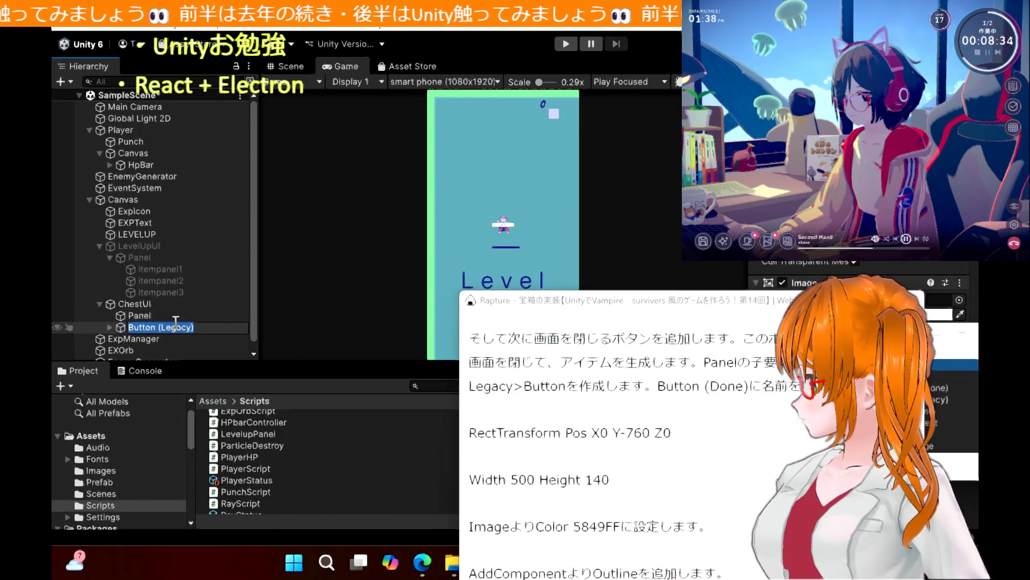
Rename the new button to 'Button (Done)' and switch to the Obsidian notes
click(182, 328)
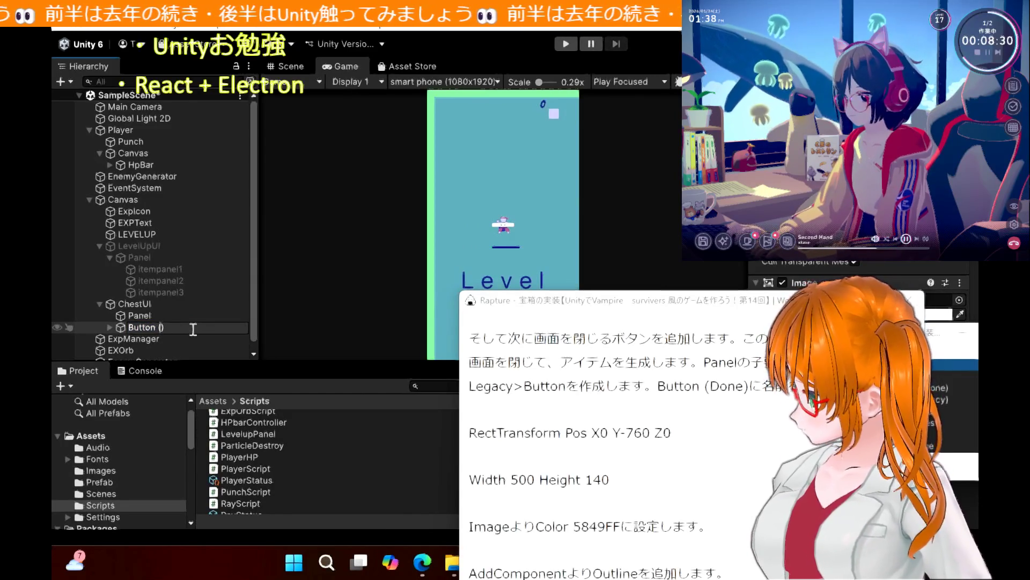
text(Done)
key(Return)
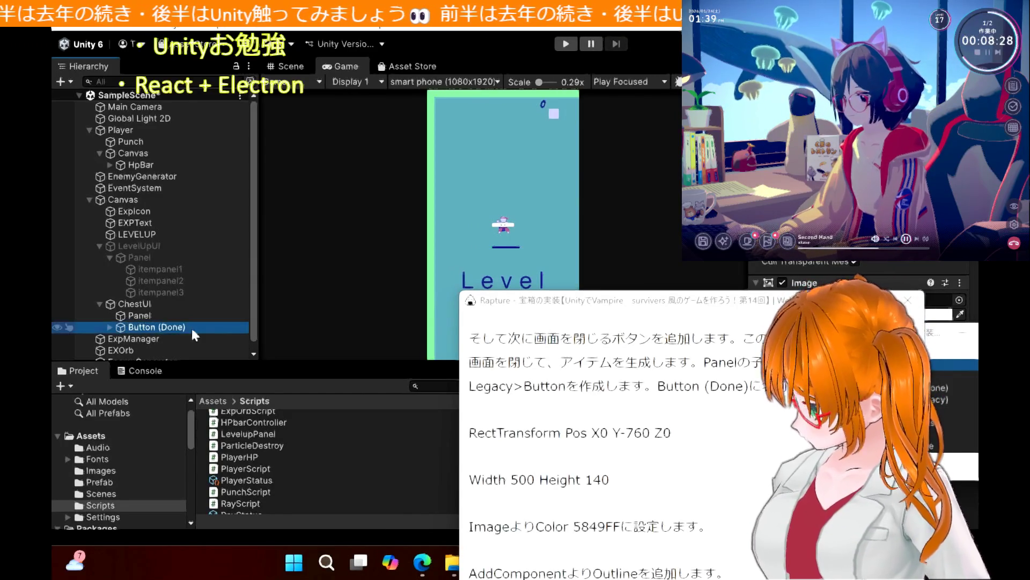
drag(559, 305, 730, 200)
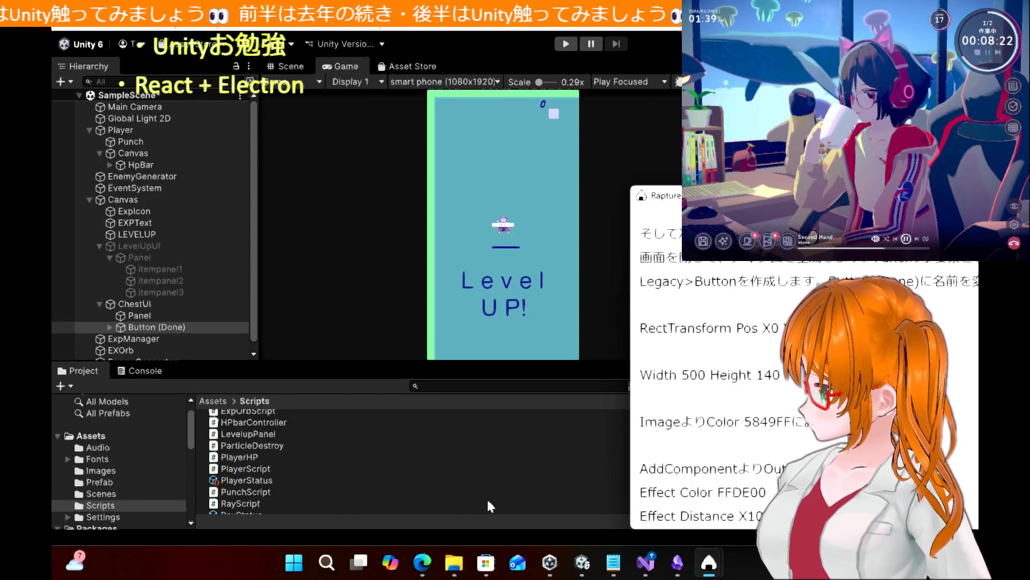
click(678, 562)
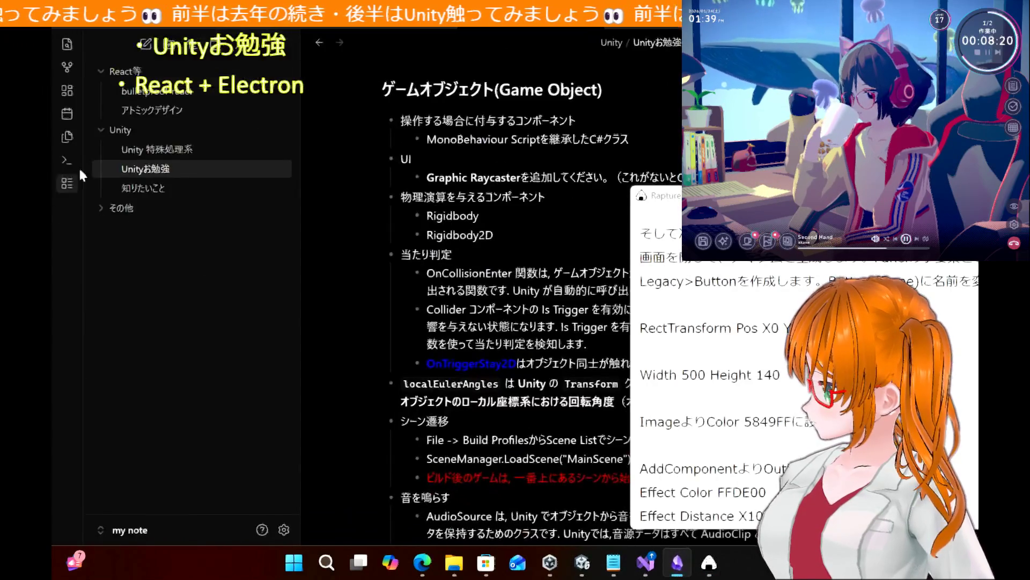
In the 知りたいこと note, add the bullet 'どうしてLegacyコンポーネントを使用するのか？' and return to Unity
click(179, 188)
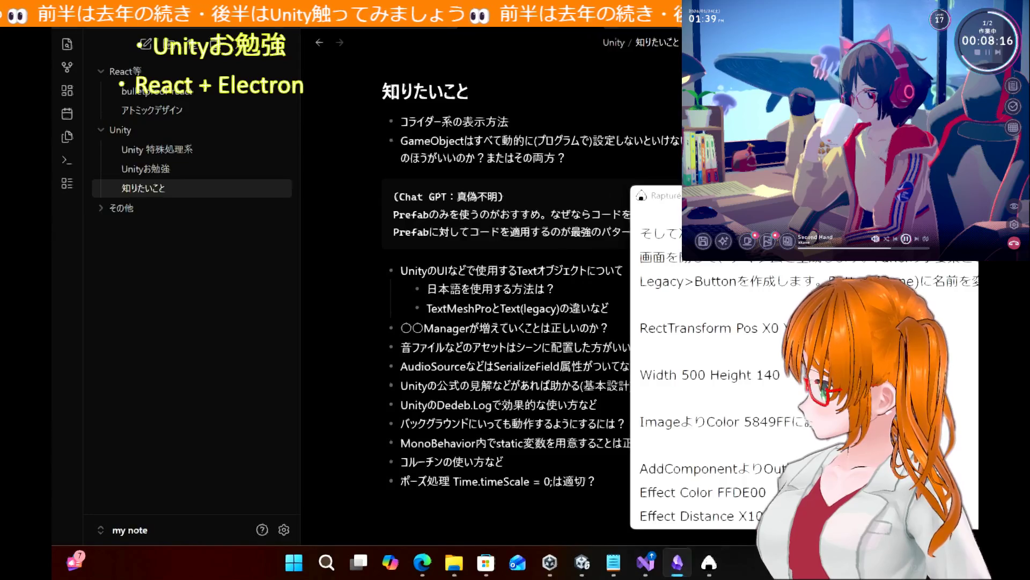
drag(679, 189, 561, 5)
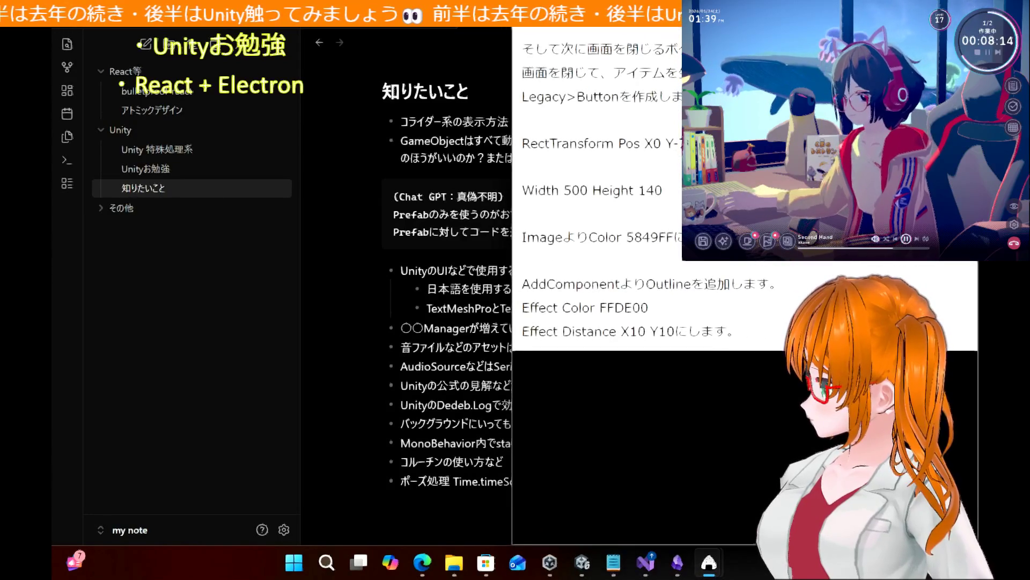
mouse_move(560, 5)
mouse_down()
mouse_move(740, 85)
mouse_move(625, 410)
mouse_move(633, 457)
mouse_move(666, 478)
mouse_up()
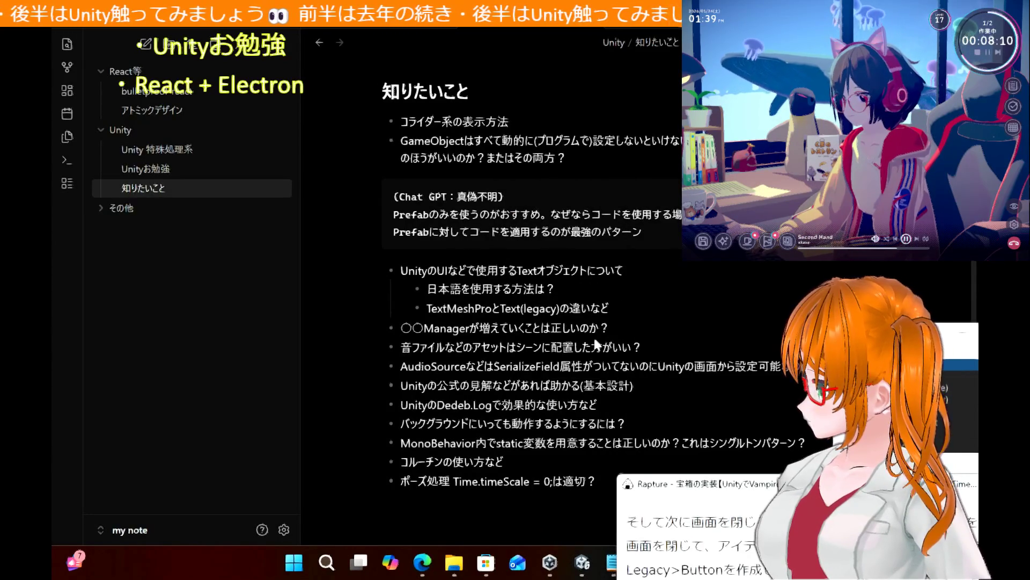
key(ctrl+e)
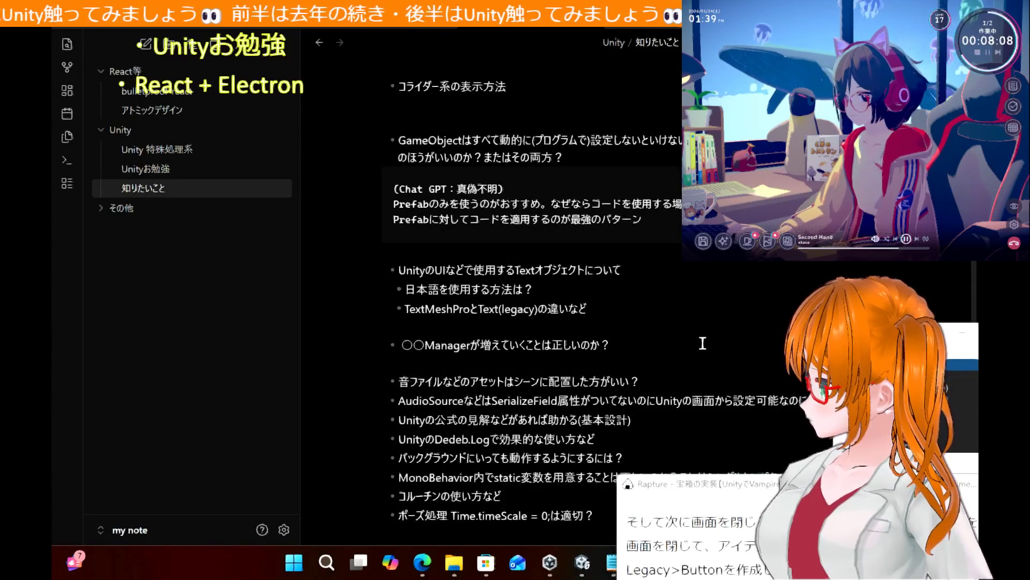
scroll(703, 343, down, 5)
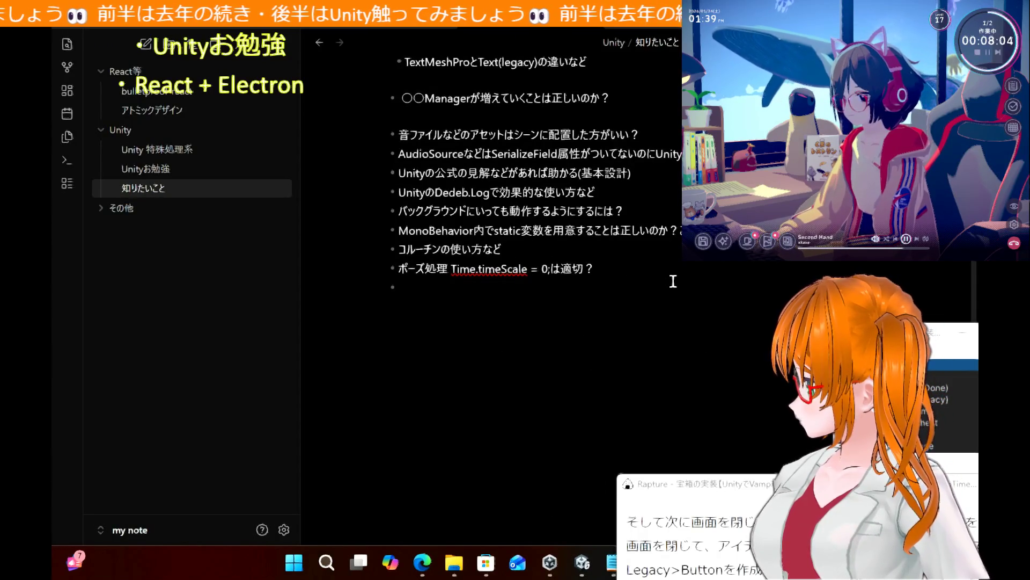
text(どうして)
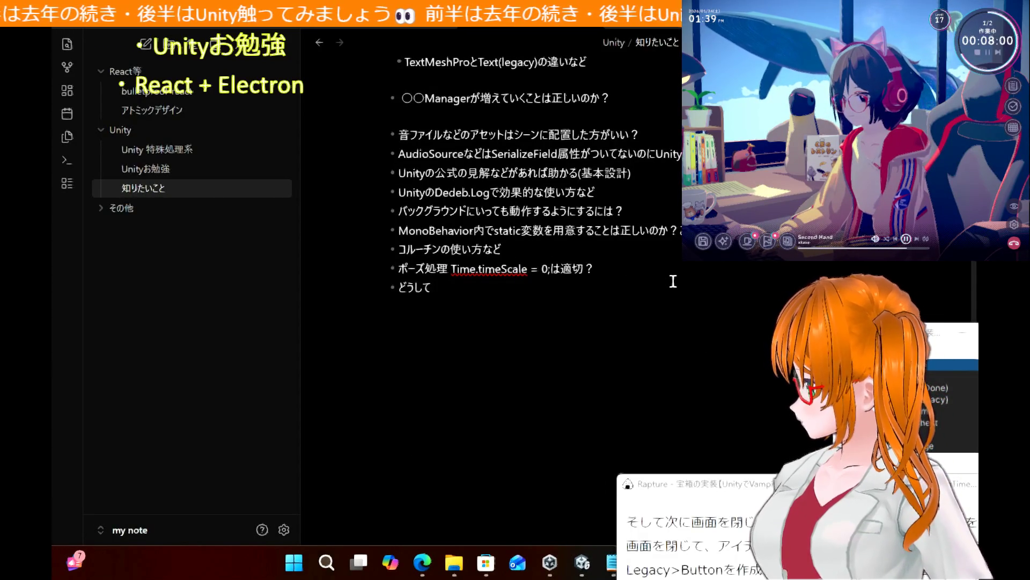
text(Legacyコンポーネント)
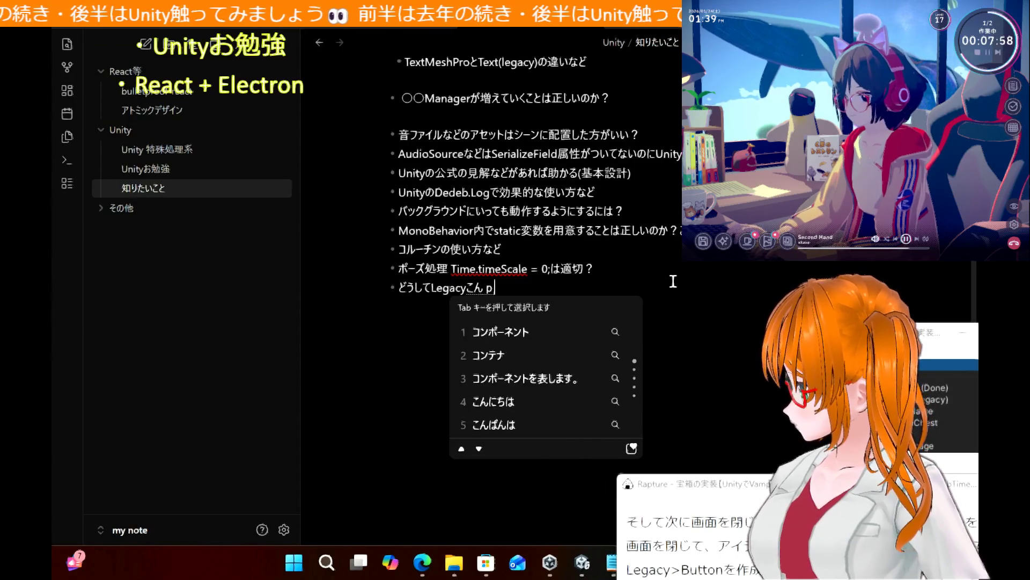
text(を使用するのか？)
key(Return)
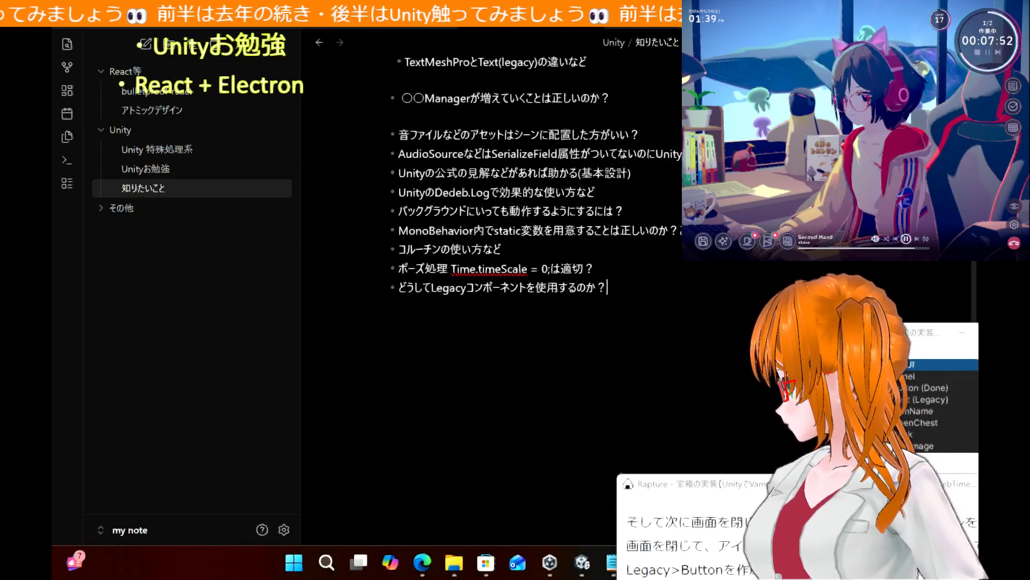
scroll(540, 289, up, 5)
scroll(542, 297, up, 2)
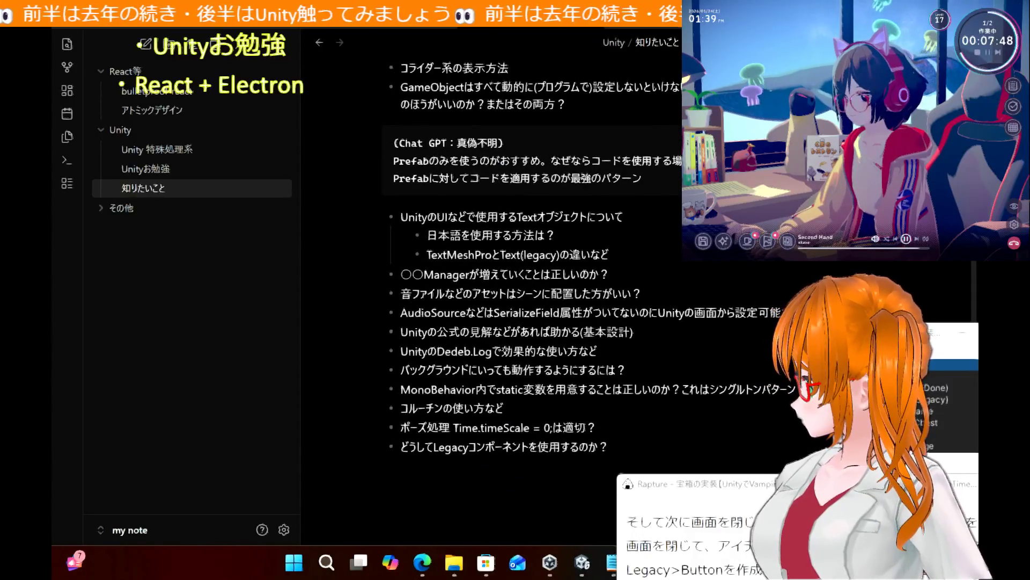
key(alt+Tab)
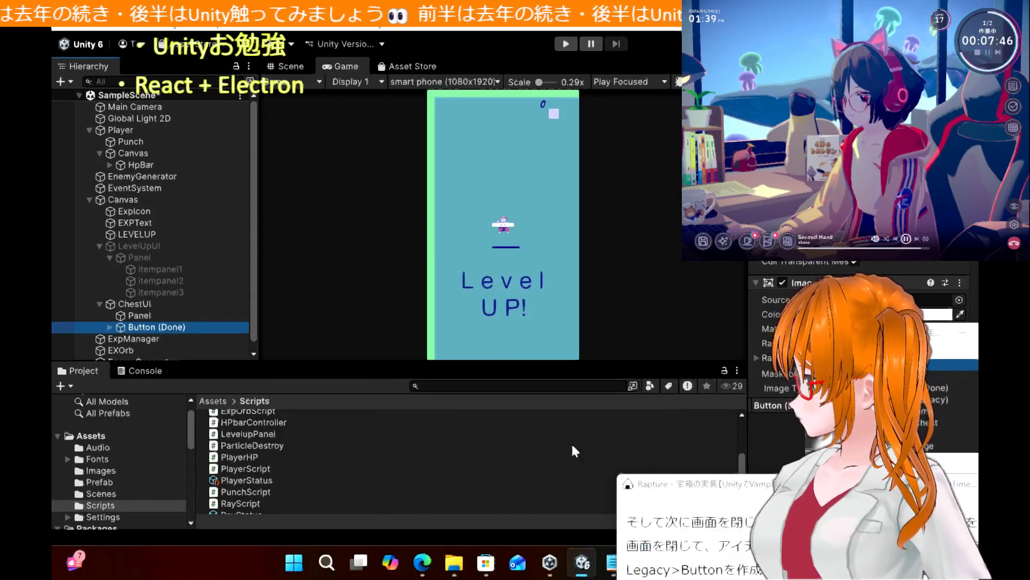
Drag Button (Done) onto ChestUi's Panel and expand Panel to confirm the nesting
mouse_move(730, 485)
mouse_down()
mouse_move(493, 166)
mouse_move(590, 153)
mouse_move(580, 167)
mouse_move(593, 200)
mouse_up()
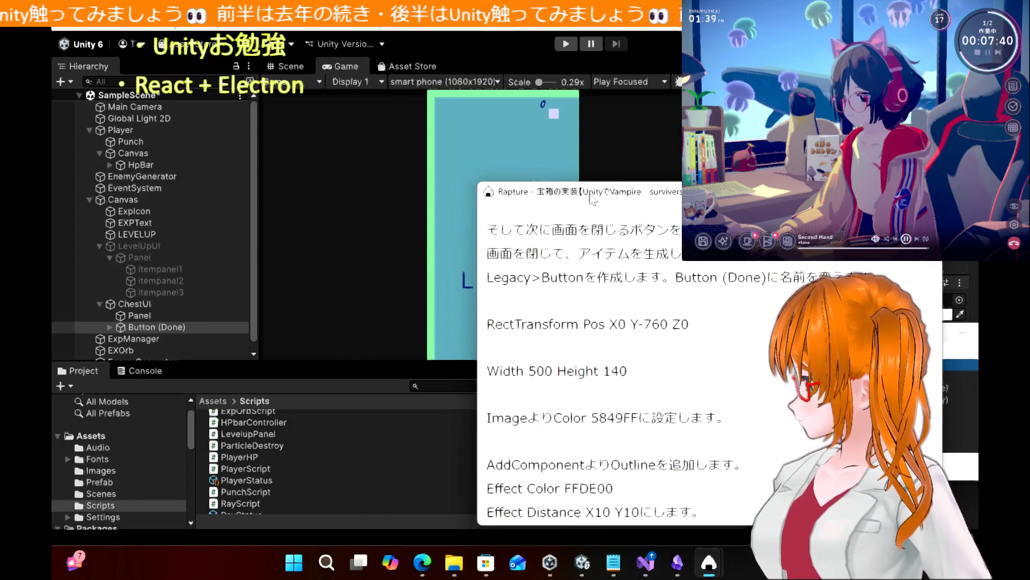
click(154, 326)
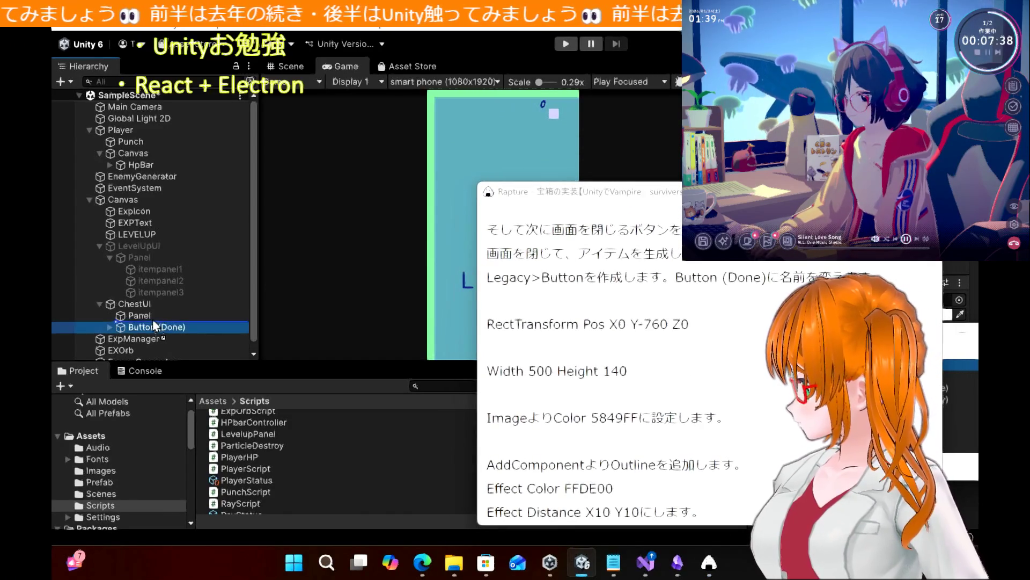
drag(154, 326, 140, 316)
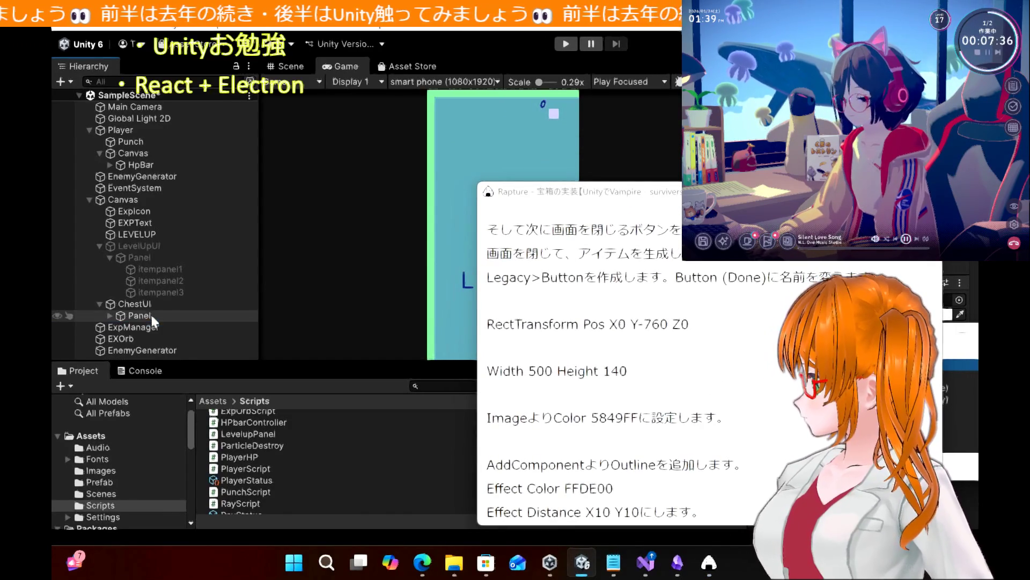
click(110, 316)
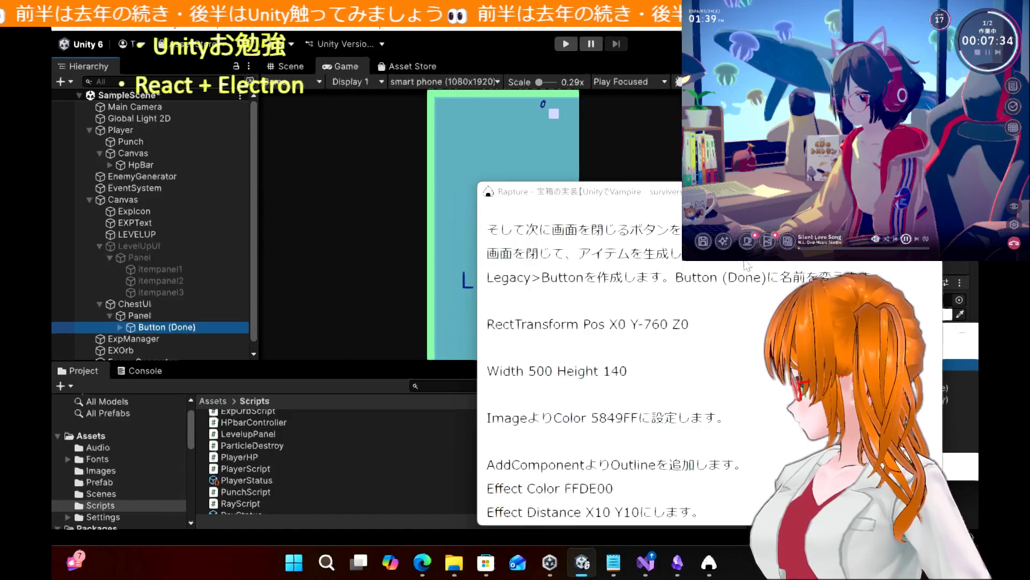
drag(687, 201, 499, 191)
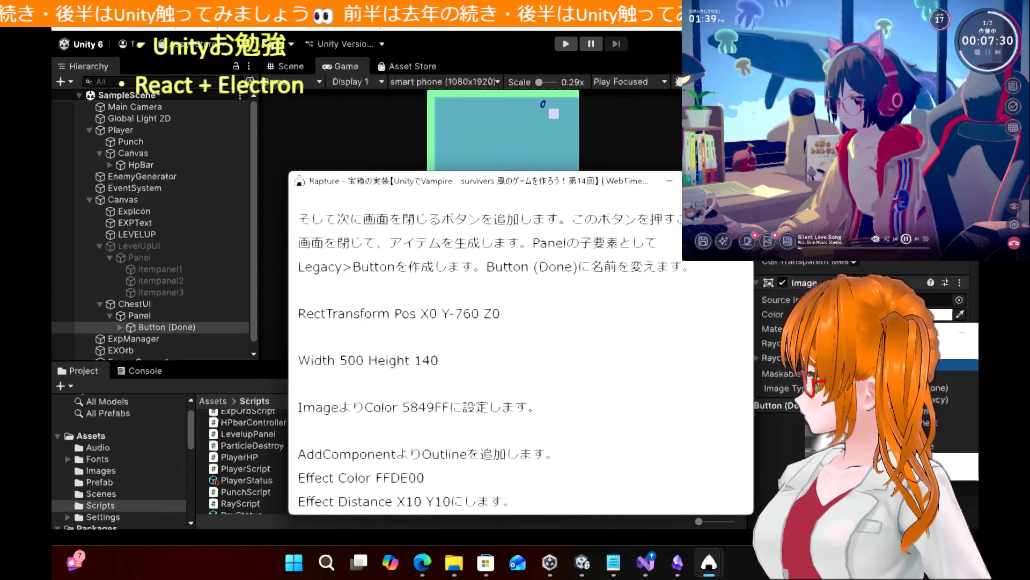
key(alt+Tab)
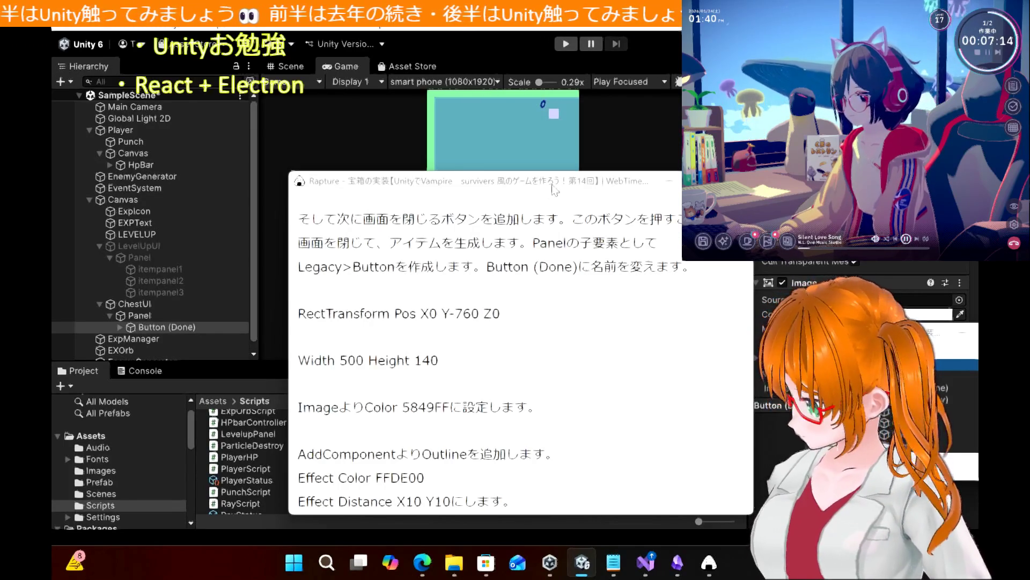
mouse_move(809, 202)
mouse_down()
mouse_move(805, 118)
mouse_move(625, 164)
mouse_move(467, 182)
mouse_move(529, 191)
mouse_up()
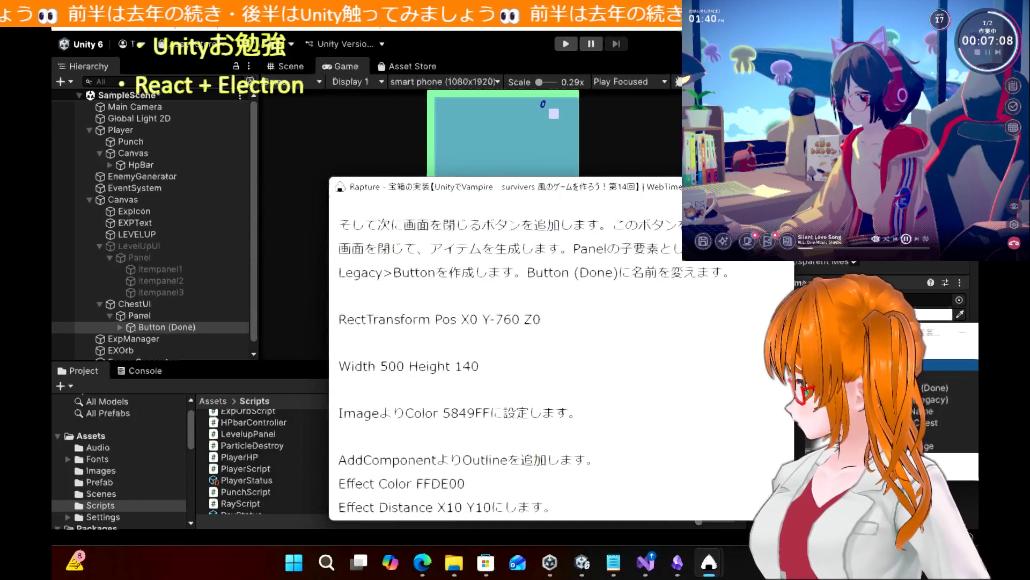
Set Button (Done)'s Image colour to hex 5849FF (RGB 88, 73, 255)
click(934, 314)
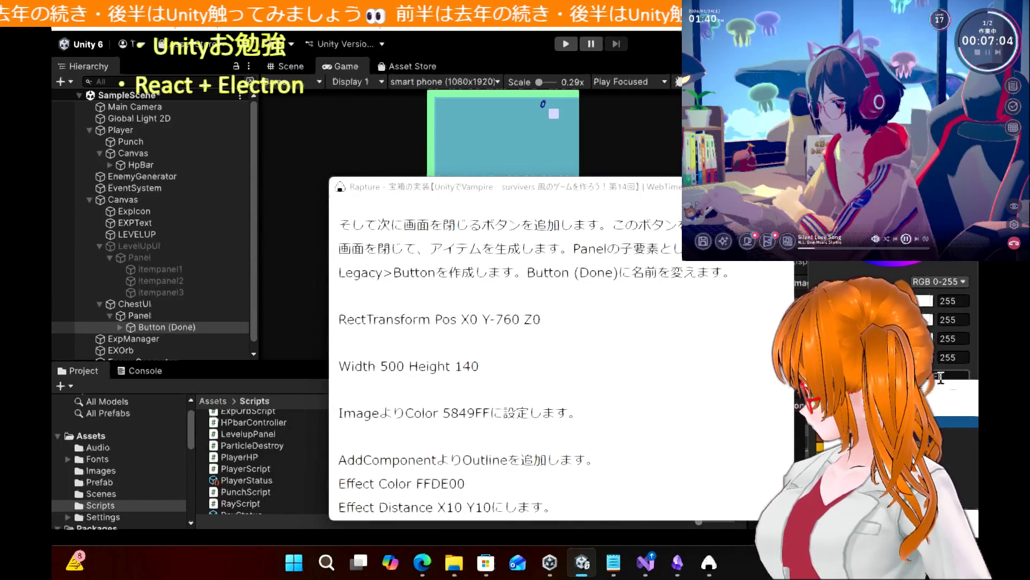
key(alt+Tab)
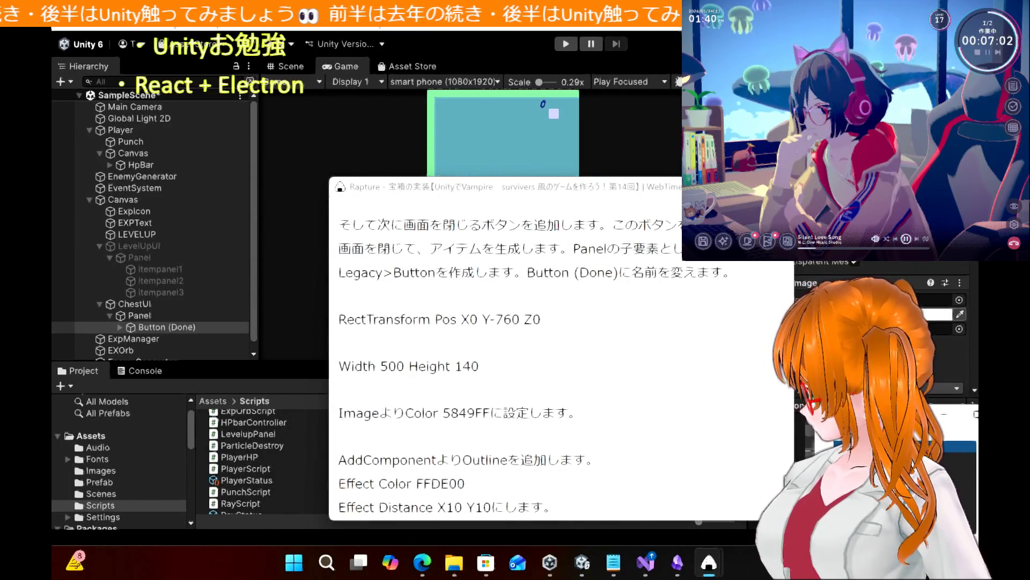
key(alt+Tab)
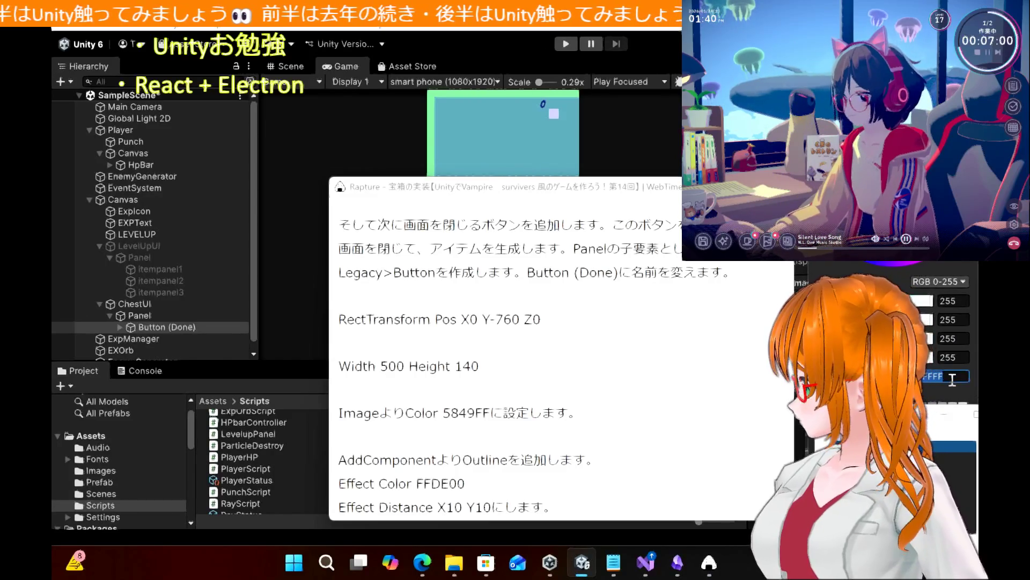
click(952, 380)
key(BackSpace)
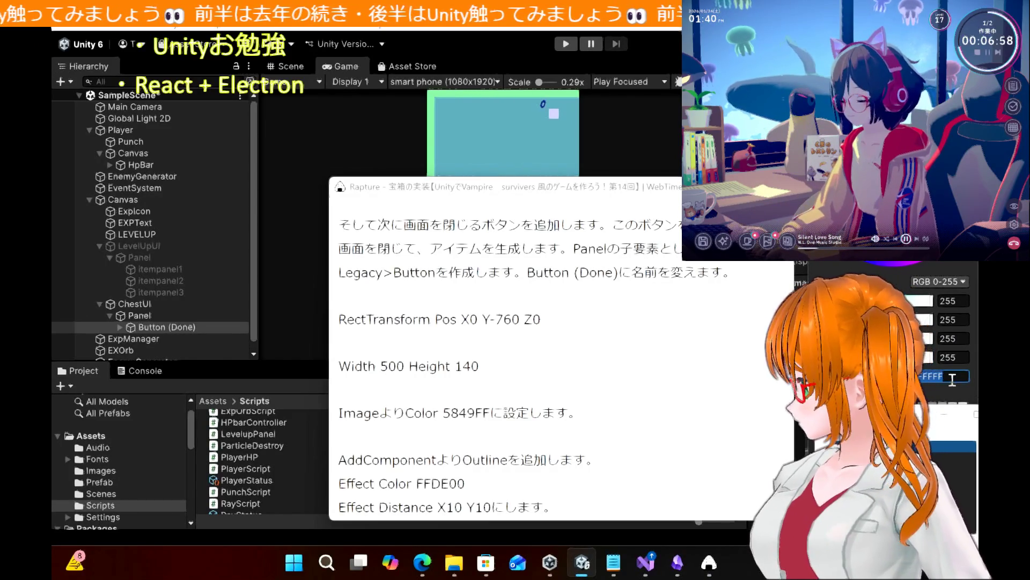
text(584)
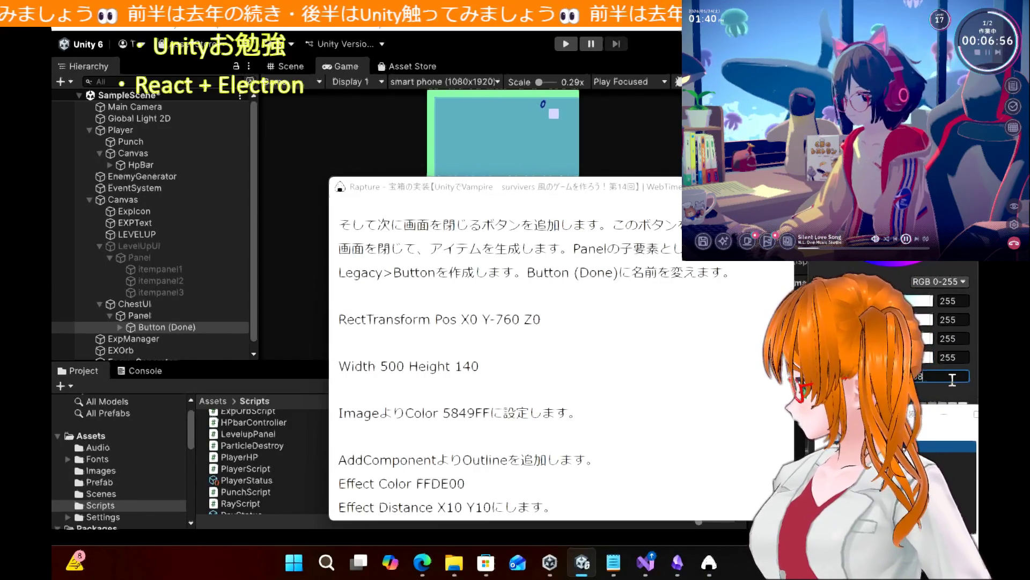
text(9FF)
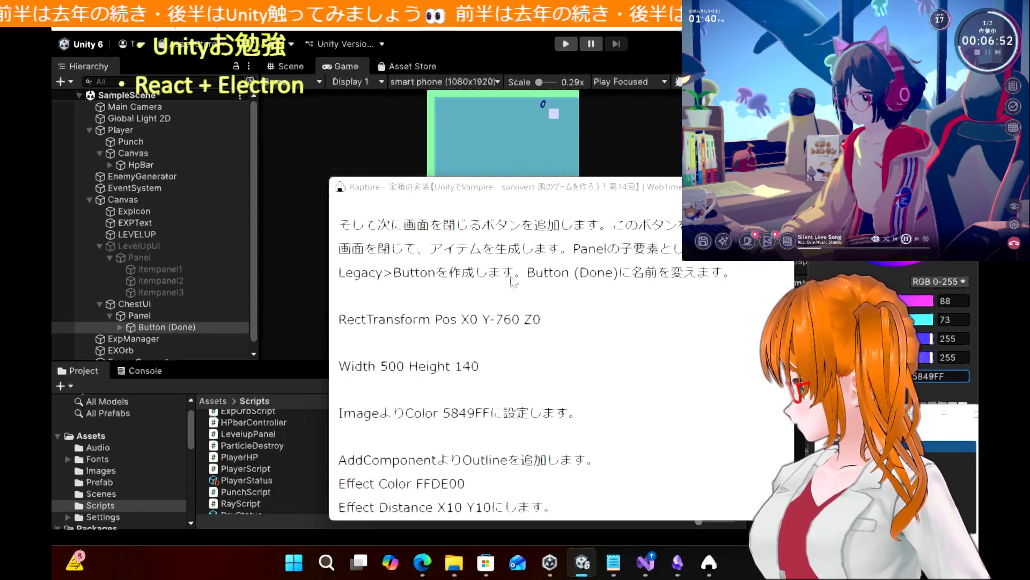
click(499, 202)
drag(428, 396, 164, 335)
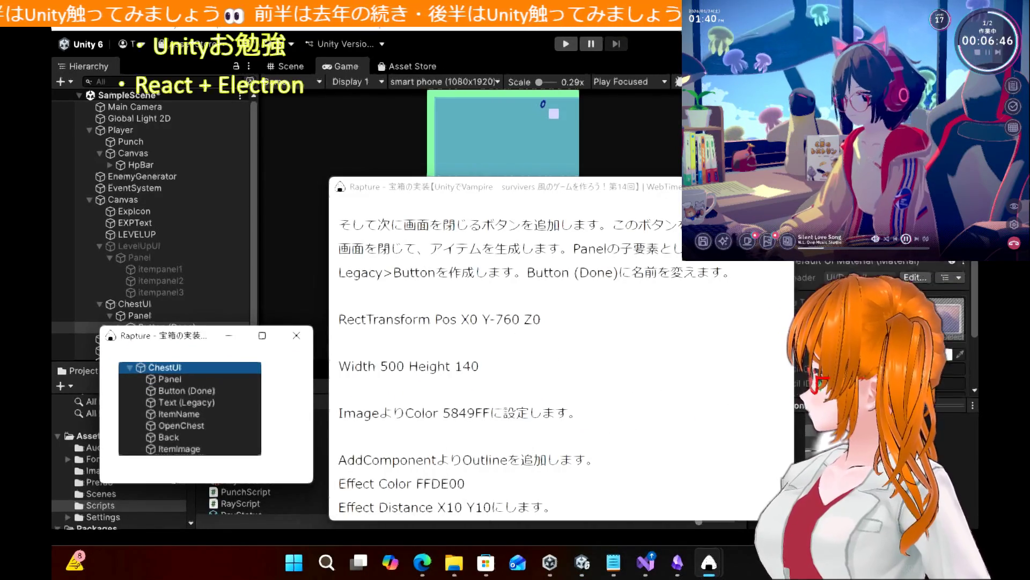
Add an Outline component to Button (Done) with Effect Distance Y of -10
drag(648, 192, 495, 196)
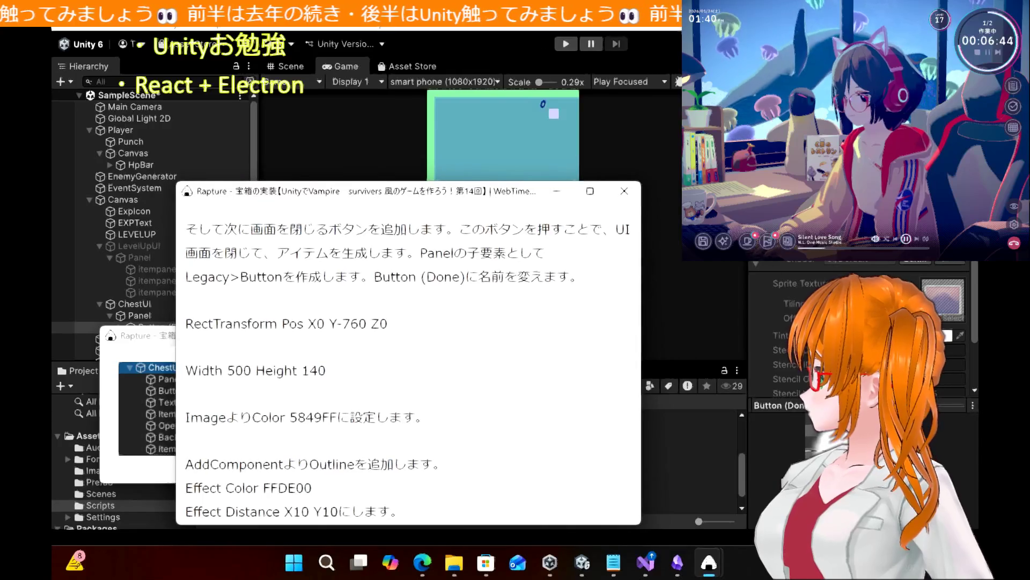
click(859, 379)
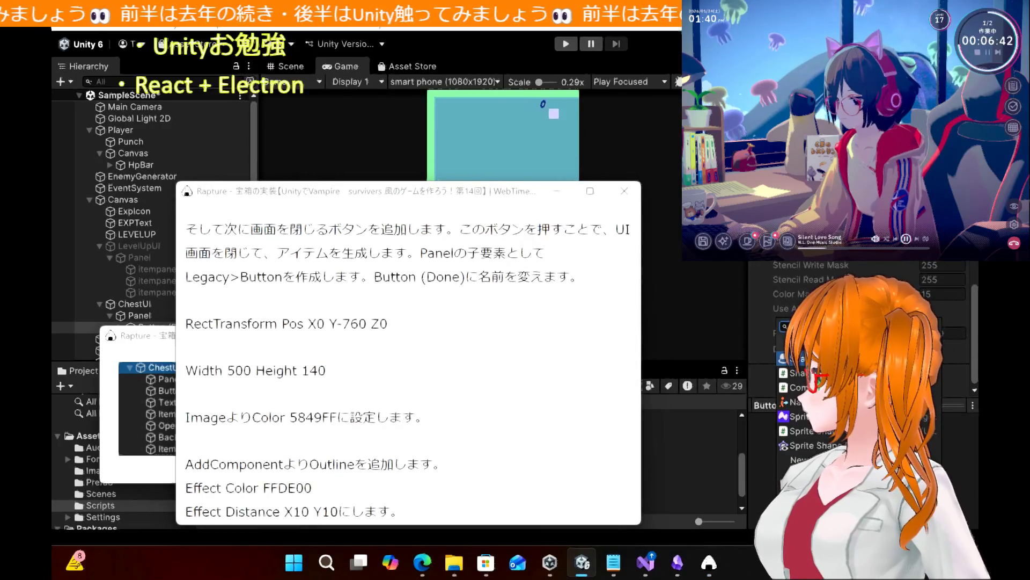
text(outline)
key(Return)
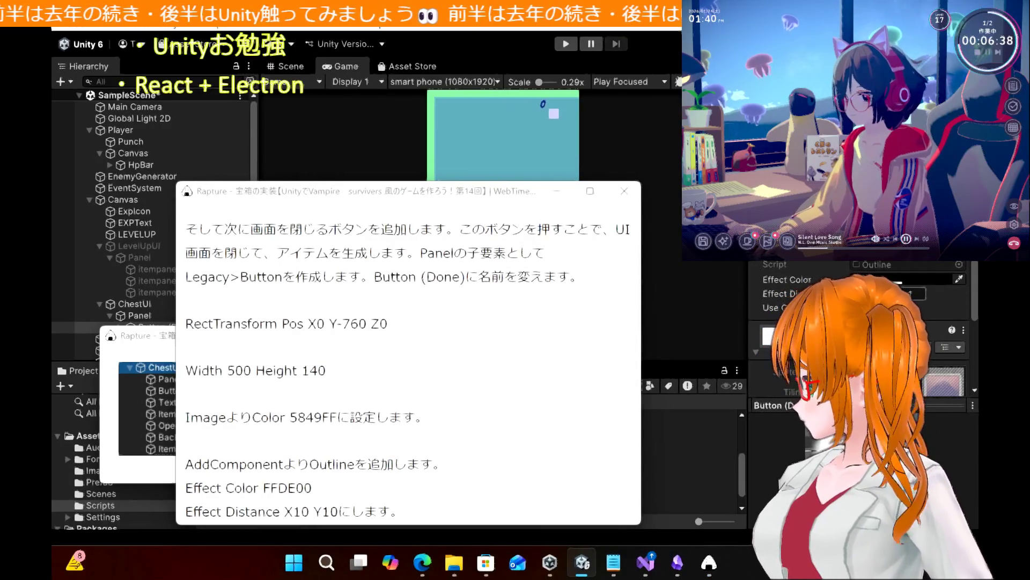
click(872, 294)
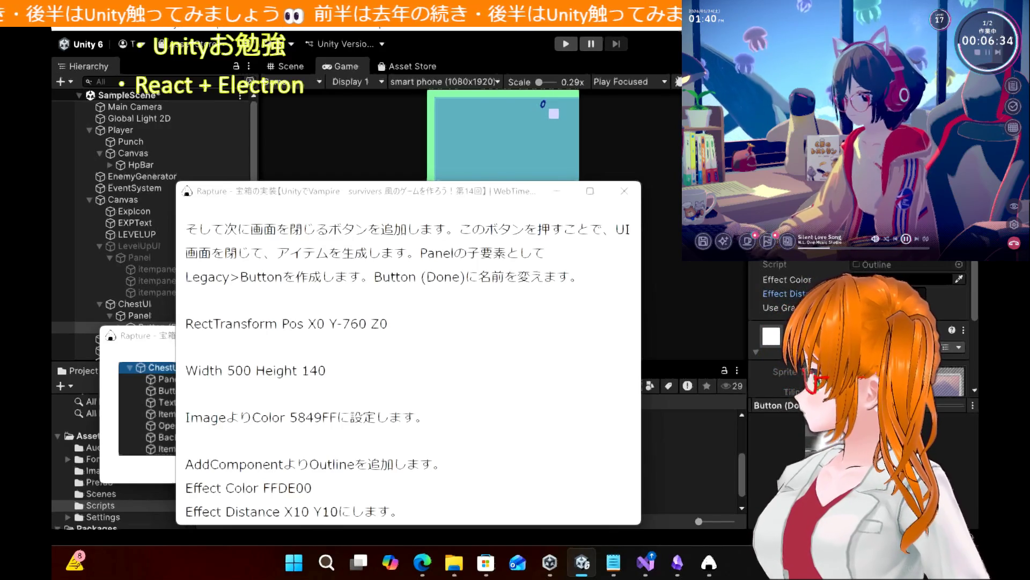
text(-10)
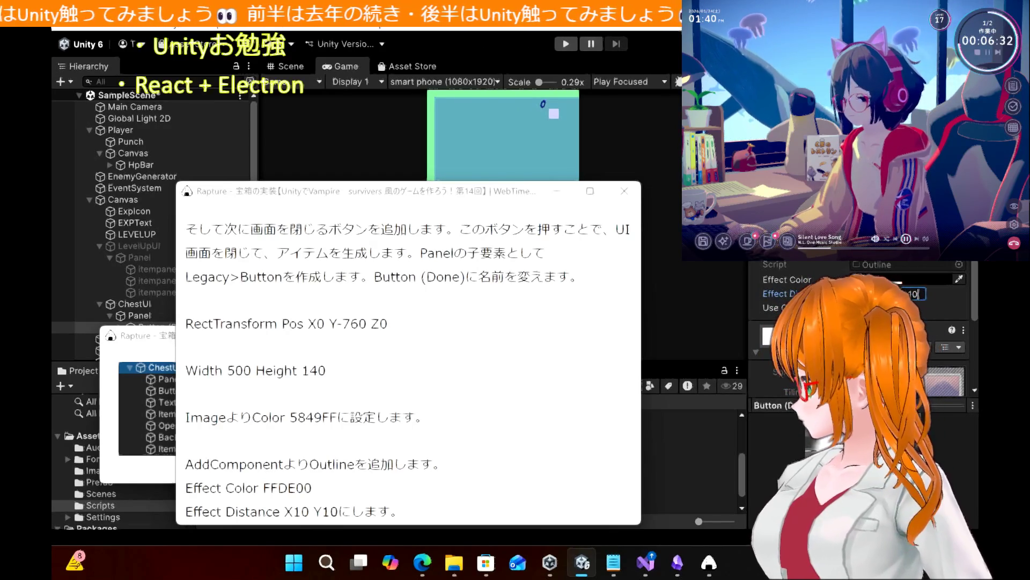
mouse_move(536, 191)
mouse_down()
mouse_move(981, 380)
mouse_move(980, 178)
mouse_up()
drag(801, 182, 601, 187)
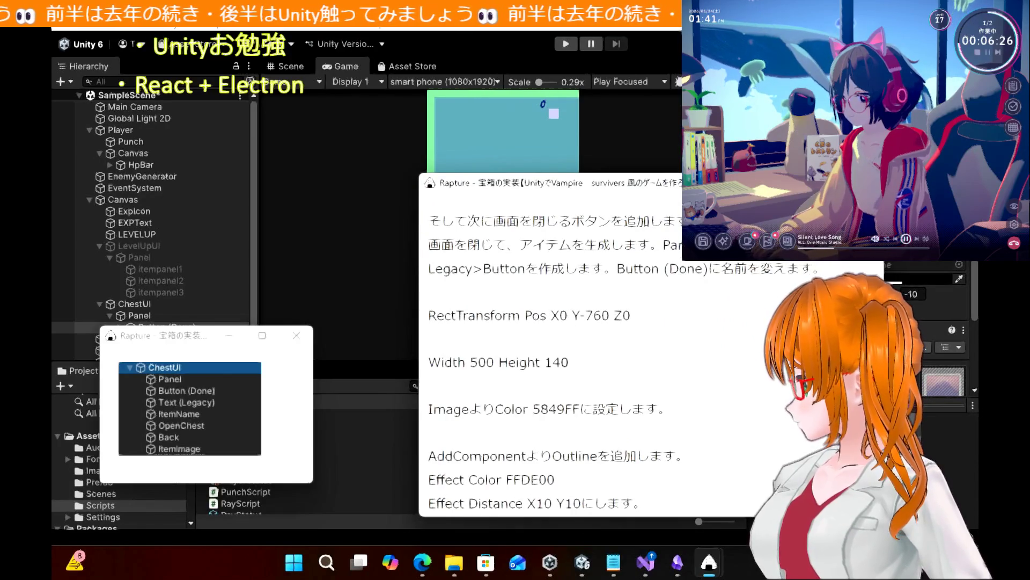
key(alt+Tab)
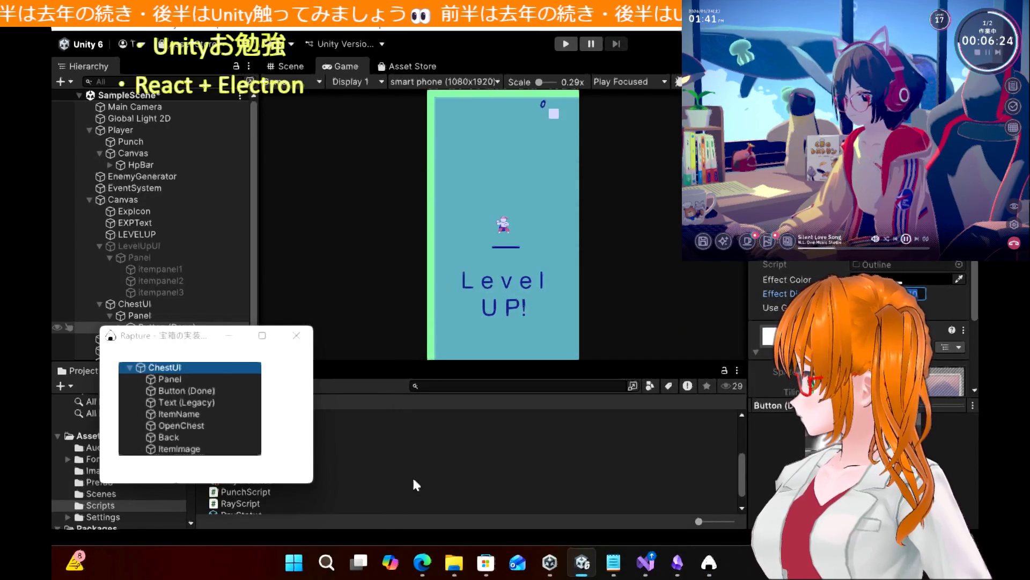
Scroll the tutorial article to review the button instructions and locate the text section
click(422, 563)
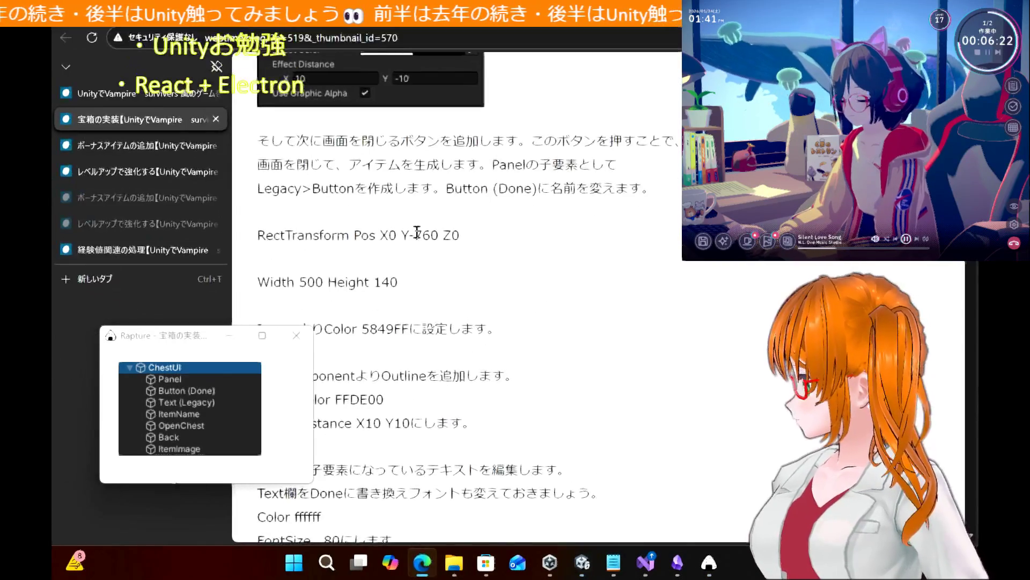
scroll(485, 307, up, 1)
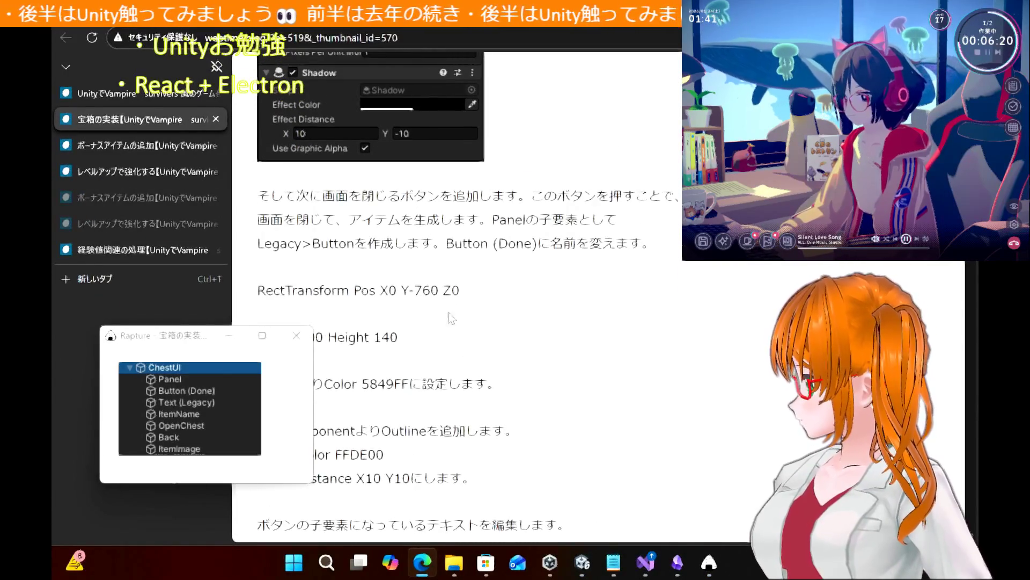
drag(153, 341, 817, 328)
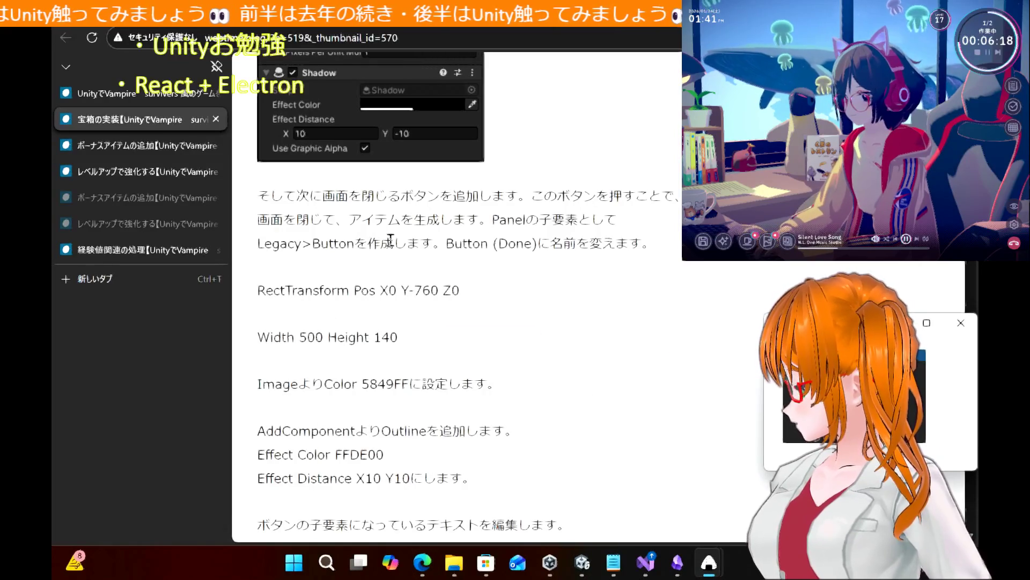
scroll(424, 339, up, 1)
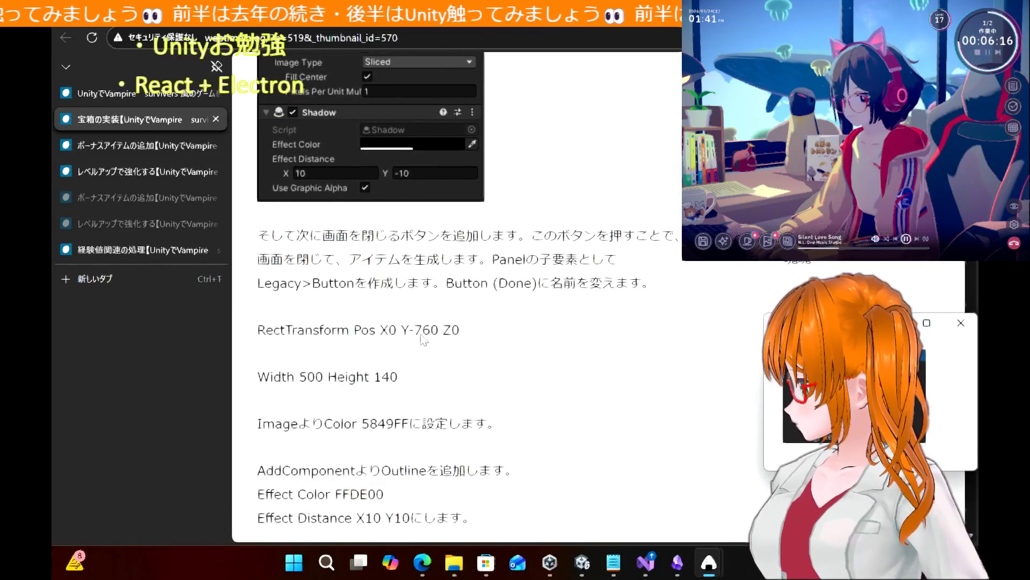
mouse_move(499, 262)
mouse_down()
mouse_move(574, 262)
mouse_move(587, 316)
mouse_up()
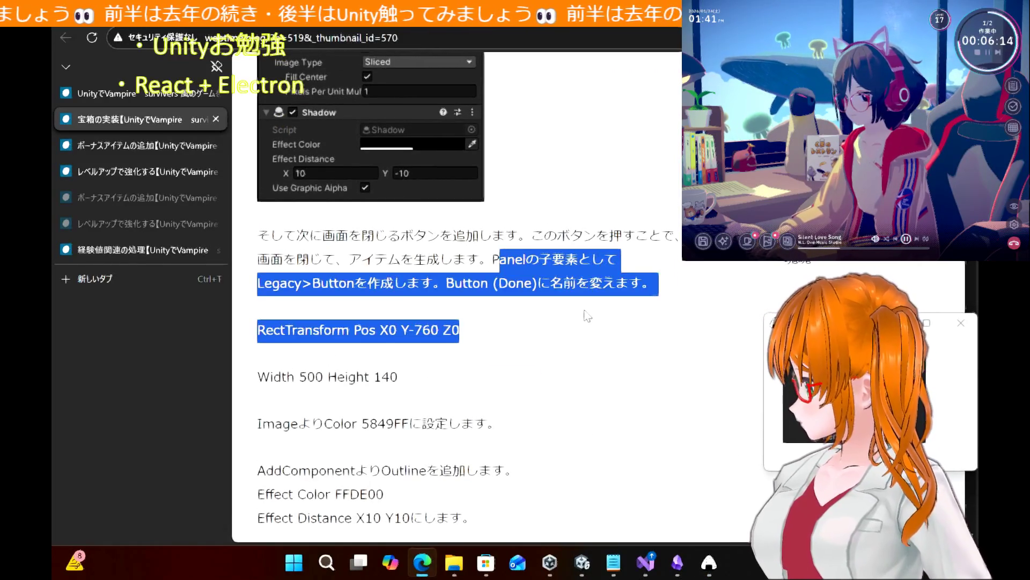
click(514, 391)
scroll(514, 391, down, 7)
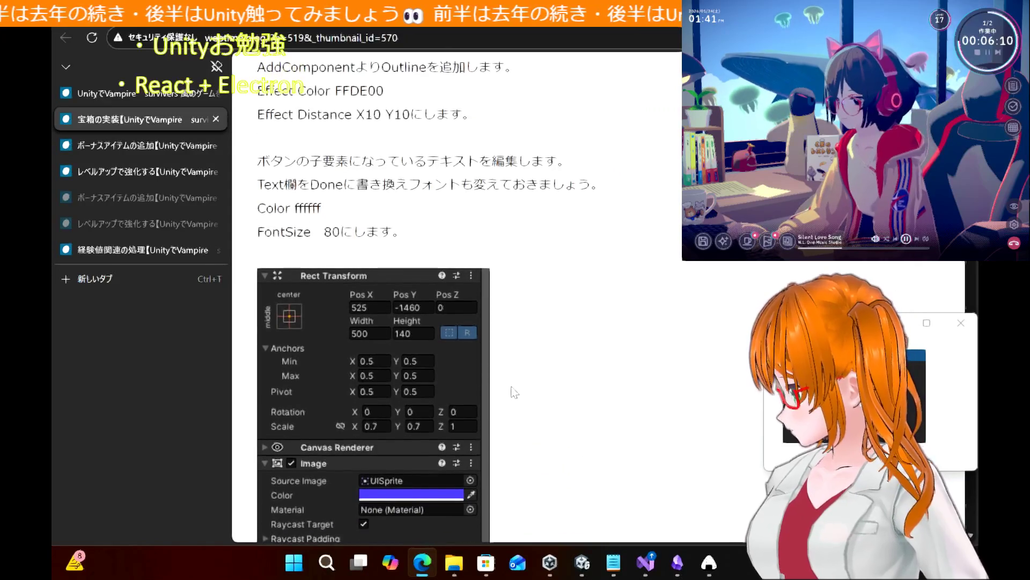
scroll(514, 392, down, 1)
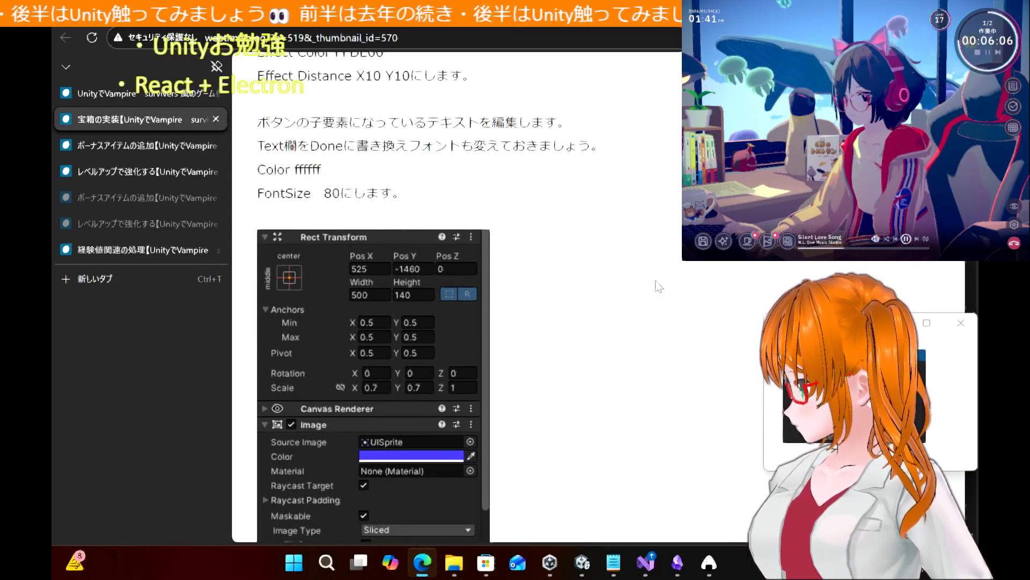
Pin a snapshot of the button-text steps (Text Done, colour ffffff, font size 80)
right_click(709, 562)
click(680, 479)
mouse_move(236, 75)
mouse_down()
mouse_move(511, 260)
mouse_move(664, 297)
mouse_up()
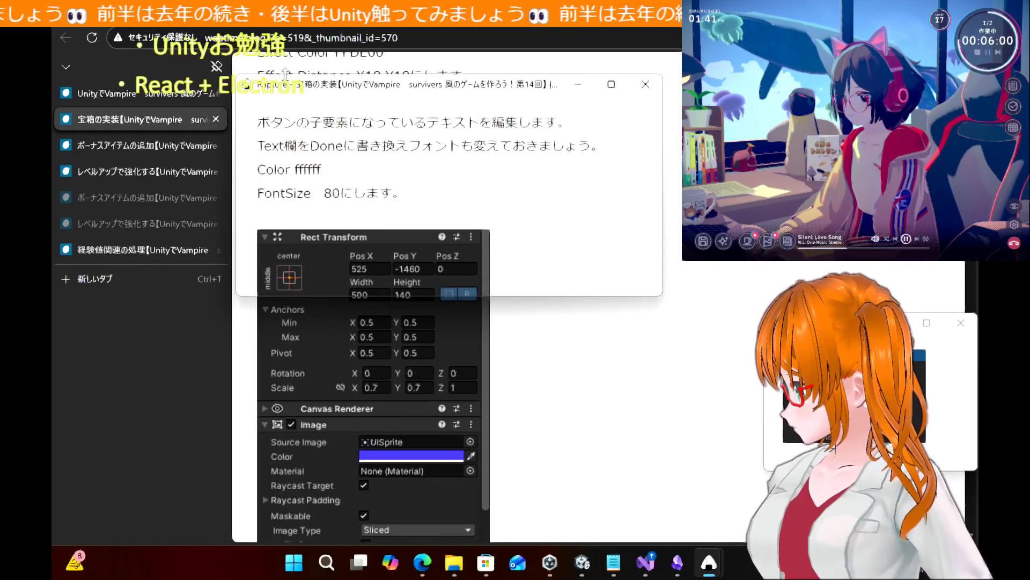
mouse_move(290, 91)
mouse_down()
mouse_move(514, 304)
mouse_move(139, 312)
mouse_up()
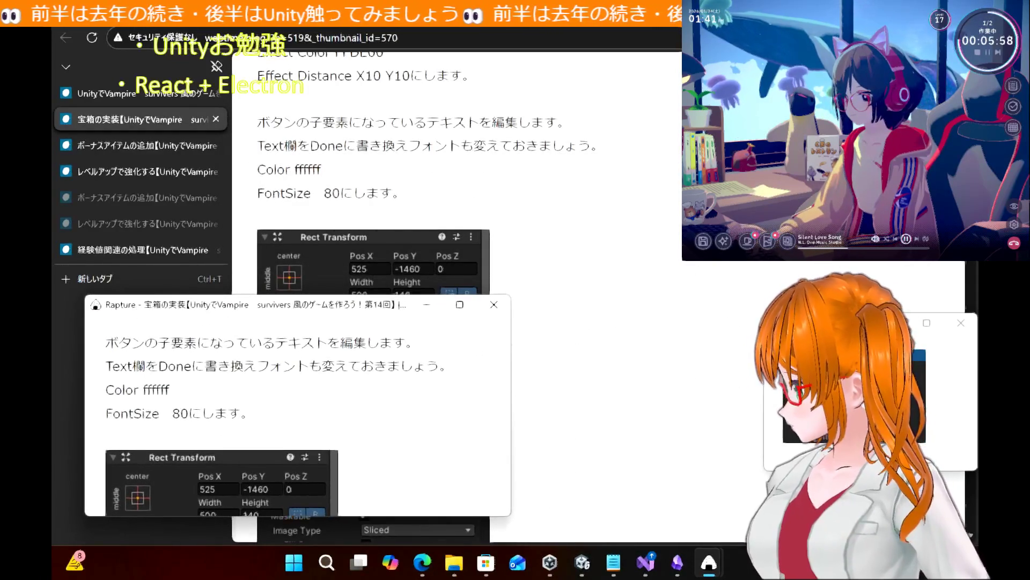
key(alt+Tab)
mouse_move(833, 330)
mouse_down()
mouse_move(510, 397)
mouse_move(459, 397)
mouse_move(473, 397)
mouse_move(424, 338)
mouse_move(466, 352)
mouse_up()
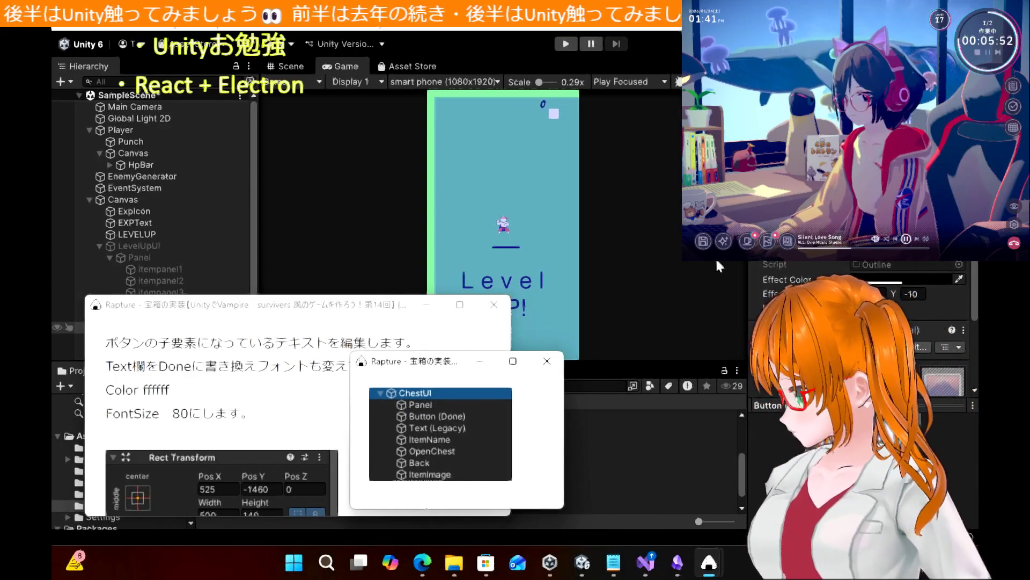
Expand the Done button in the Hierarchy and select its Text (Legacy) child
scroll(776, 262, down, 2)
scroll(772, 261, down, 4)
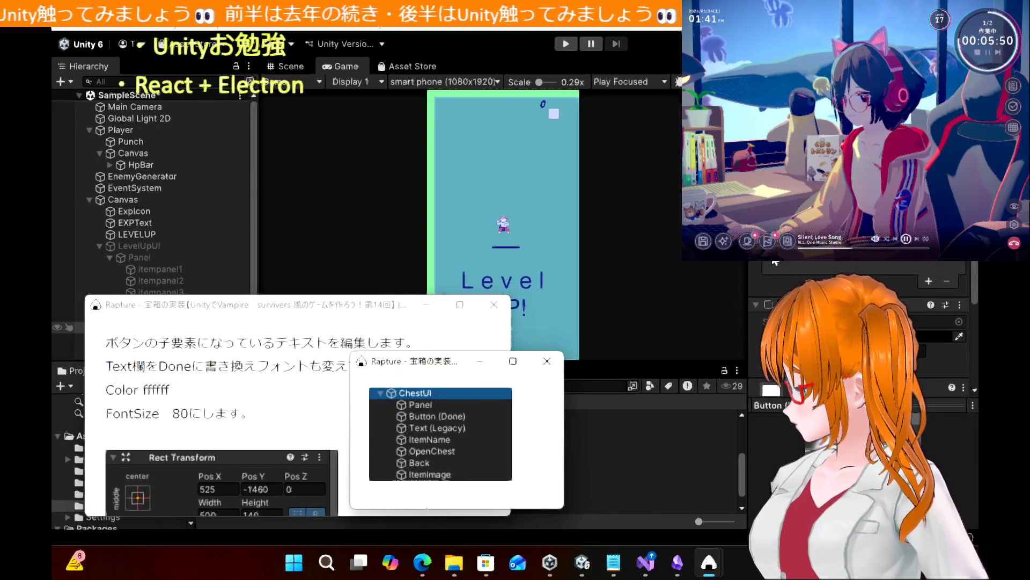
scroll(776, 263, up, 6)
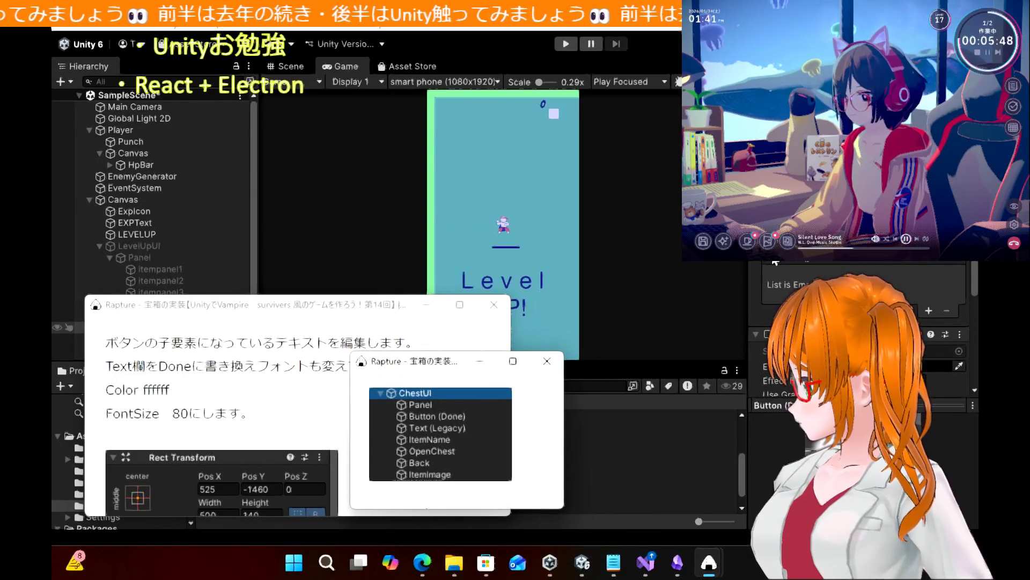
scroll(776, 263, up, 3)
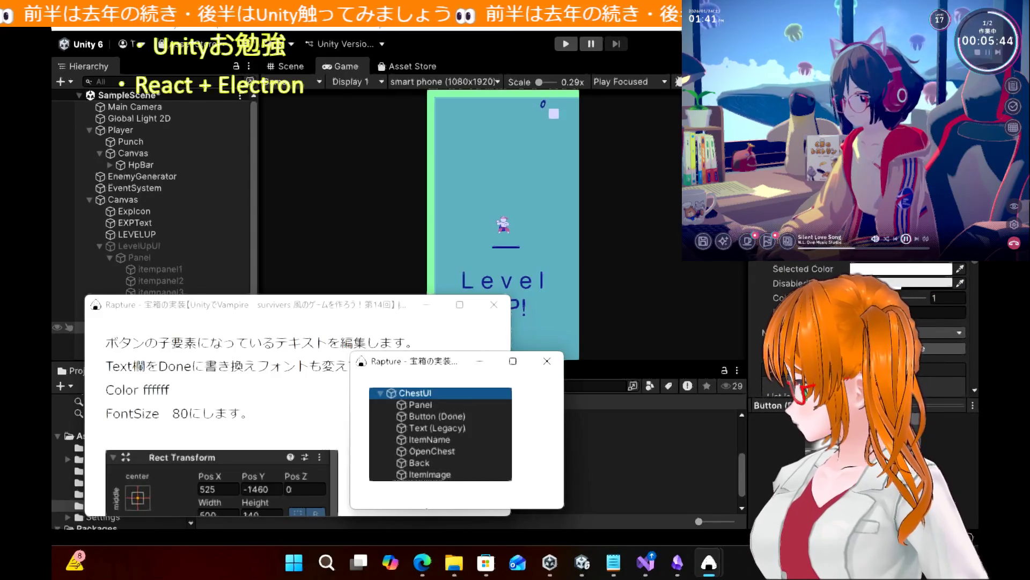
mouse_move(248, 304)
mouse_down()
mouse_move(668, 200)
mouse_move(637, 287)
mouse_up()
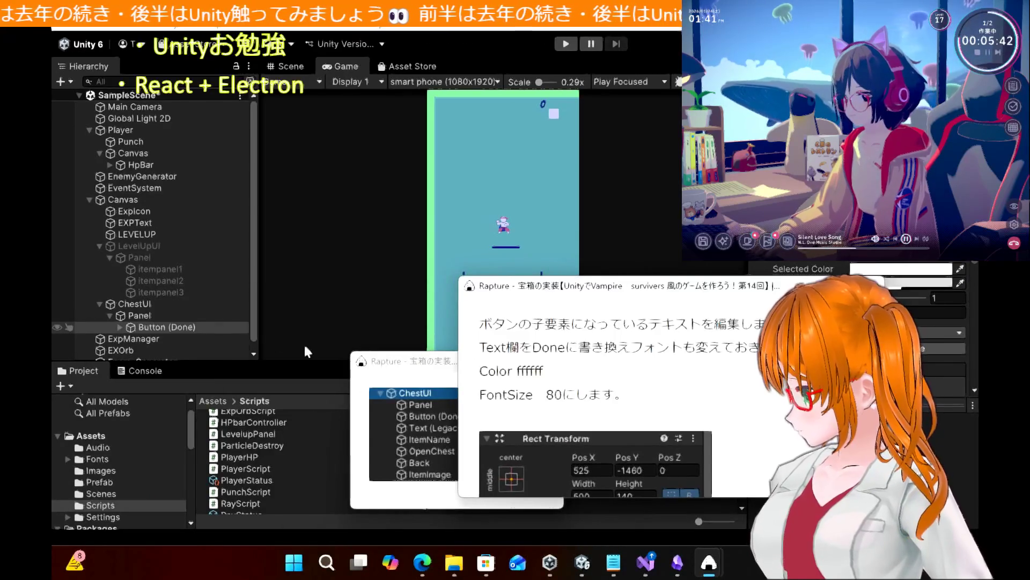
click(120, 327)
click(159, 338)
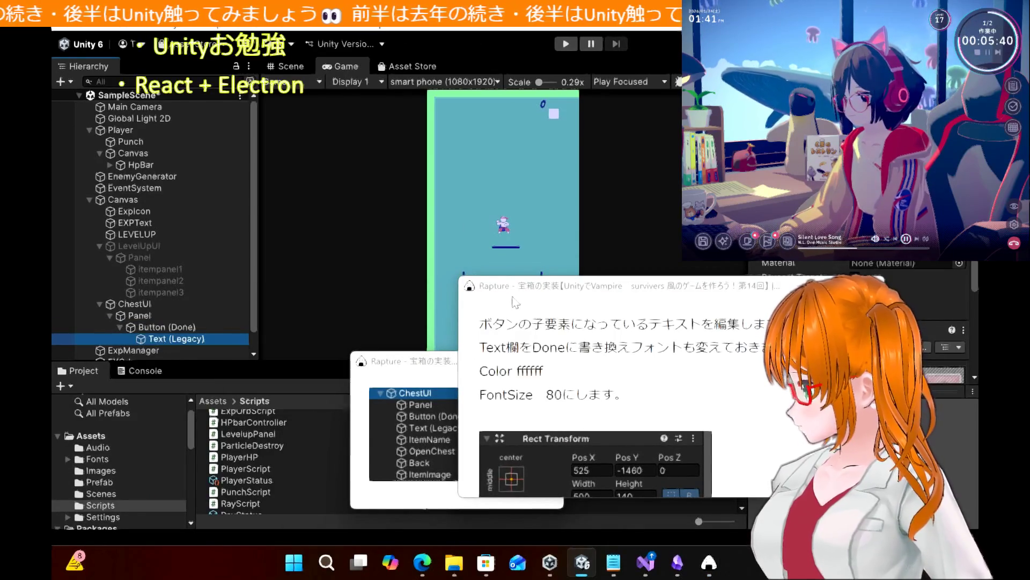
Close the pinned text-editing notes and move the ChestUI reference window right
mouse_move(605, 293)
mouse_down()
mouse_move(287, 295)
mouse_move(287, 248)
mouse_move(227, 164)
mouse_up()
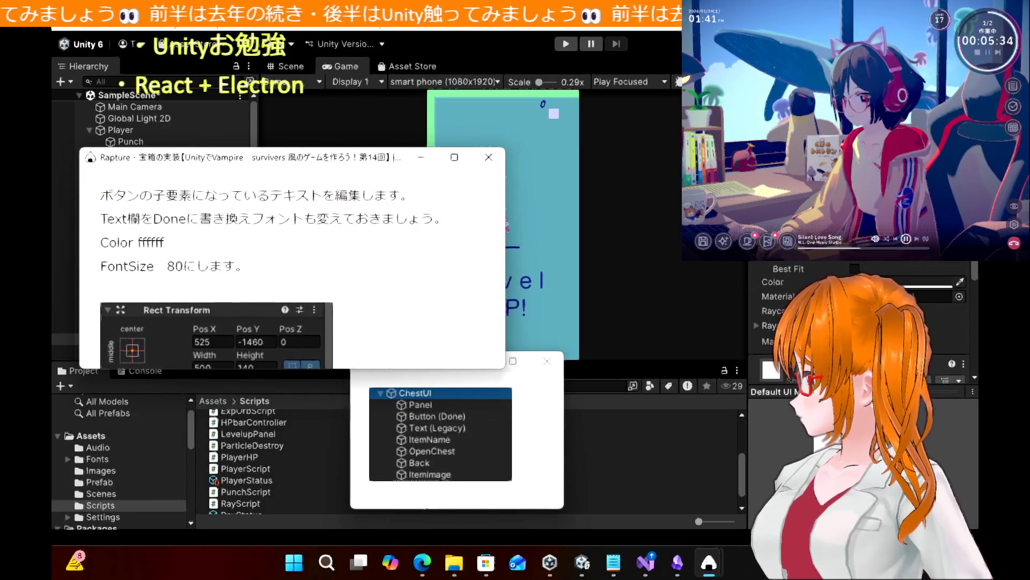
key(alt+Tab)
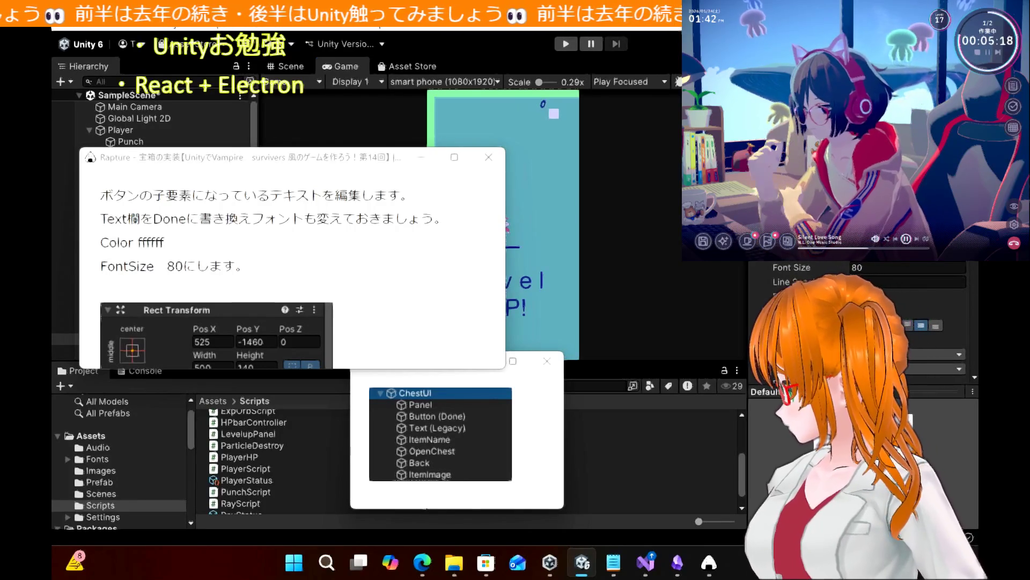
click(495, 157)
mouse_move(429, 360)
mouse_down()
mouse_move(580, 297)
mouse_move(823, 286)
mouse_up()
Scroll the Edge tutorial down to the item name text section
click(423, 563)
scroll(265, 321, down, 9)
scroll(266, 321, down, 5)
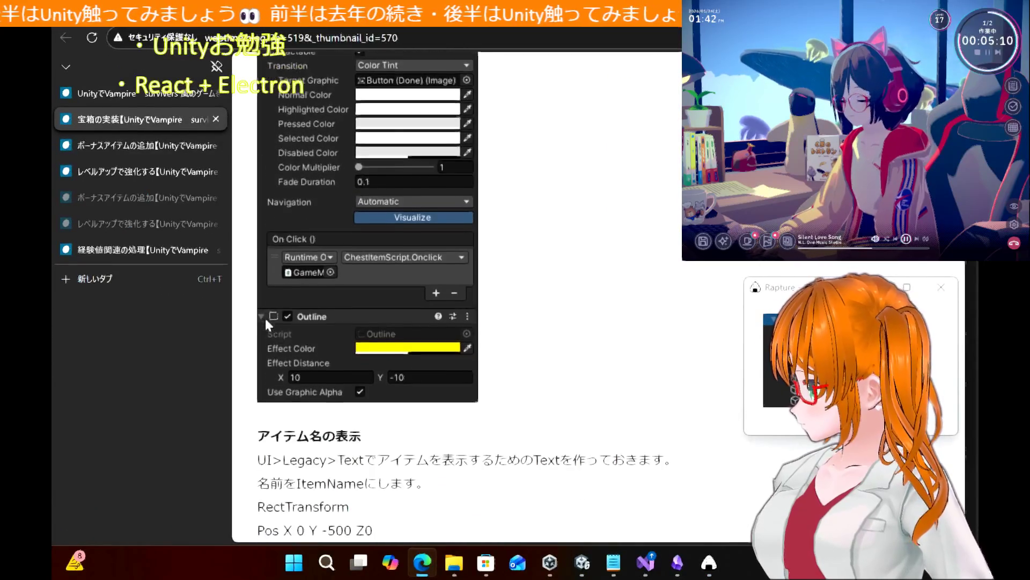
scroll(266, 324, down, 5)
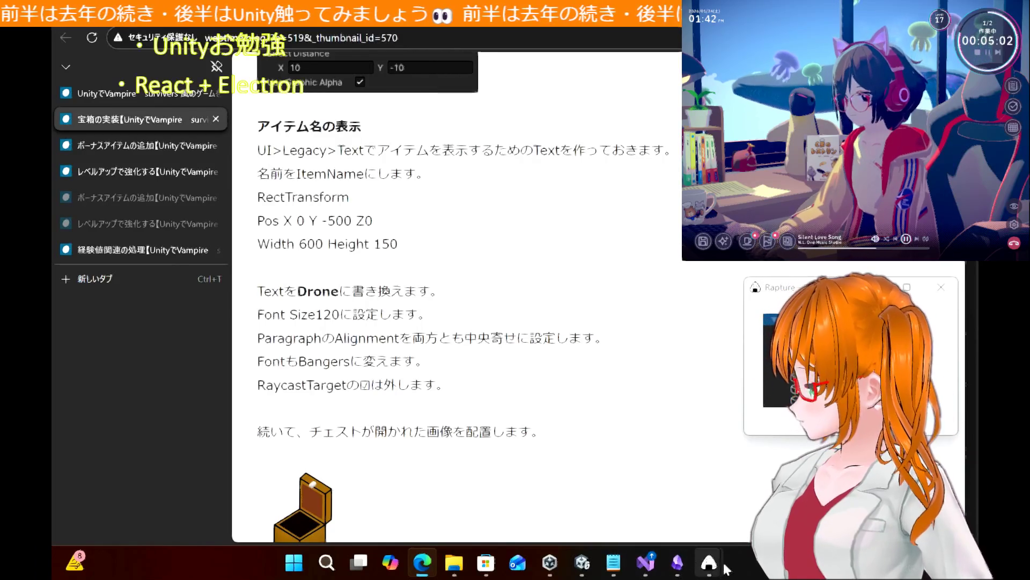
Pin a snapshot of the ItemName steps (600×150, Font Size 120, Bangers) over Unity
right_click(709, 562)
click(685, 477)
mouse_move(235, 102)
mouse_down()
mouse_move(584, 391)
mouse_move(689, 405)
mouse_up()
mouse_move(285, 105)
mouse_down()
mouse_move(547, 244)
mouse_move(617, 219)
mouse_move(636, 233)
mouse_up()
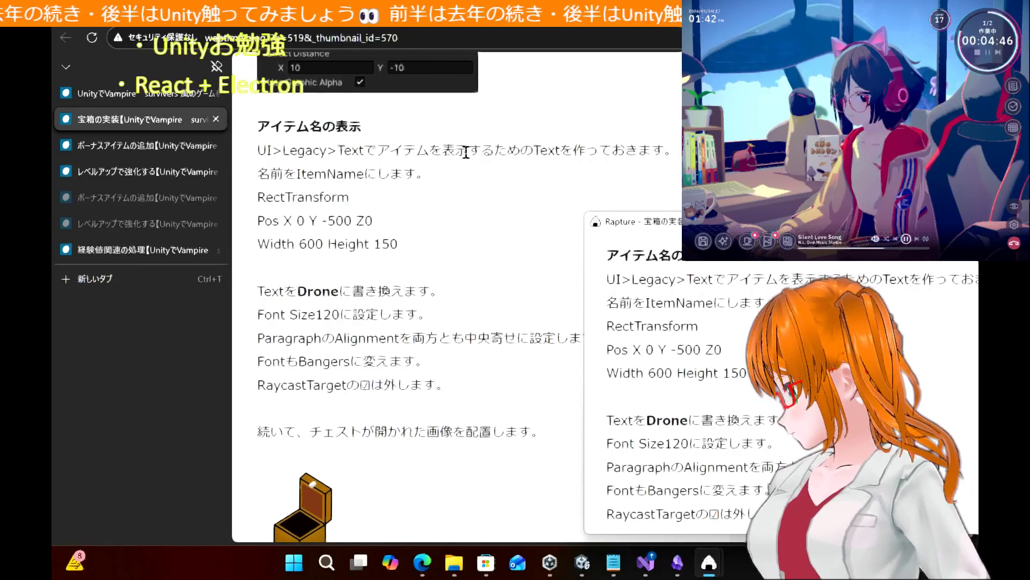
scroll(451, 239, down, 1)
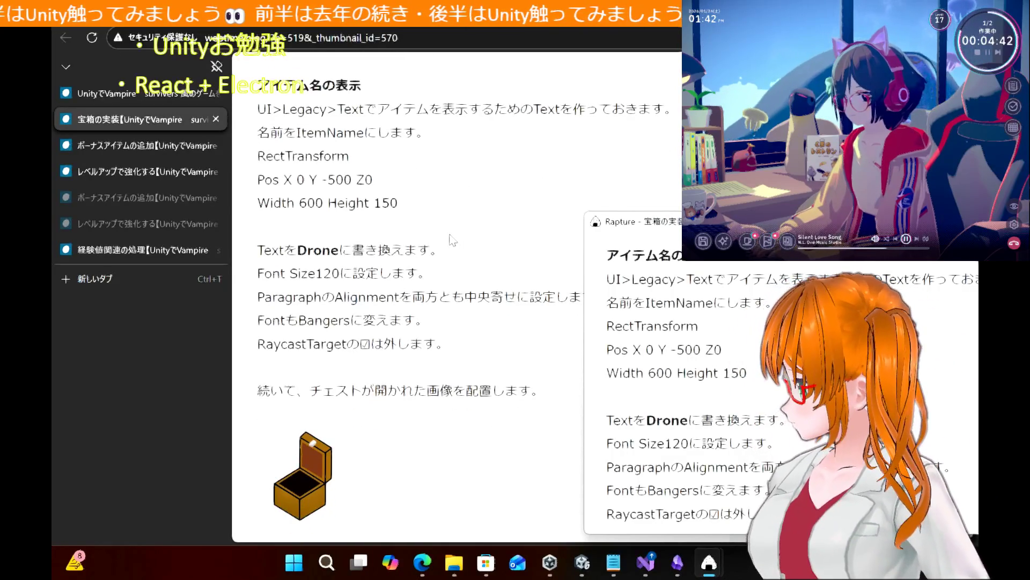
key(alt+Tab)
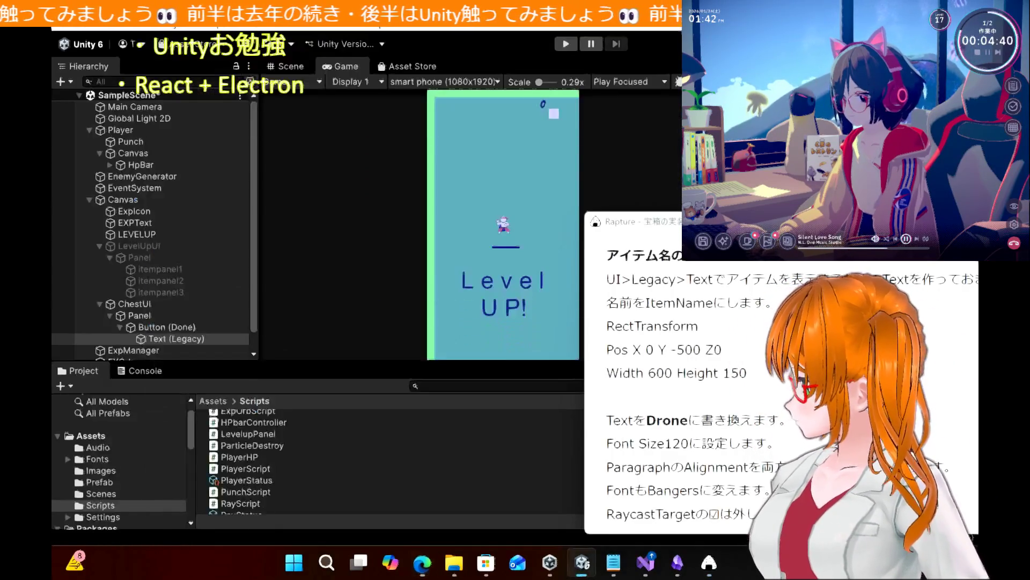
Collapse Done and Panel, then add a UI > Legacy > Text object under ChestUI
mouse_move(724, 229)
mouse_down()
mouse_move(233, 282)
mouse_move(294, 206)
mouse_move(615, 265)
mouse_move(634, 211)
mouse_move(698, 210)
mouse_move(601, 209)
mouse_up()
scroll(194, 275, down, 2)
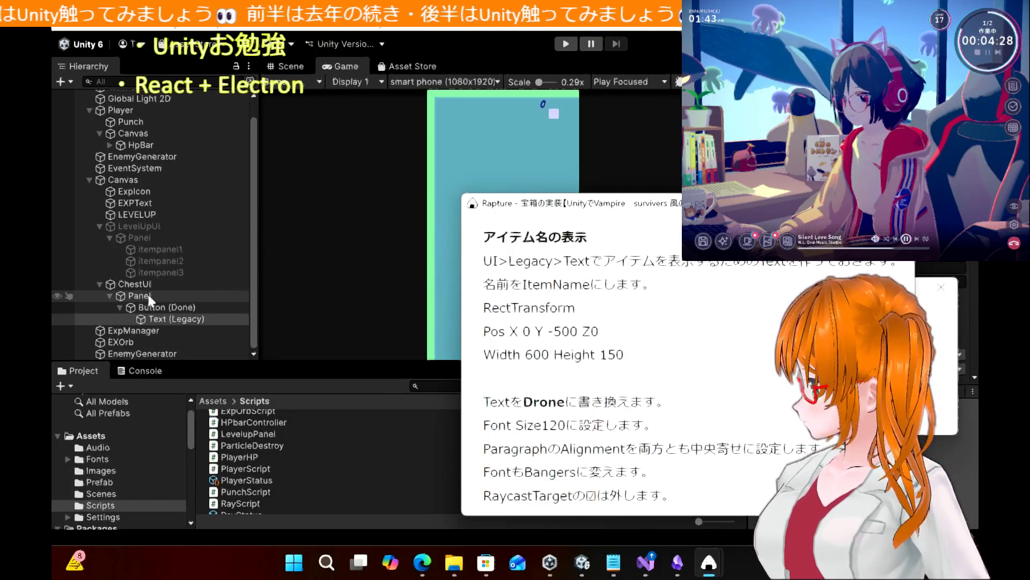
click(119, 307)
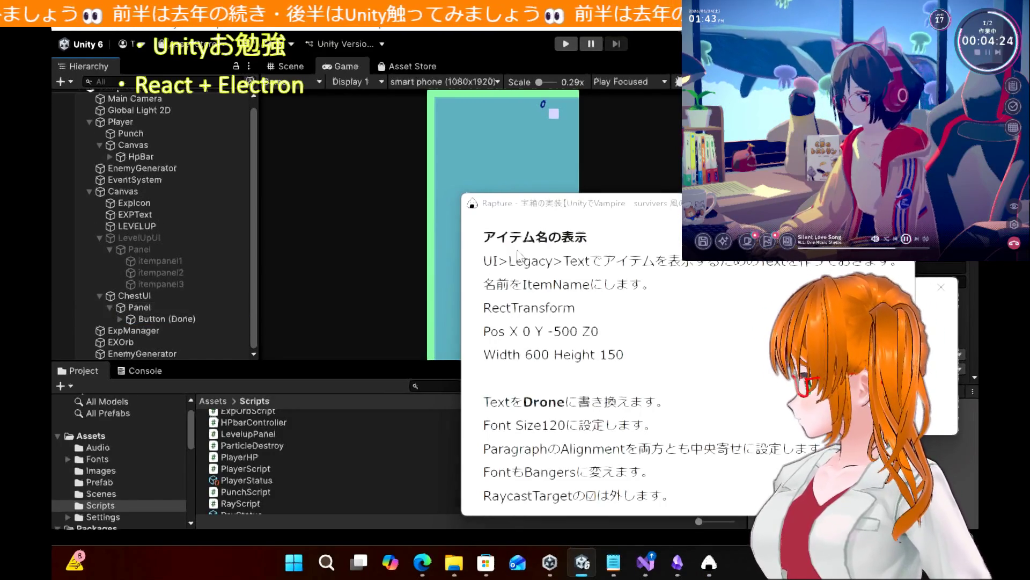
click(110, 308)
click(145, 304)
right_click(145, 304)
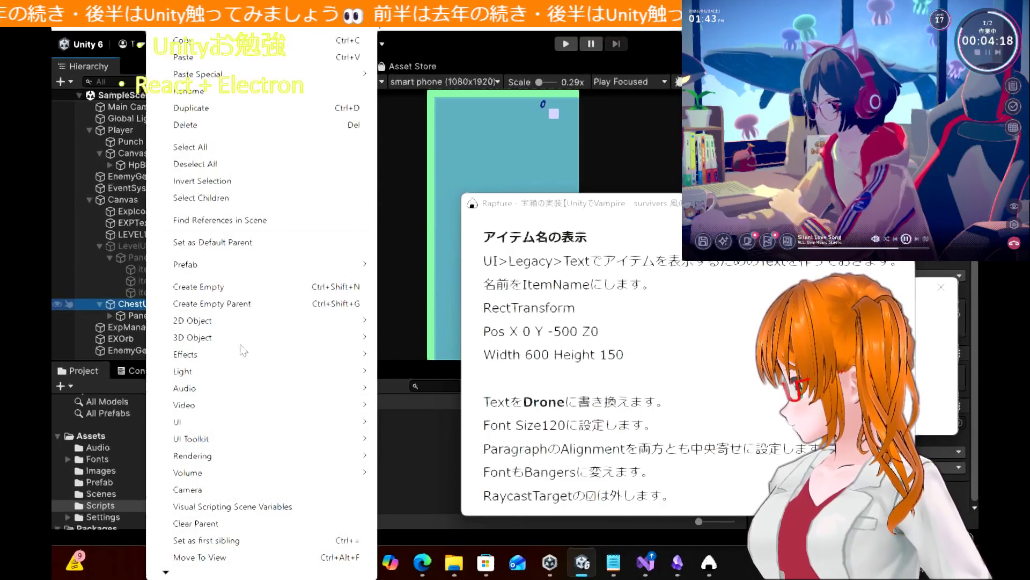
mouse_move(249, 420)
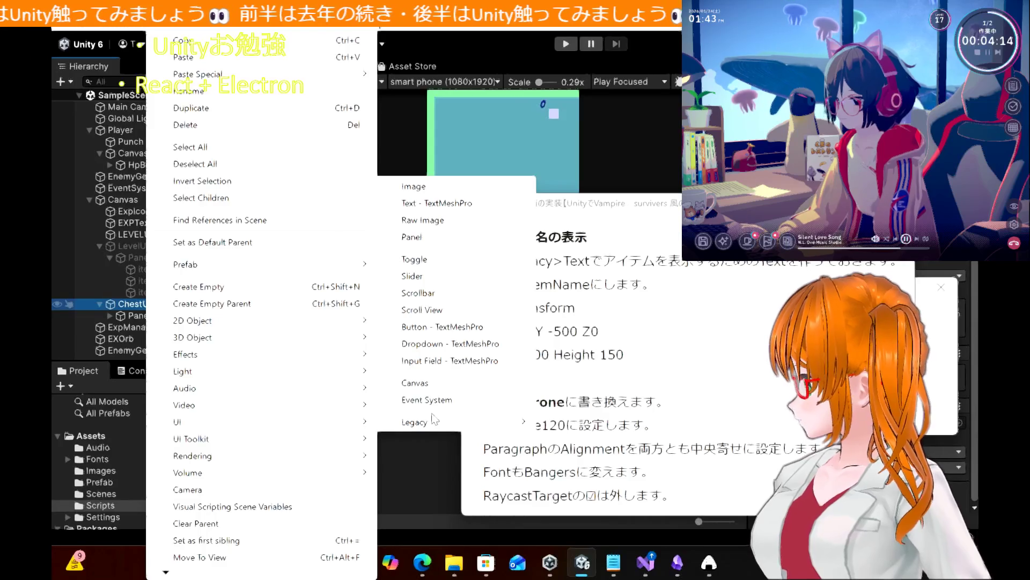
mouse_move(437, 423)
click(578, 426)
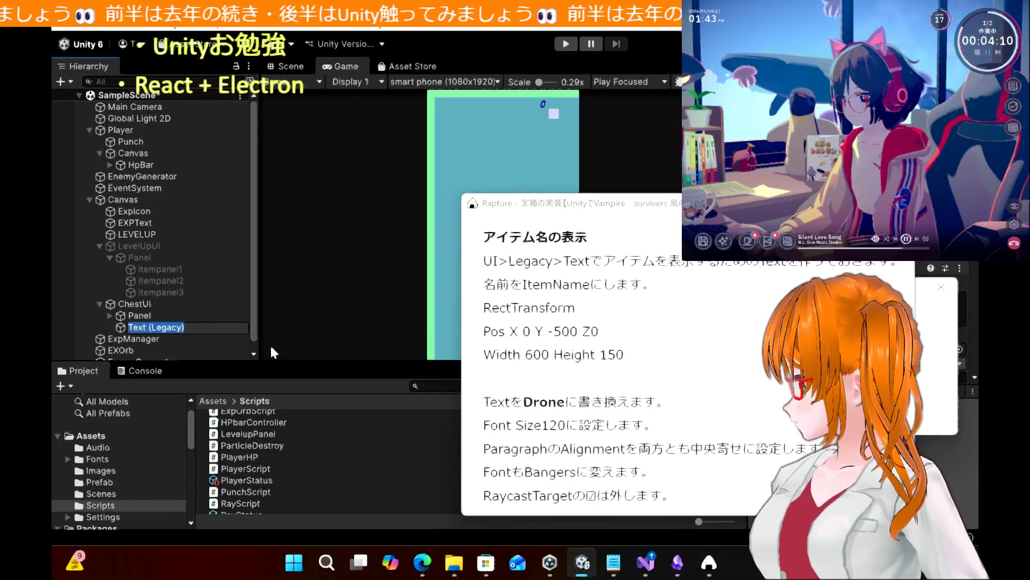
Rename the new Text (Legacy) object to ItemName
click(197, 328)
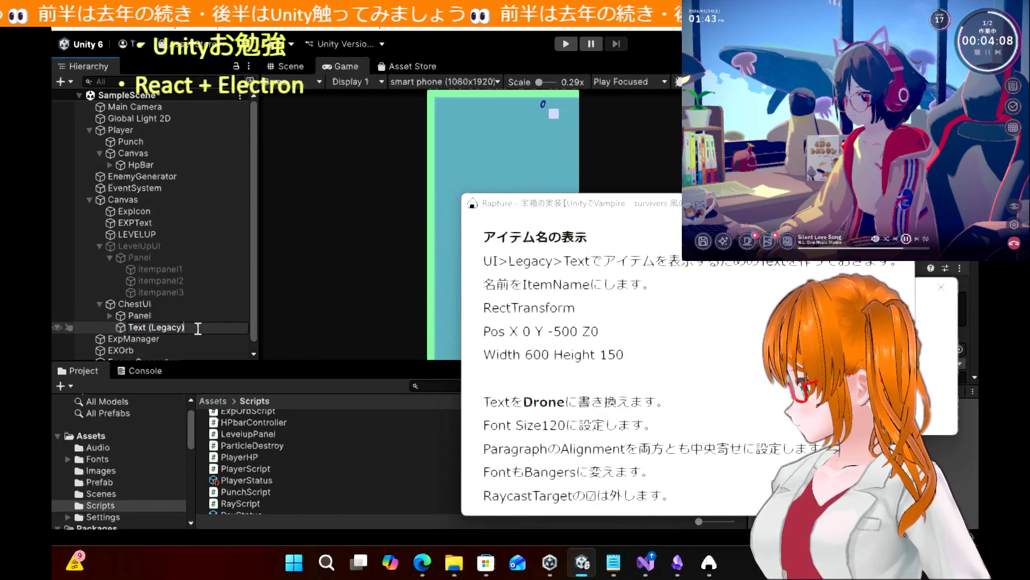
key(ctrl+a)
text(ItemName)
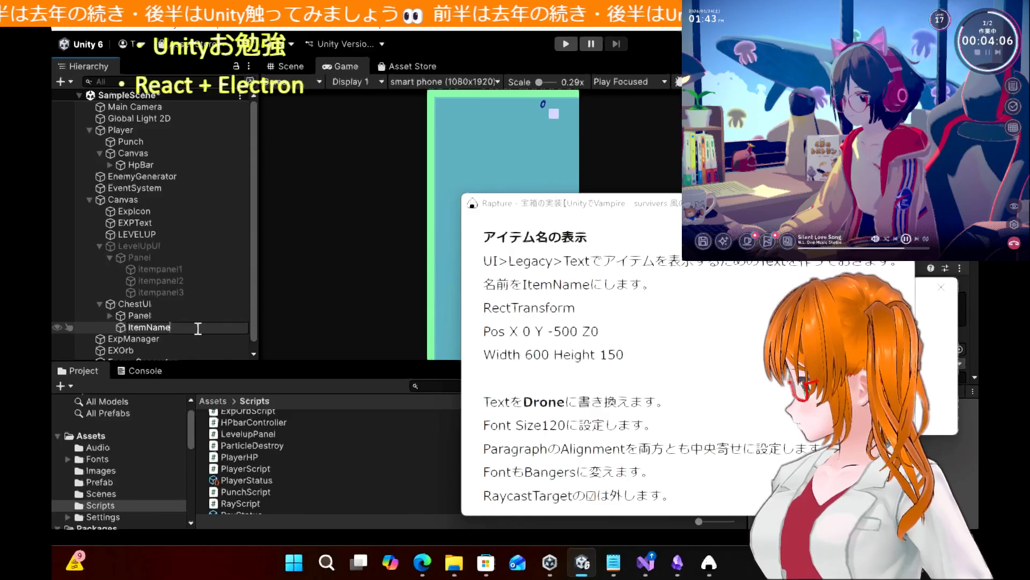
key(Return)
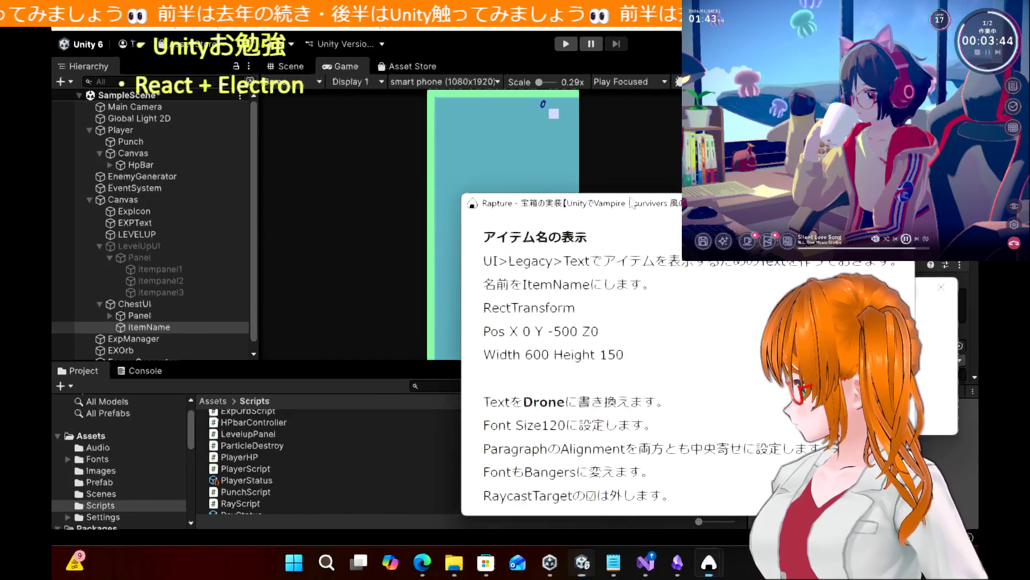
Pick Bangers in the ItemName Text component's Font field
click(632, 203)
drag(632, 203, 397, 203)
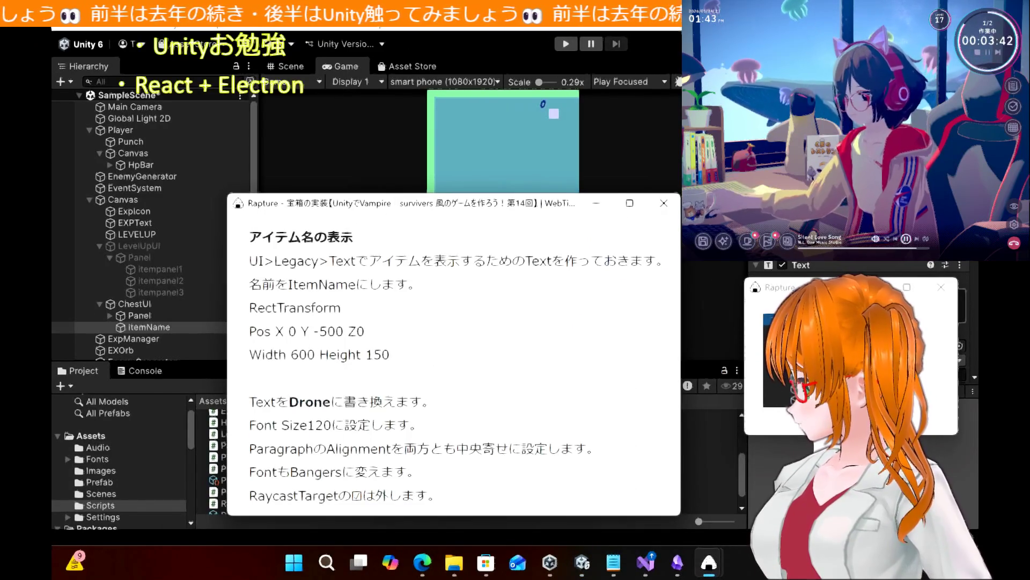
drag(778, 287, 715, 416)
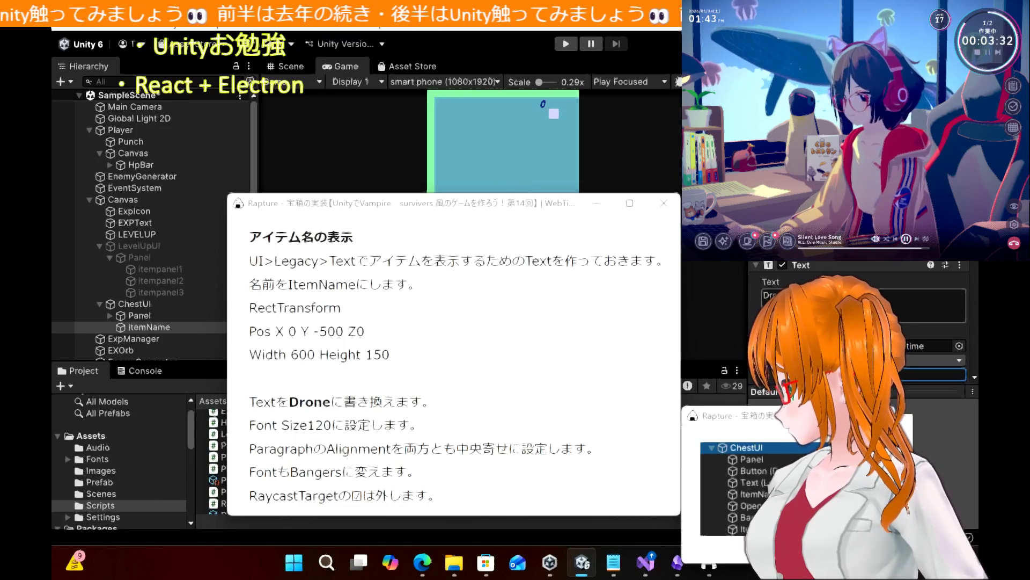
scroll(859, 333, down, 5)
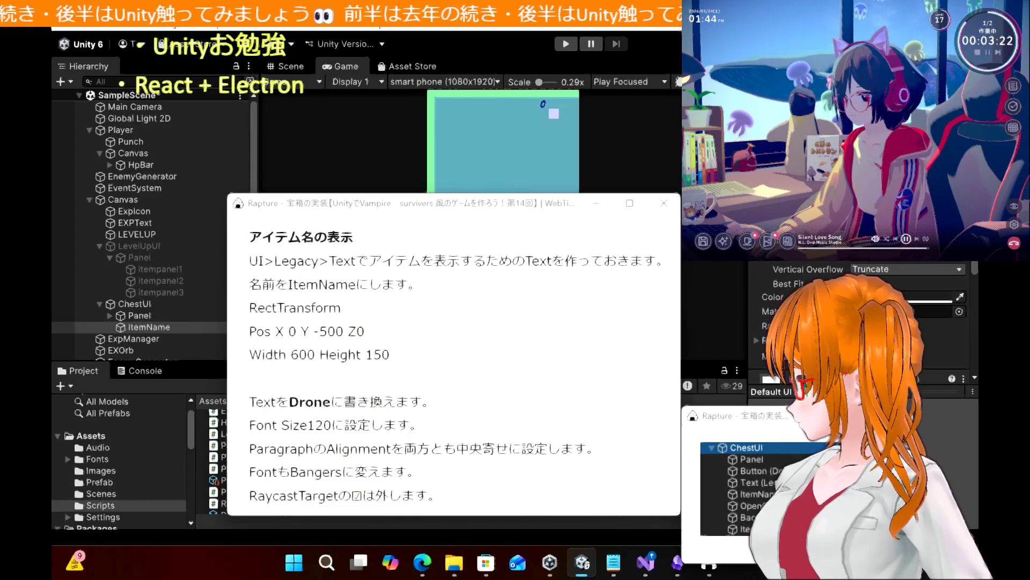
click(959, 150)
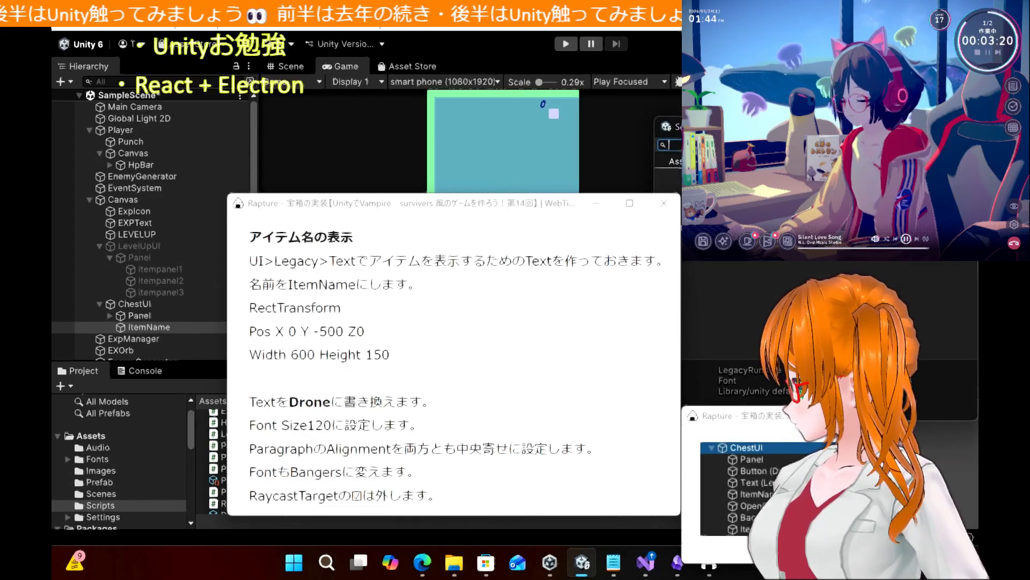
key(Up)
key(Return)
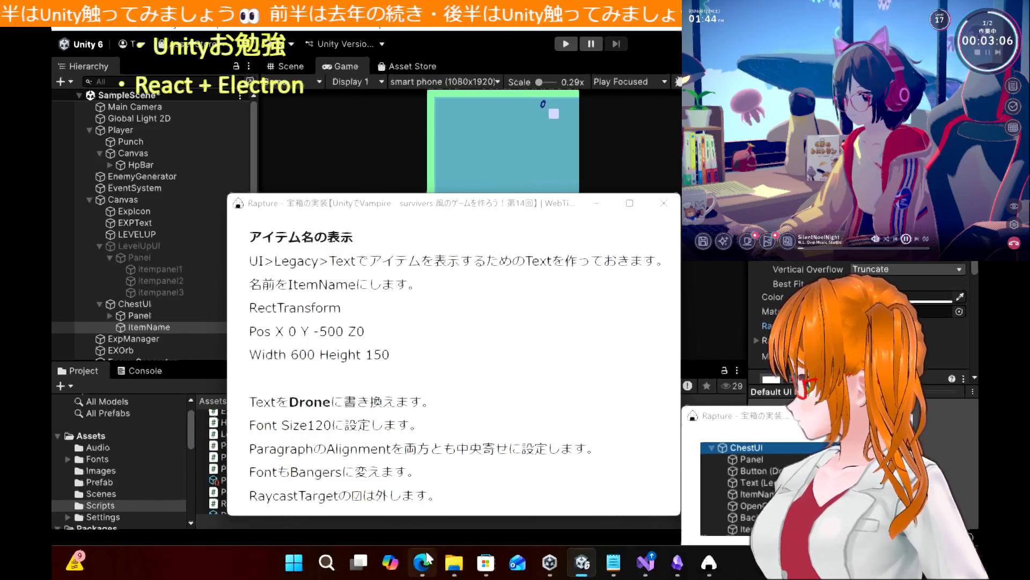
Copy RaycastTarget from the tutorial and search Bing for 'raycast target unity作用'
click(422, 562)
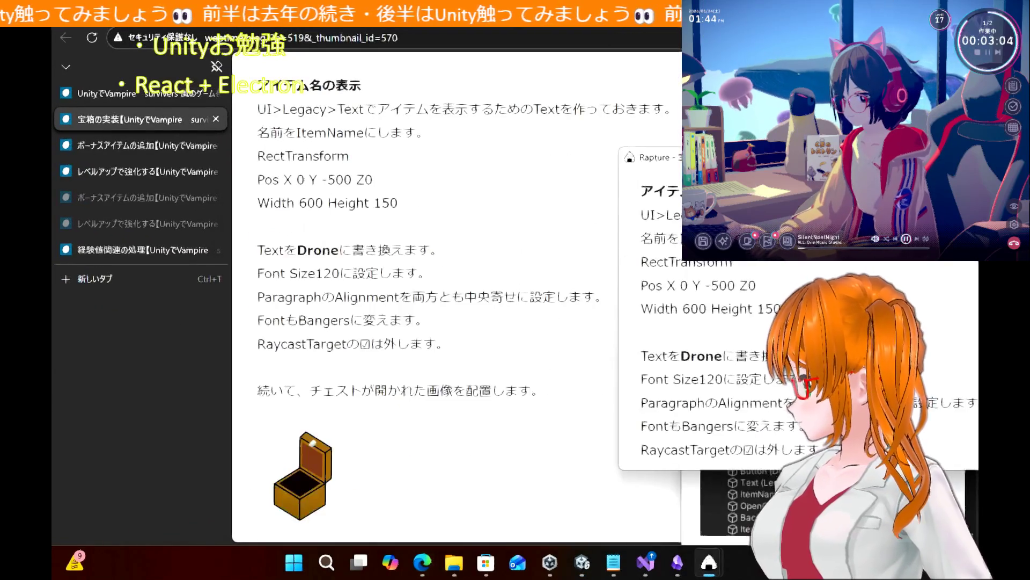
mouse_move(690, 157)
mouse_down()
mouse_move(682, 130)
mouse_move(684, 155)
mouse_up()
double_click(310, 347)
key(ctrl+c)
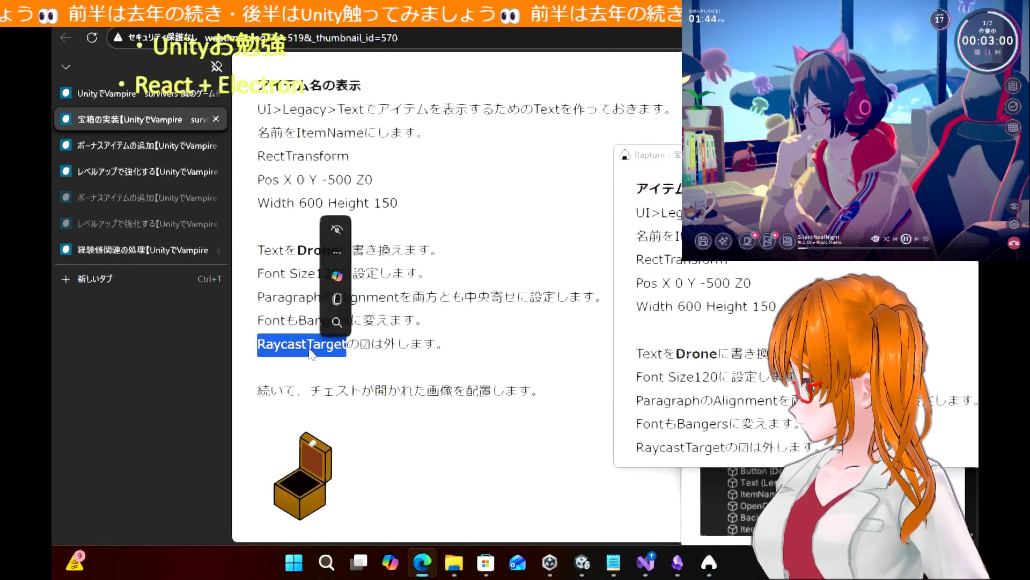
click(440, 338)
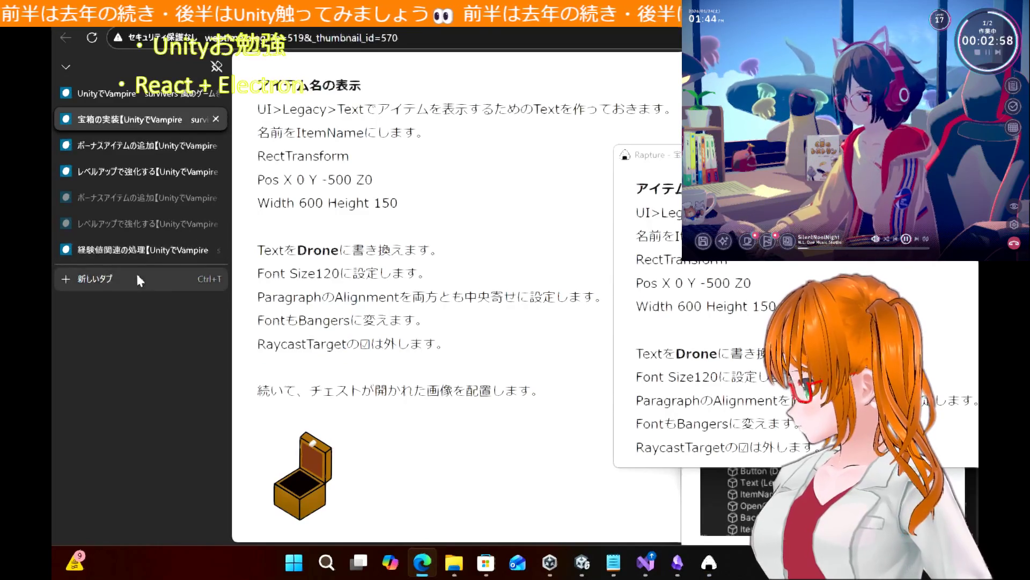
click(138, 279)
click(471, 161)
key(ctrl+v)
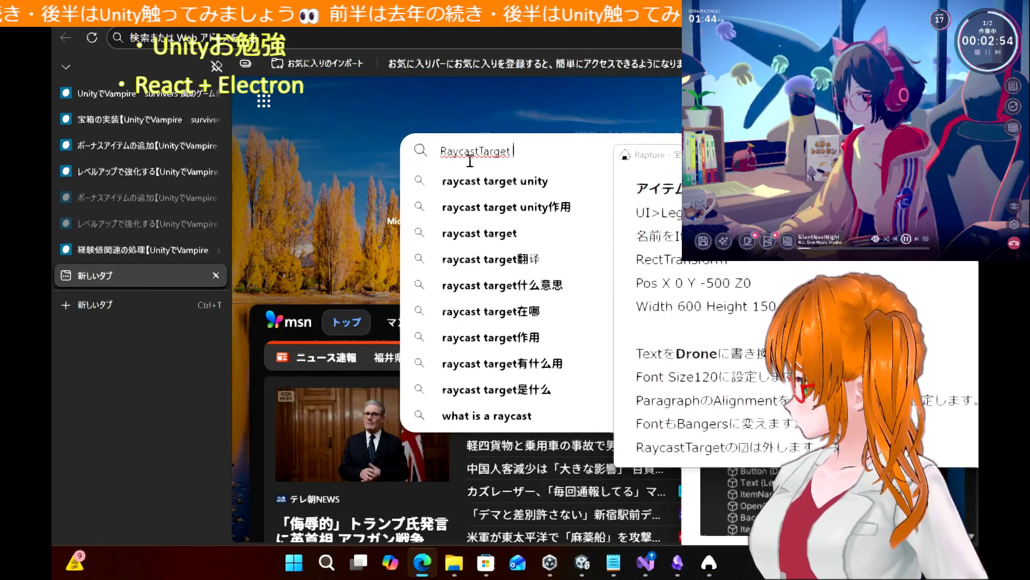
key(Down)
key(Down)
key(Return)
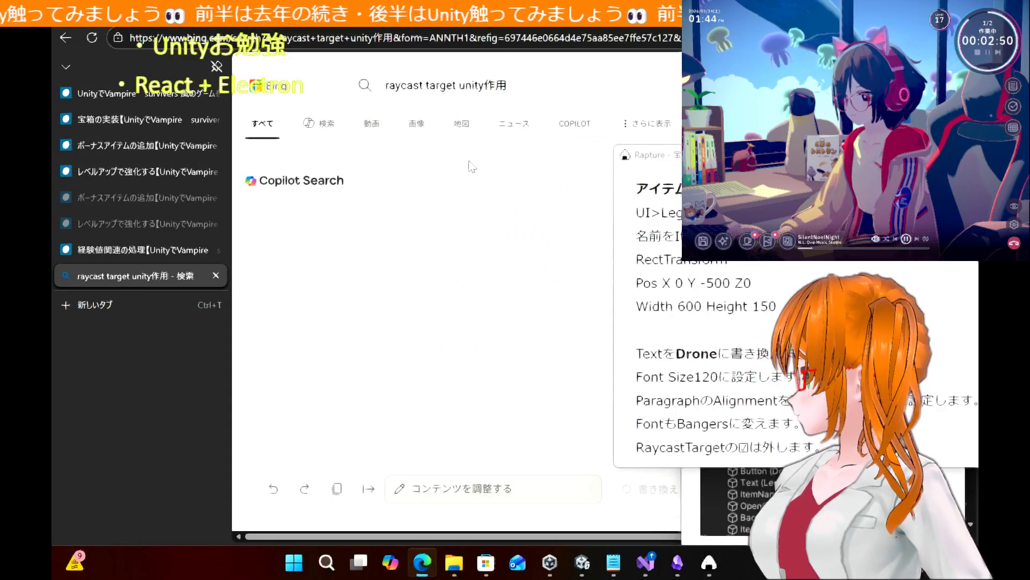
Review the pinned tutorial notes, then place the cursor in the Bing search query
click(709, 562)
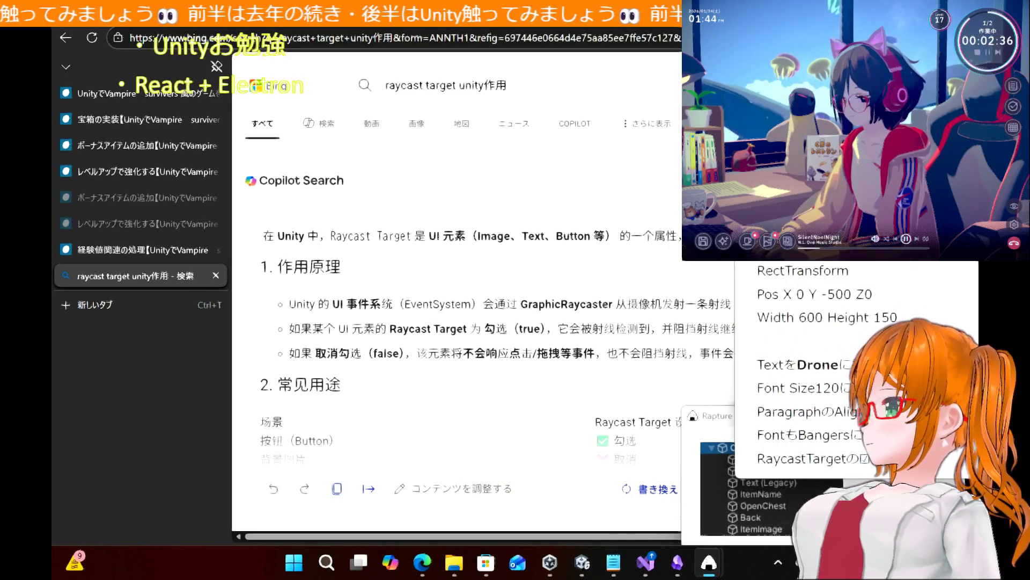
scroll(543, 252, down, 5)
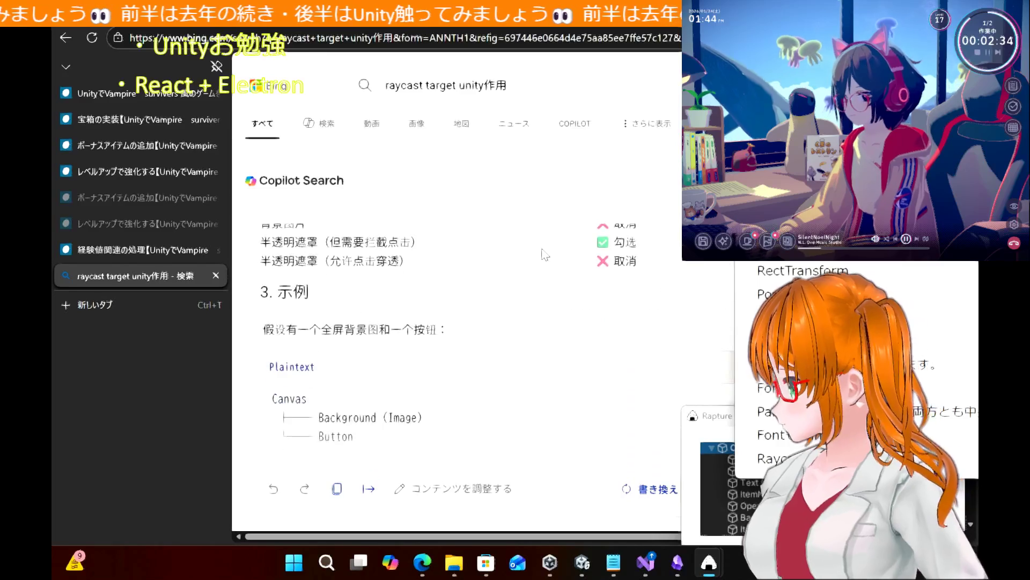
scroll(546, 254, down, 3)
scroll(545, 254, up, 10)
scroll(545, 254, down, 10)
scroll(545, 254, up, 6)
scroll(545, 255, up, 5)
click(548, 82)
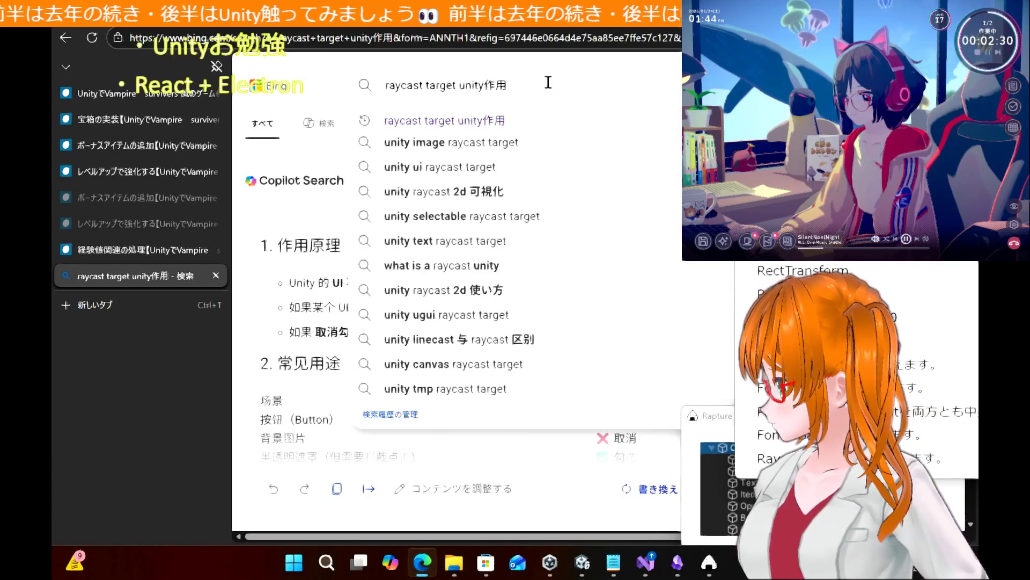
Append 日本語 and rerun the search as 'raycast target unity作用 日本語'
text( nih)
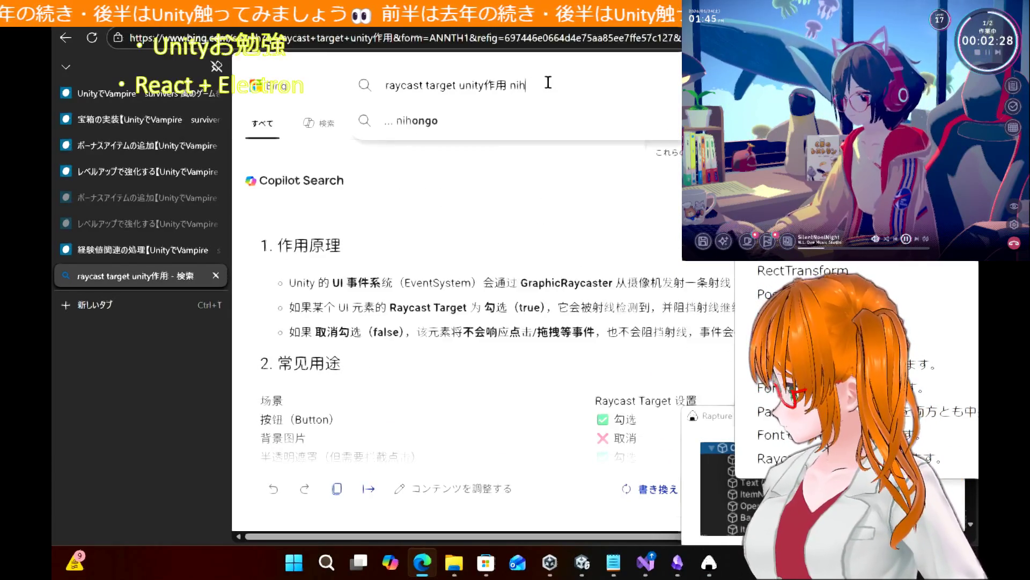
text(ongo)
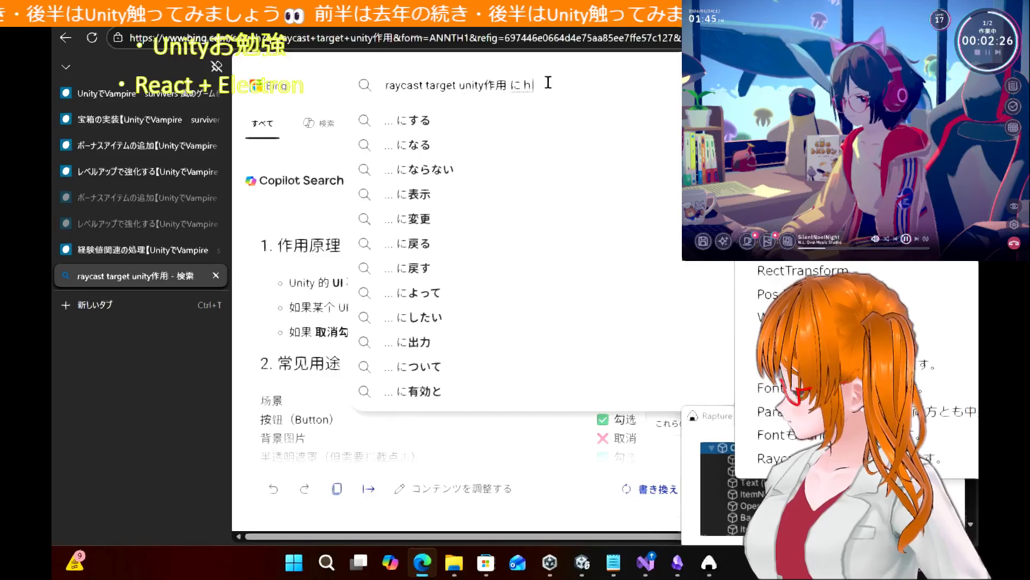
key(space)
key(Return)
key(Return)
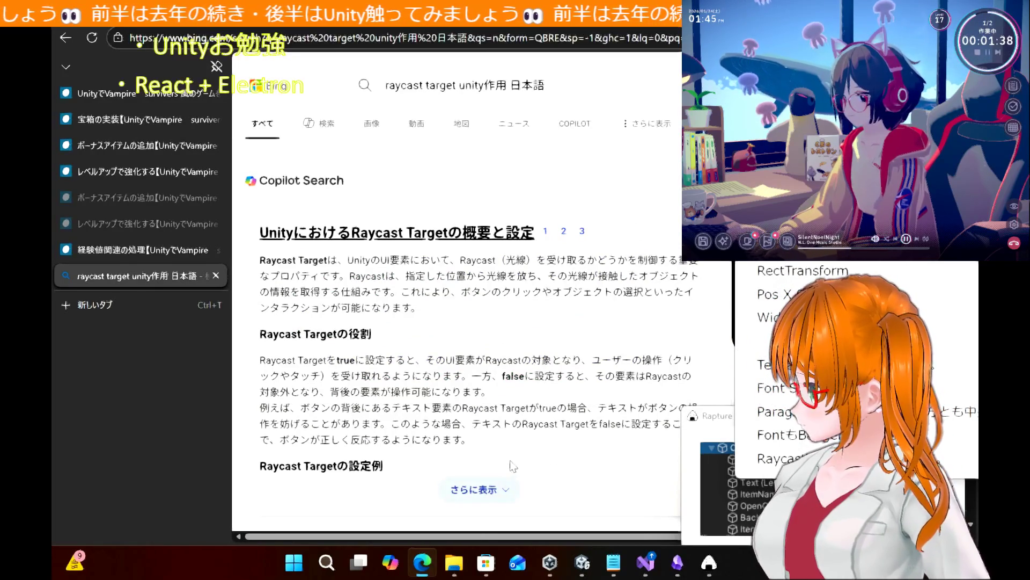
mouse_move(677, 573)
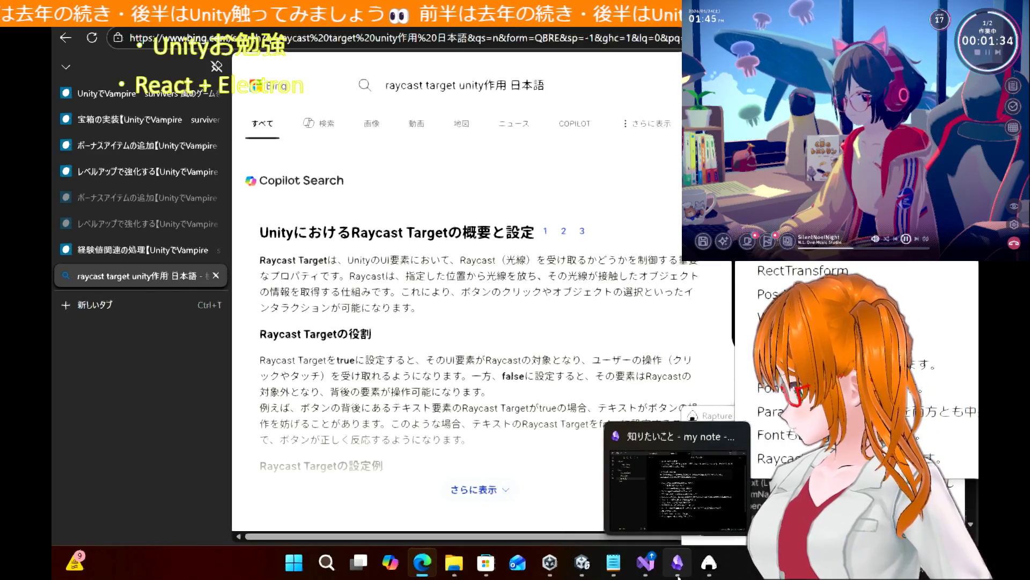
Open the Unityお勉強 note in Obsidian and scroll to its ゲームオブジェクト section
click(676, 483)
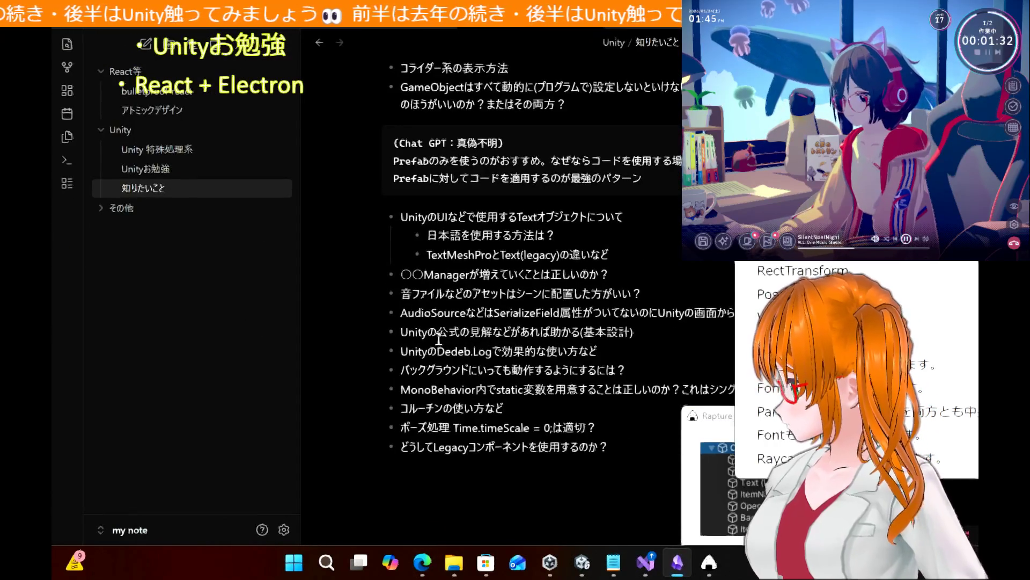
click(167, 169)
scroll(572, 350, down, 10)
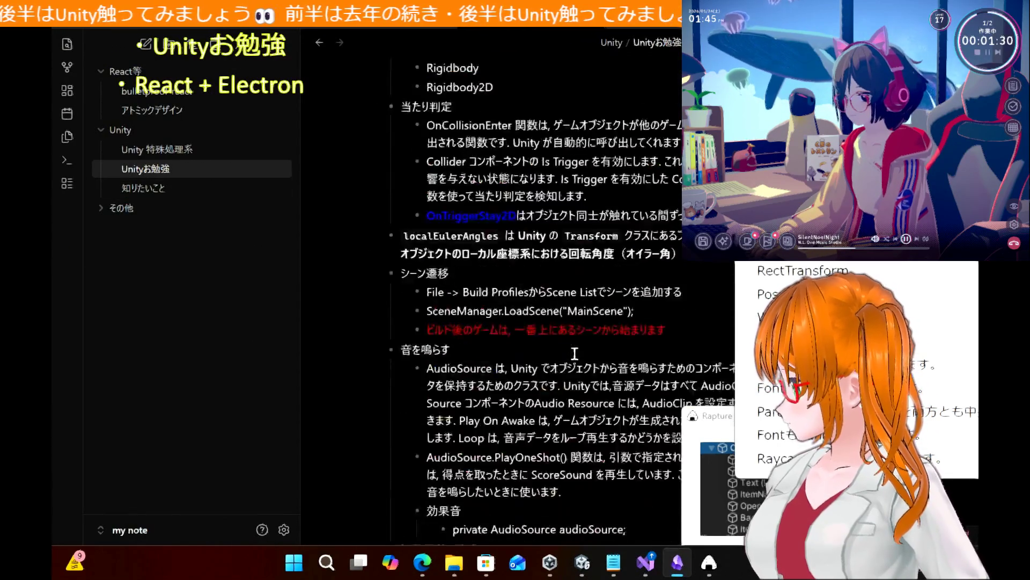
scroll(573, 355, down, 3)
Close the floating tutorial notes window and check the browser before returning to the note
mouse_move(1028, 169)
mouse_down()
mouse_move(1028, 197)
mouse_move(676, 261)
mouse_up()
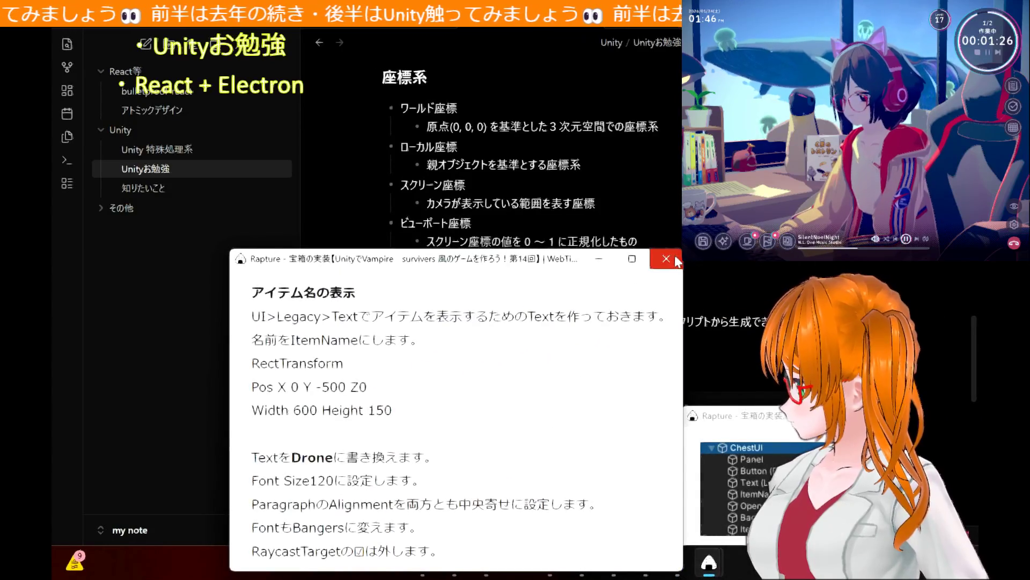
click(675, 261)
scroll(568, 310, down, 3)
scroll(568, 310, down, 10)
scroll(567, 310, up, 2)
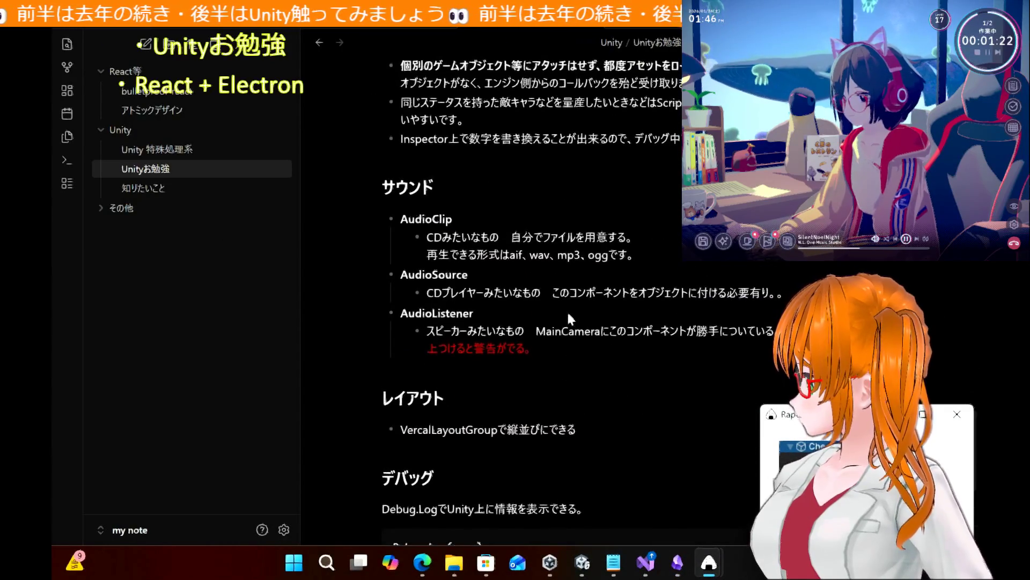
scroll(568, 315, up, 2)
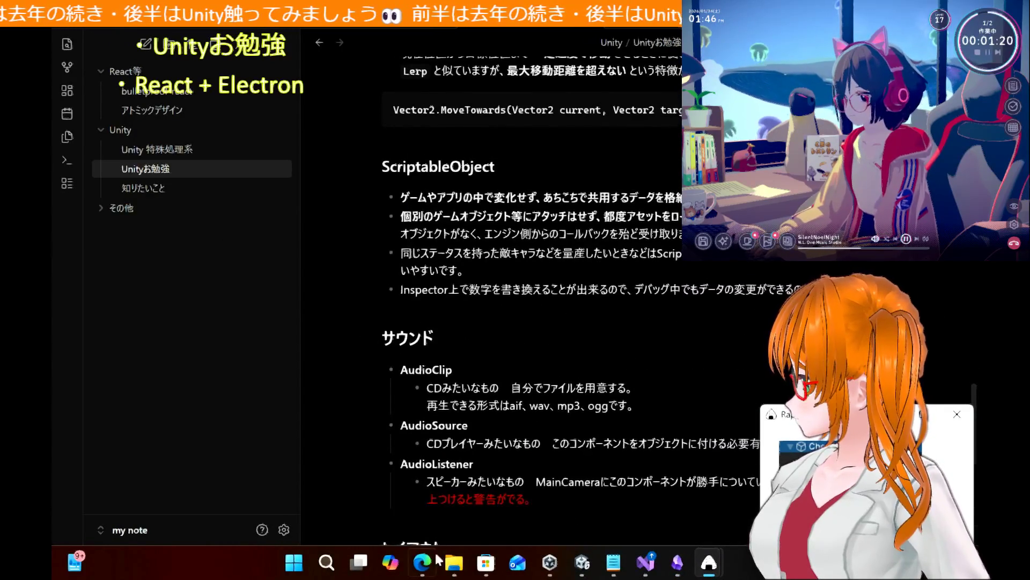
click(422, 562)
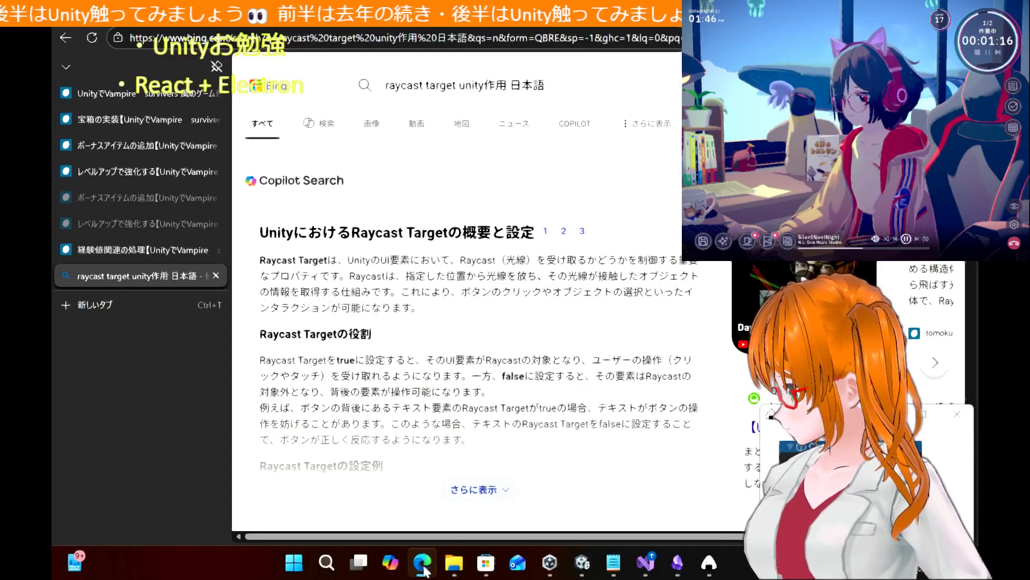
click(422, 563)
scroll(428, 357, up, 10)
scroll(428, 357, up, 10)
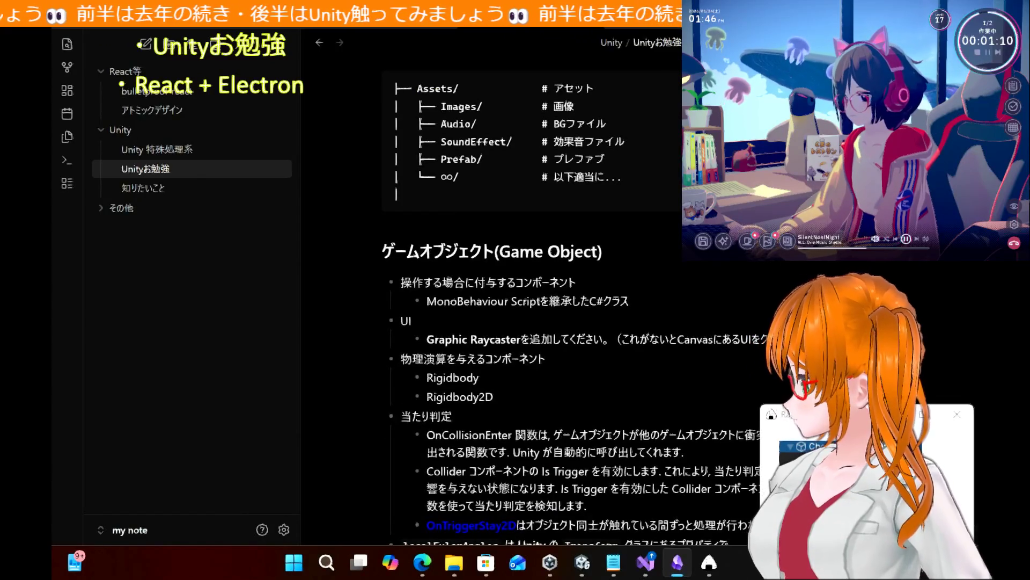
Add a 'Raycast Targetの概要と説明' bullet with a nested 概要 sub-bullet and empty child line
scroll(428, 357, up, 3)
scroll(738, 332, down, 5)
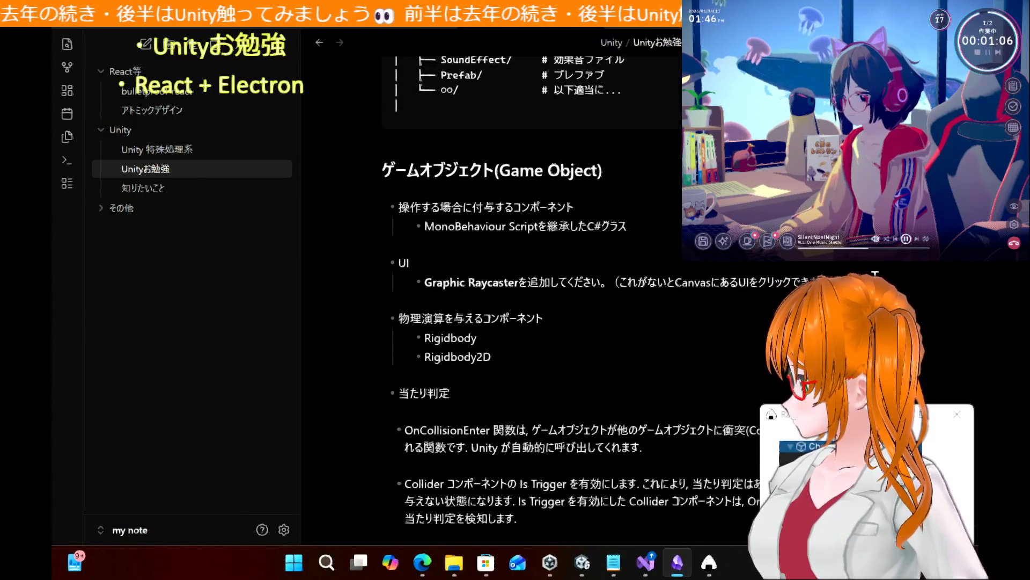
key(Return)
text(R)
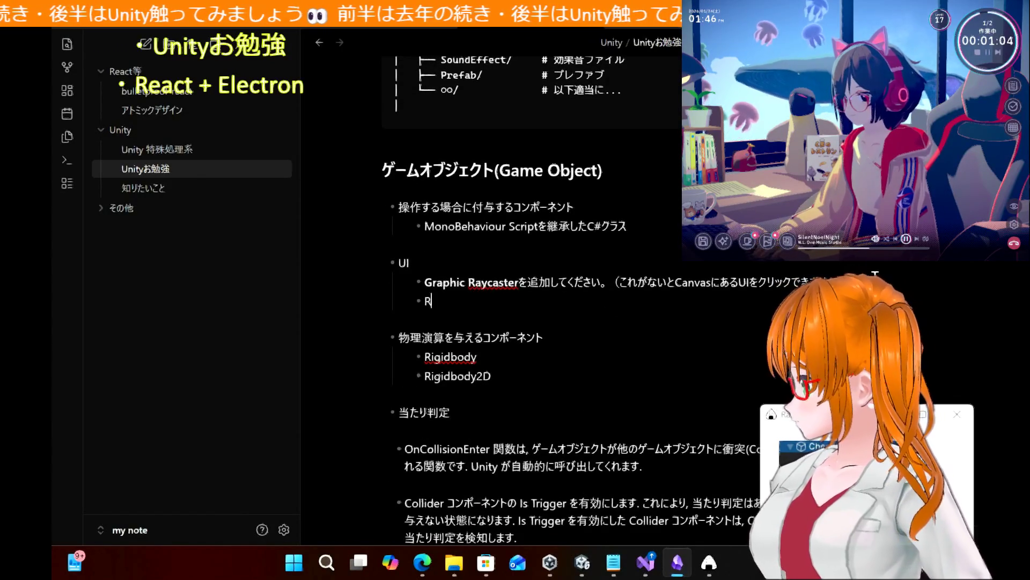
text(aycast)
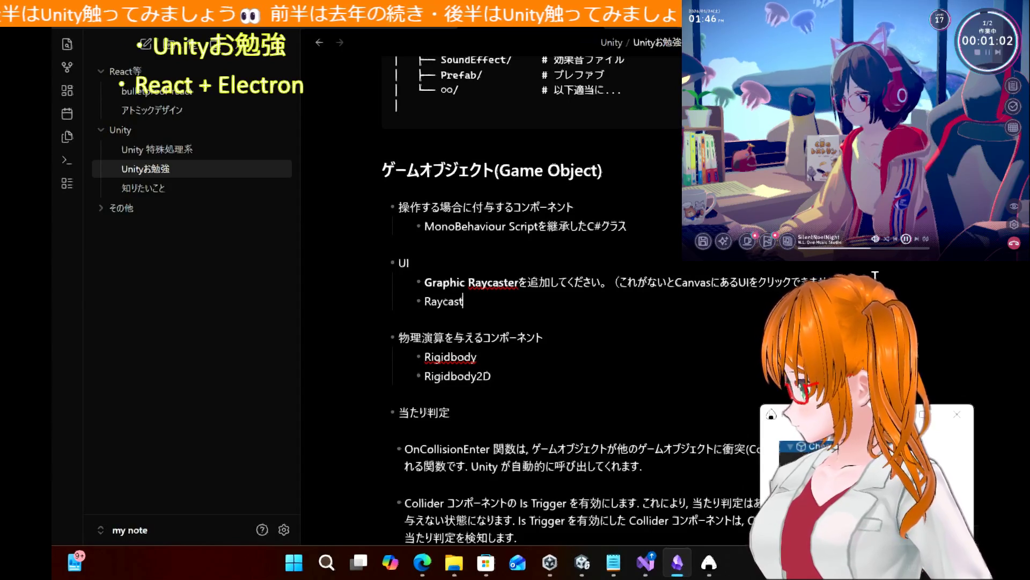
text( Target)
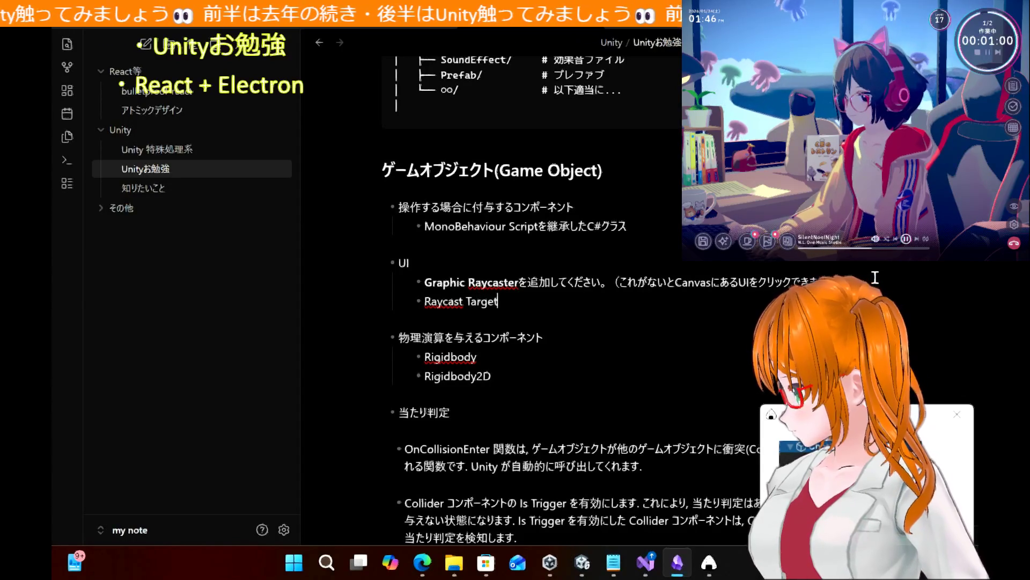
text(の概要 t)
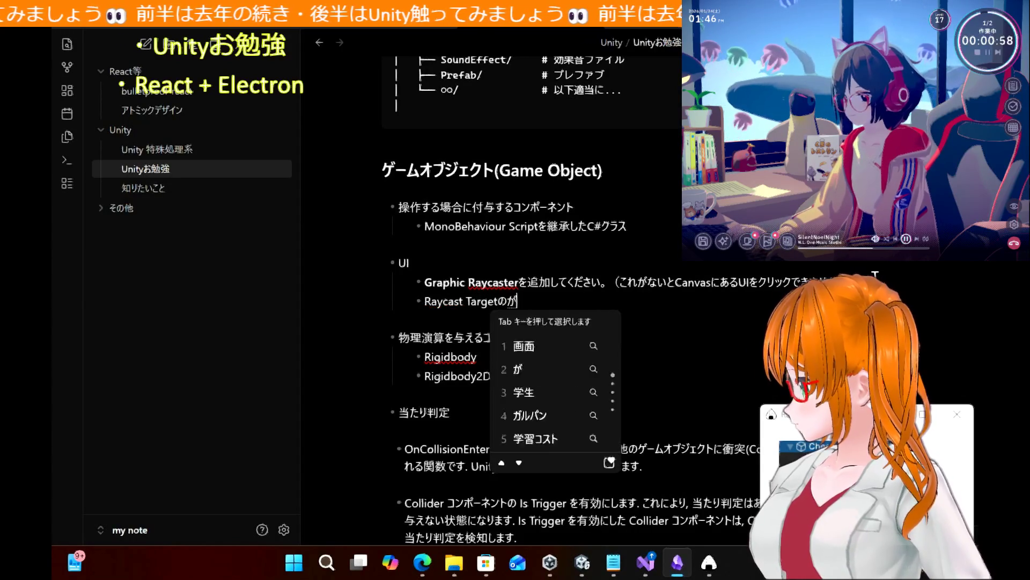
text(と説明)
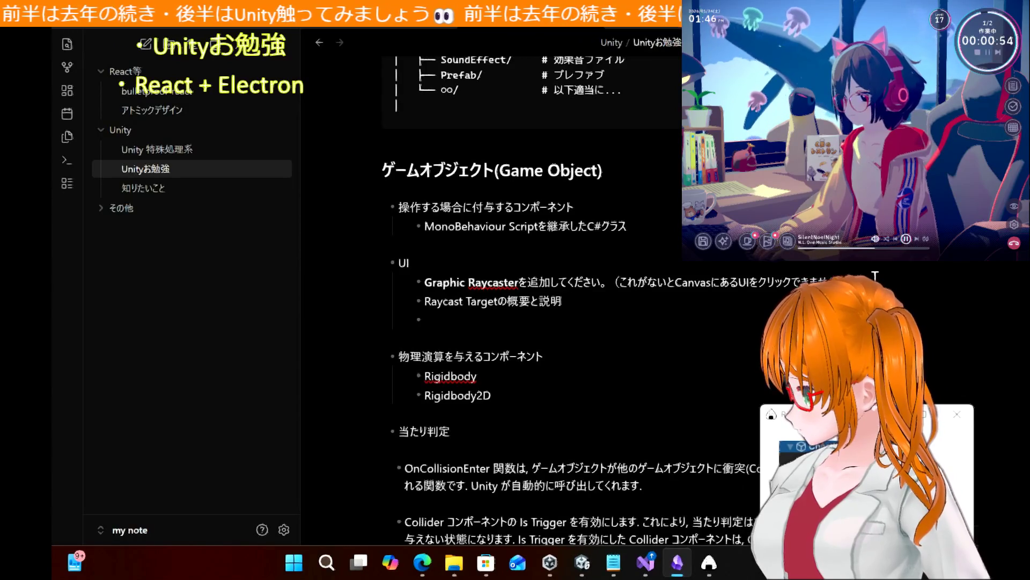
key(BackSpace)
key(Tab)
key(Tab)
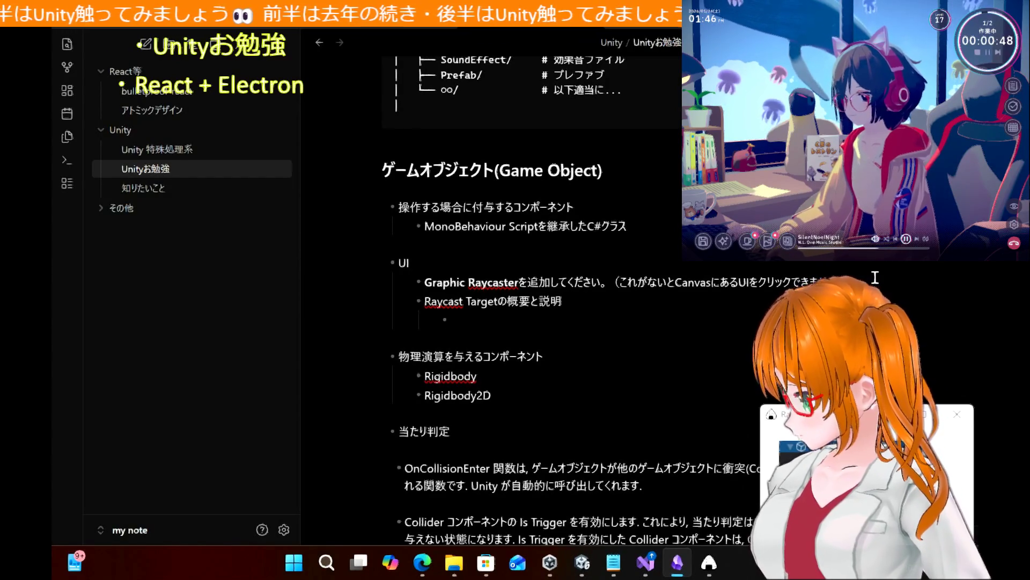
text(概要)
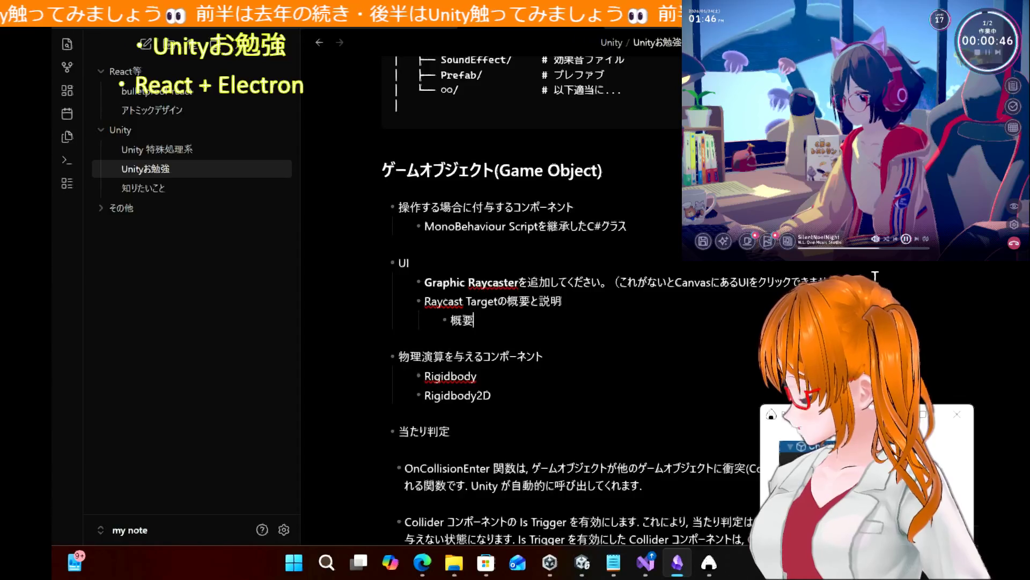
key(Return)
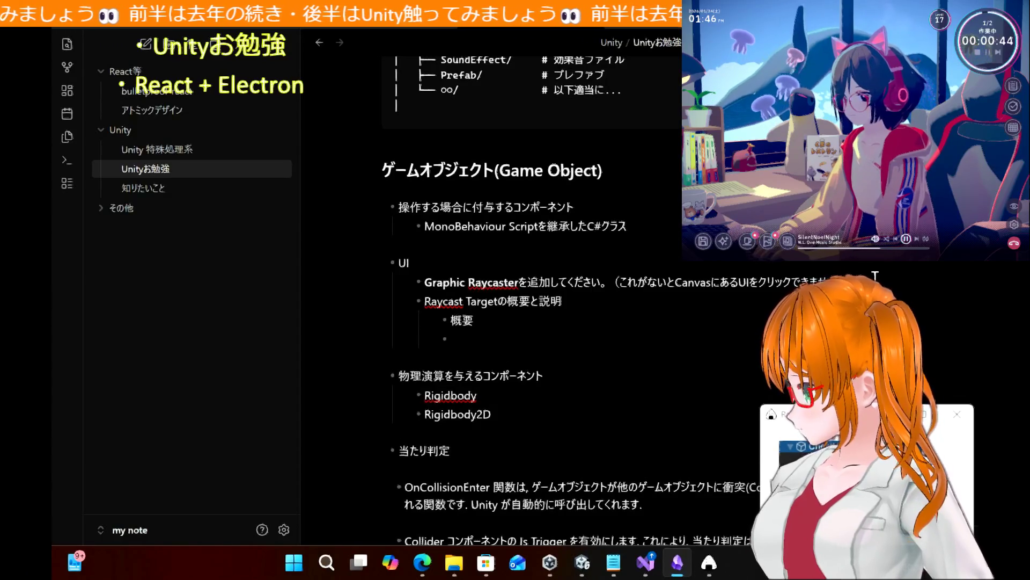
key(Tab)
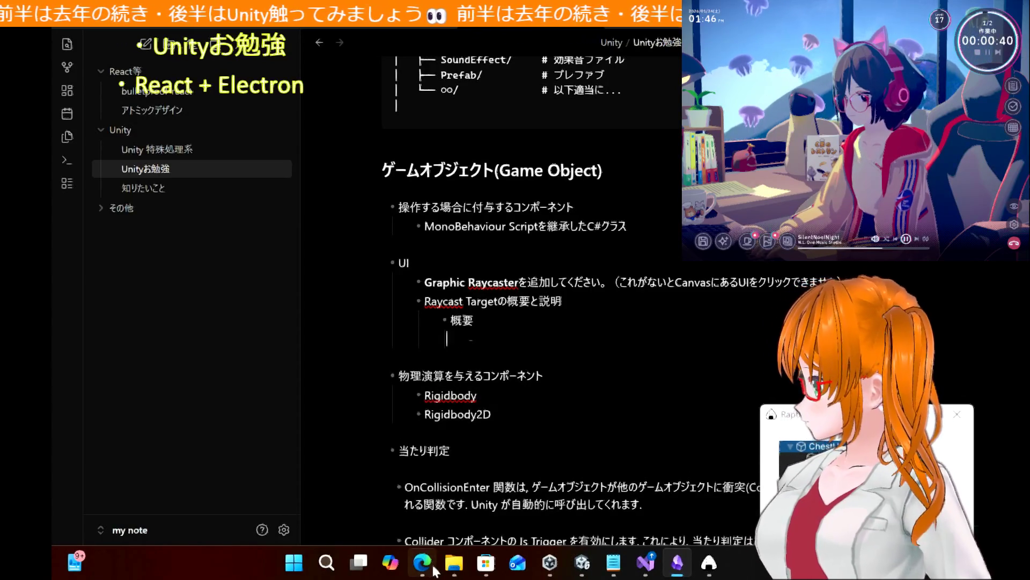
Copy Bing's Raycast Target overview paragraph and paste it under 概要
click(432, 565)
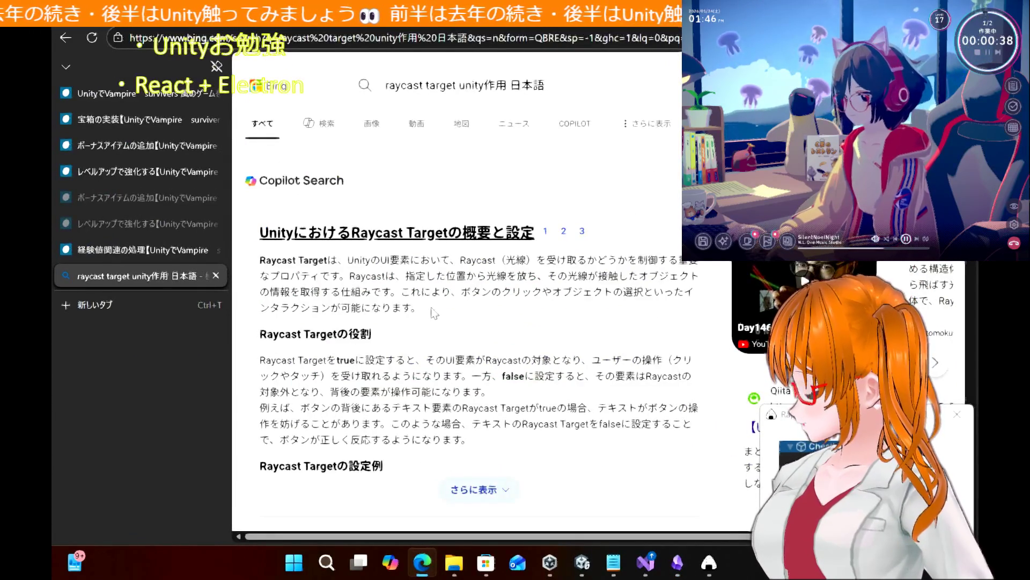
drag(422, 309, 256, 270)
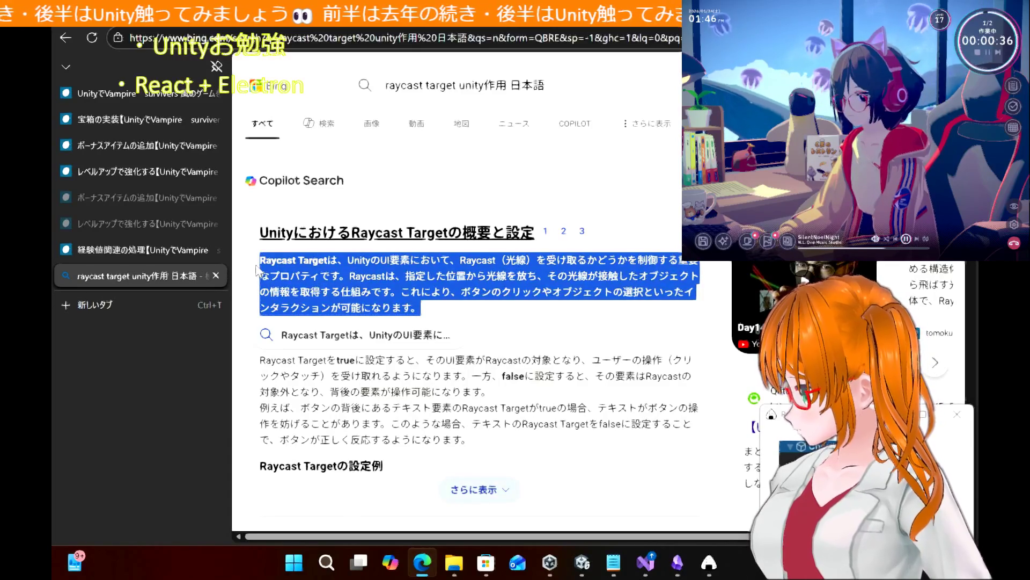
click(678, 563)
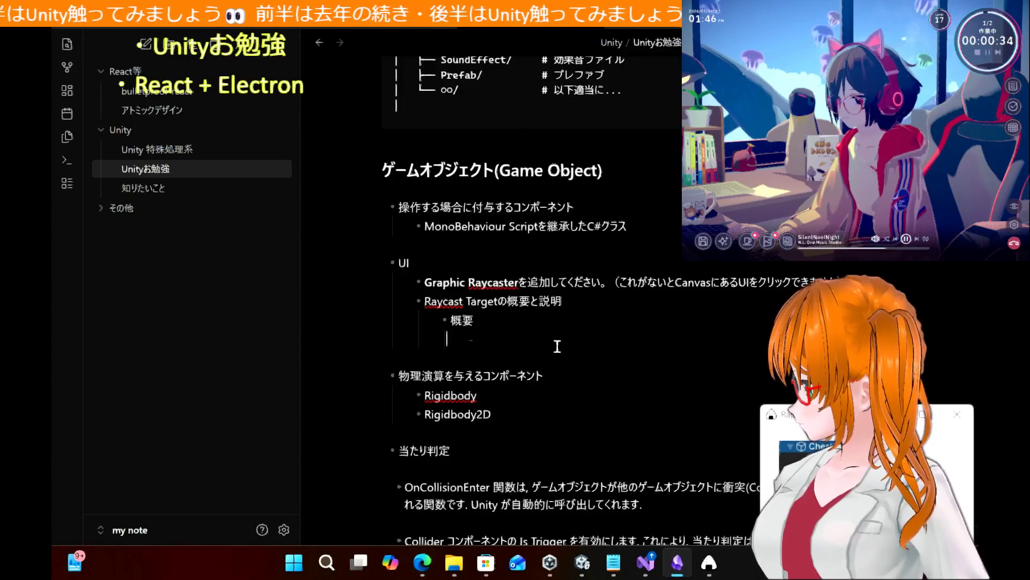
key(ctrl+v)
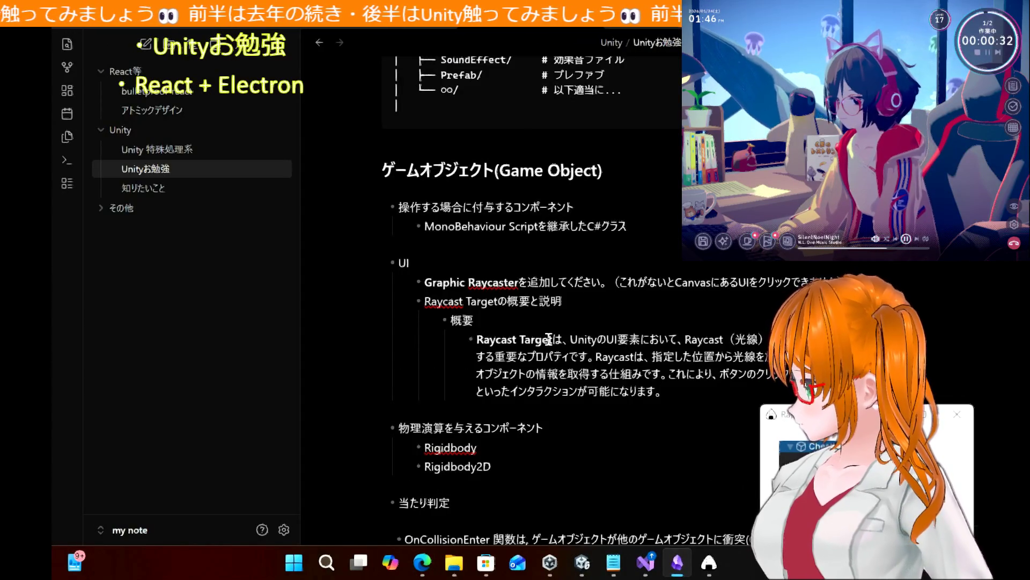
Add a 説明 sub-bullet after the pasted overview with an empty line nested beneath it
key(Return)
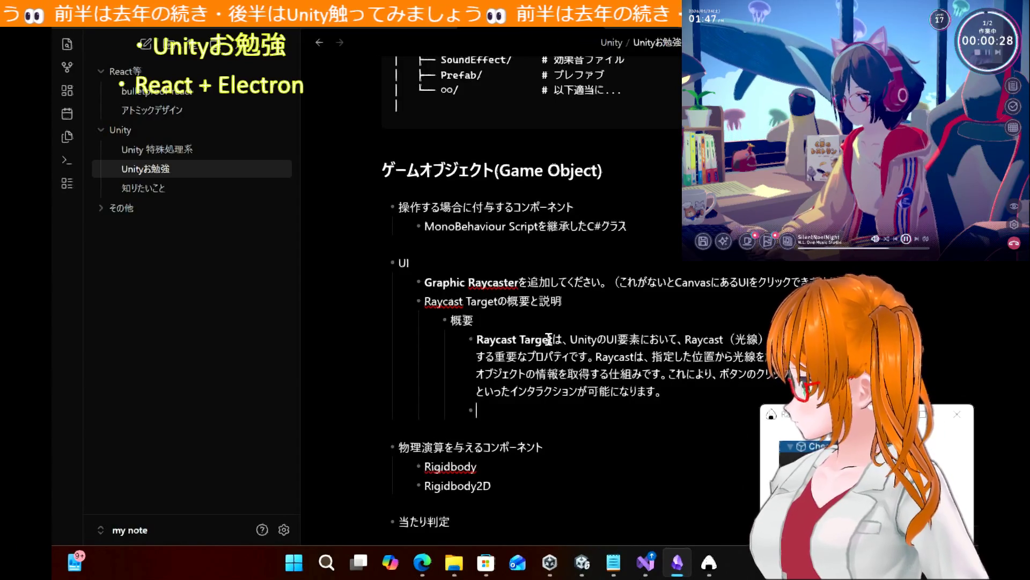
scroll(548, 339, up, 5)
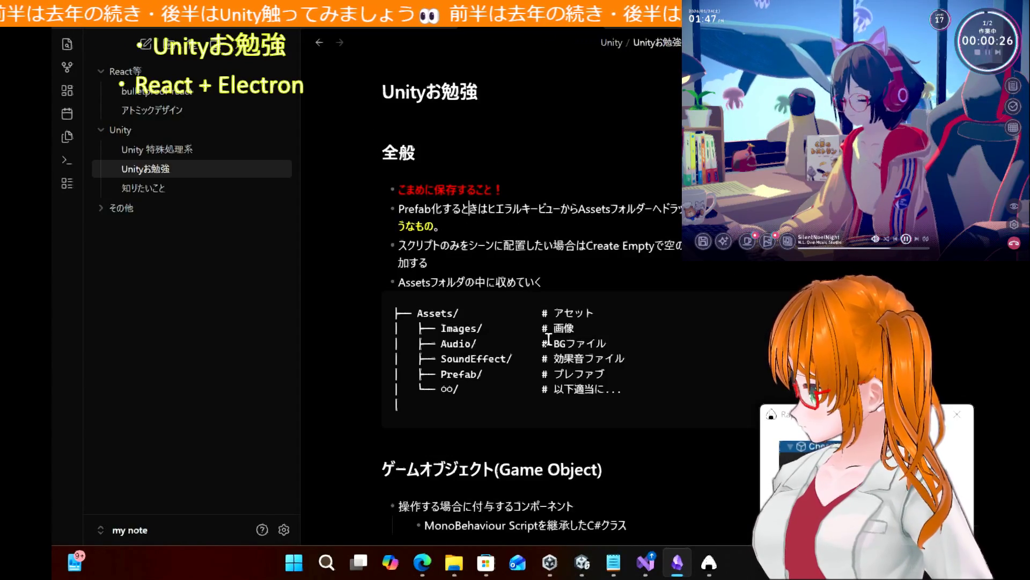
scroll(549, 339, down, 8)
scroll(549, 339, up, 8)
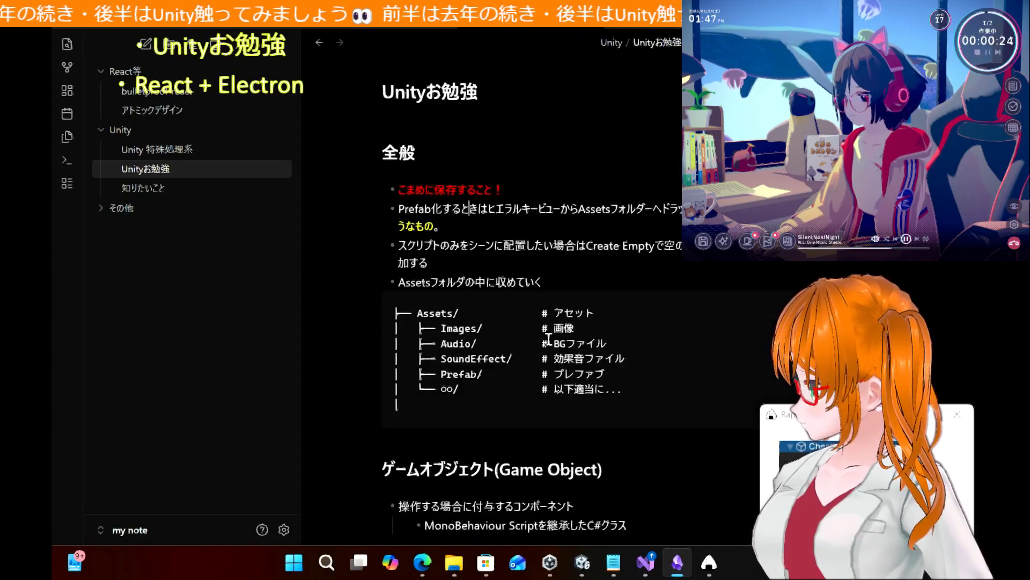
scroll(548, 339, down, 8)
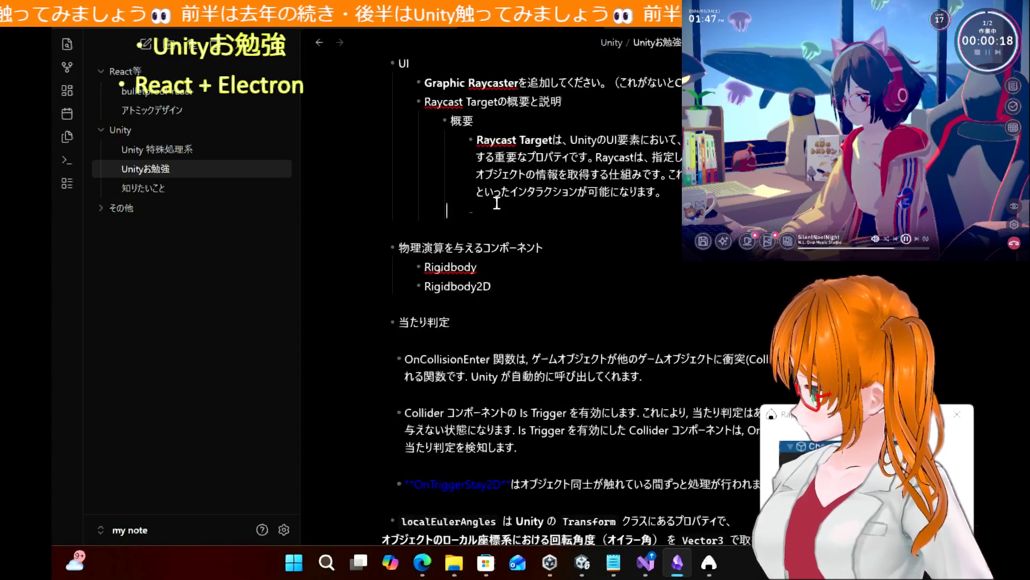
key(BackSpace)
key(ctrl+z)
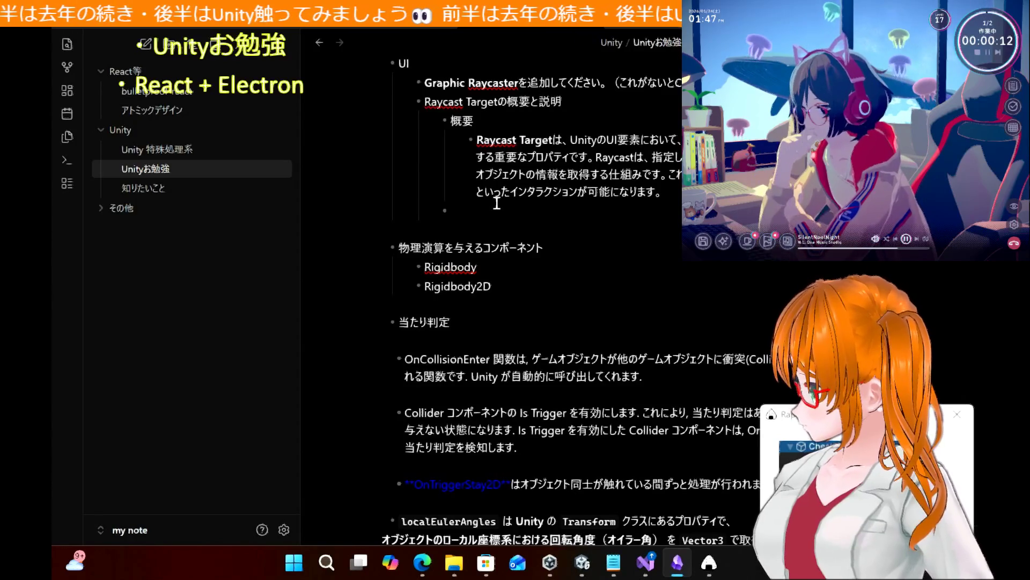
text(説明)
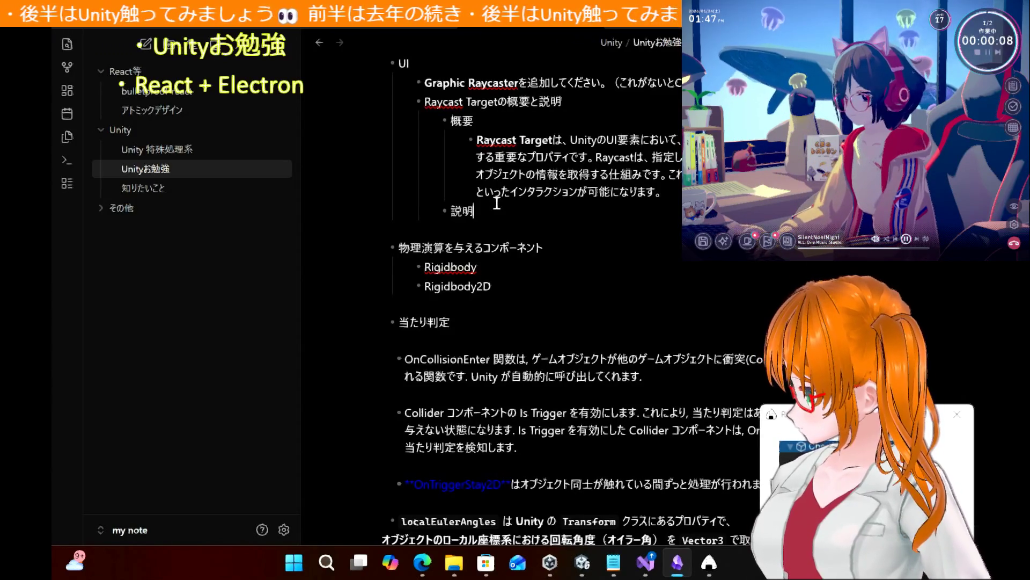
key(Return)
key(BackSpace)
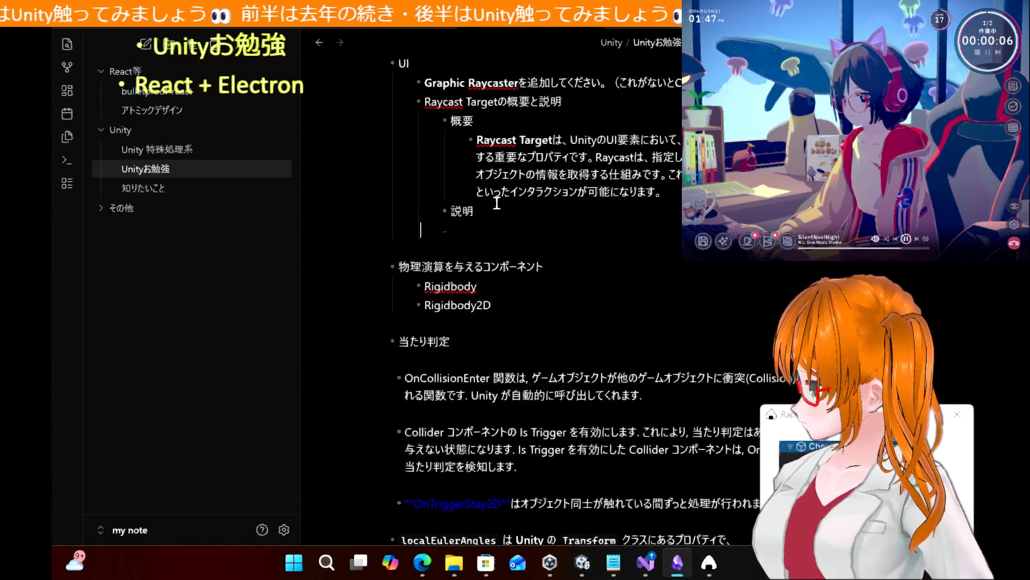
key(Tab)
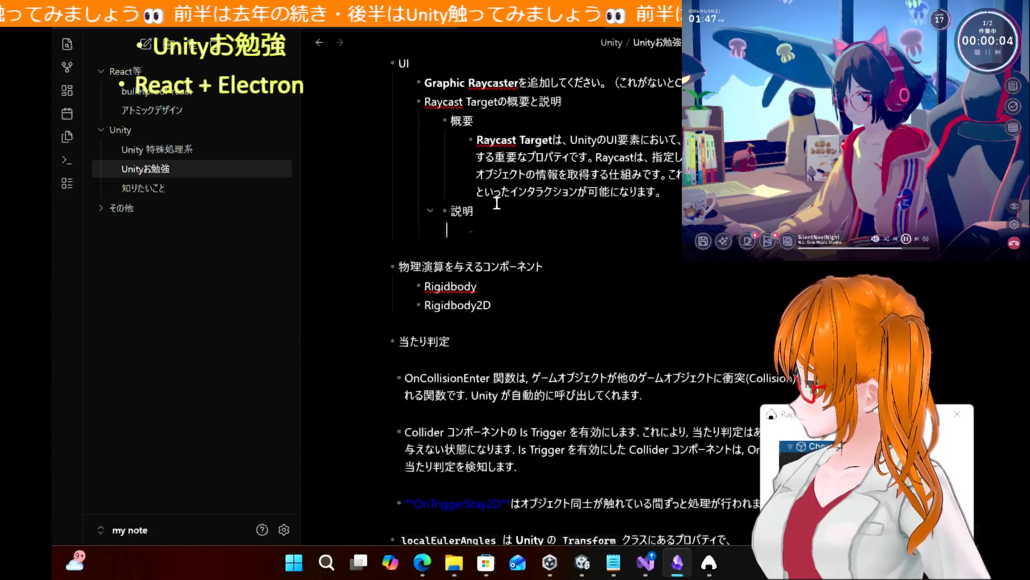
click(421, 563)
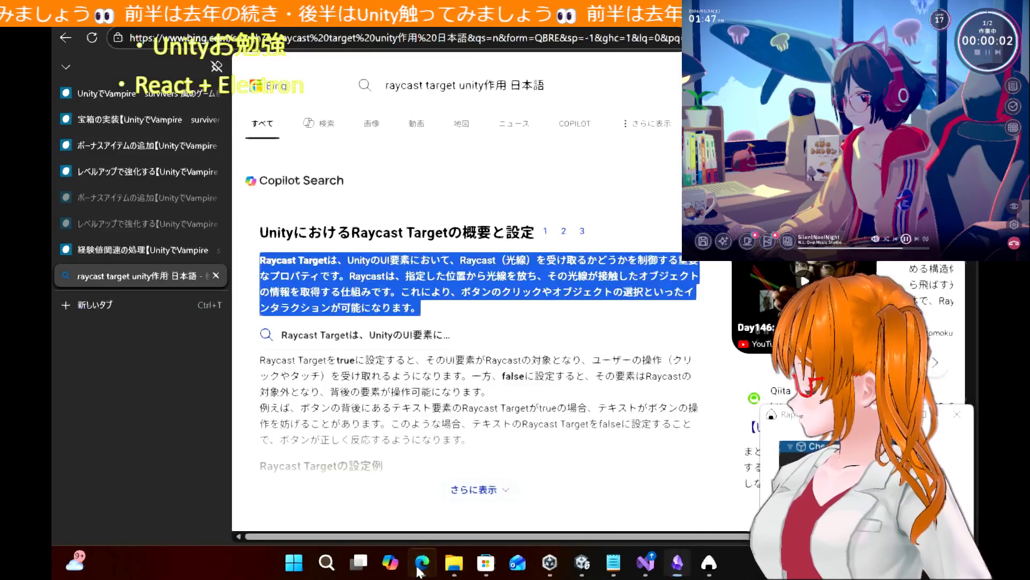
Copy Bing's Raycast Targetの役割 paragraph and paste it under 説明 in the note
click(394, 409)
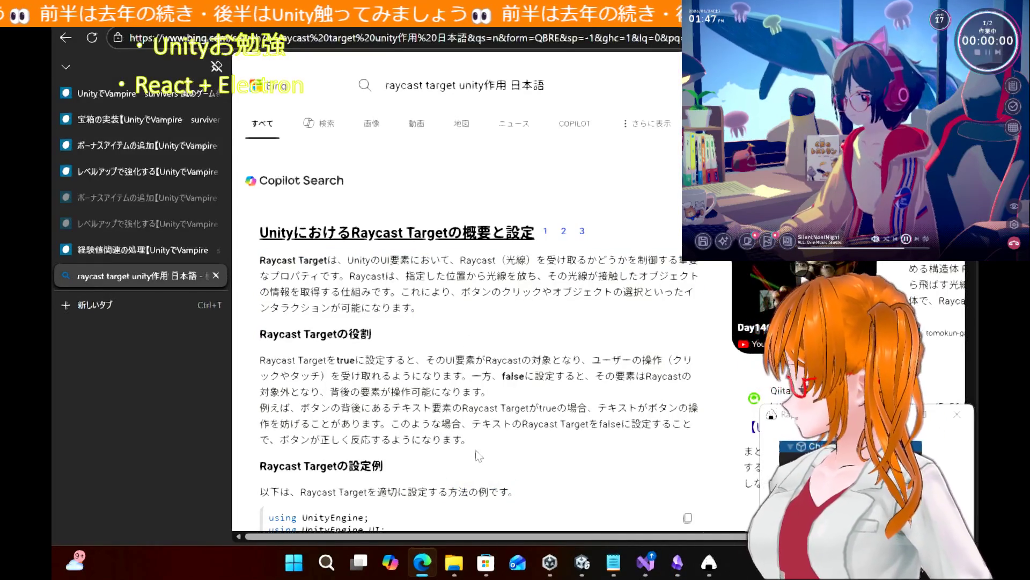
mouse_move(475, 444)
mouse_down()
mouse_move(300, 392)
mouse_move(262, 363)
mouse_up()
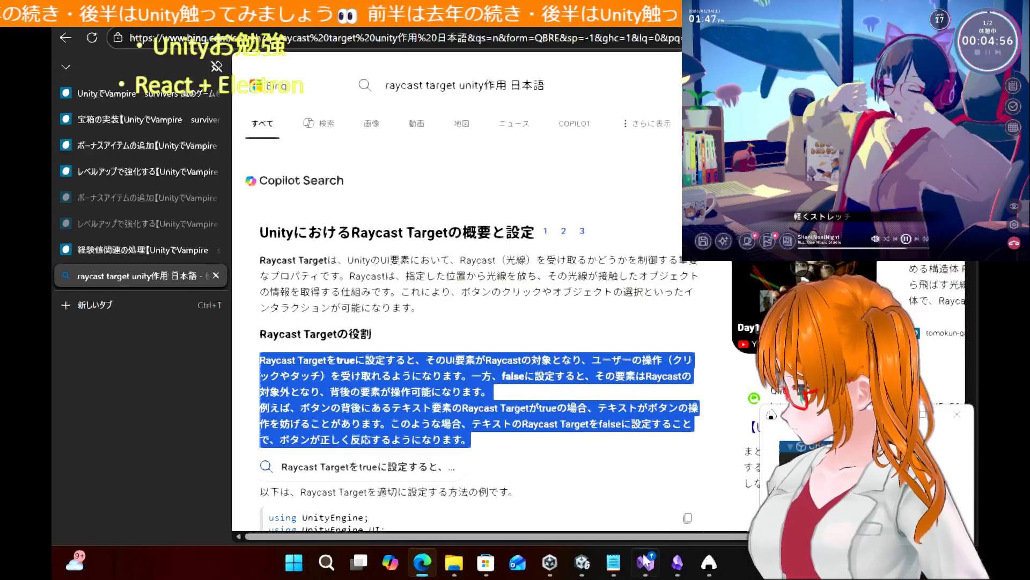
click(582, 563)
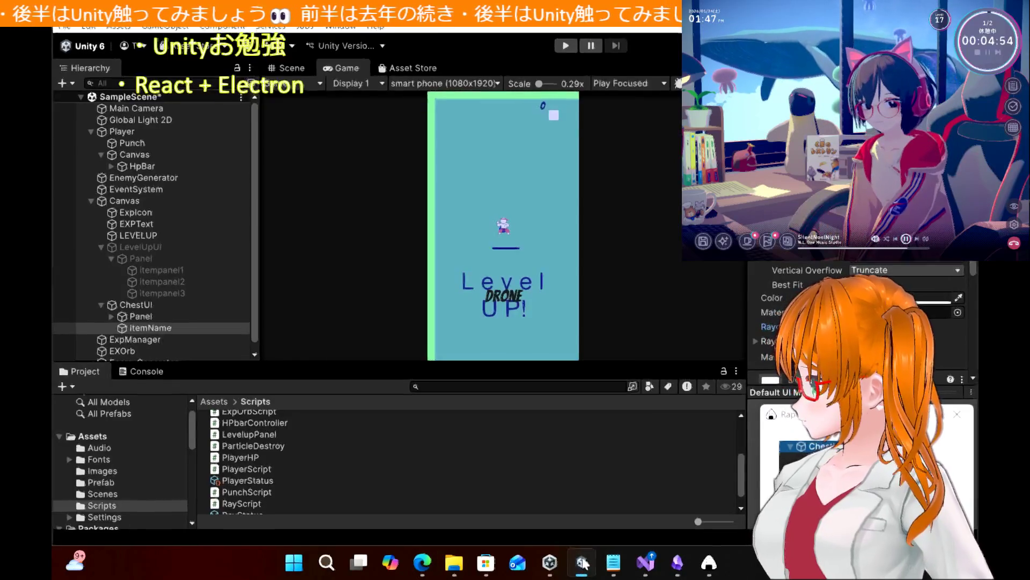
click(583, 562)
click(648, 564)
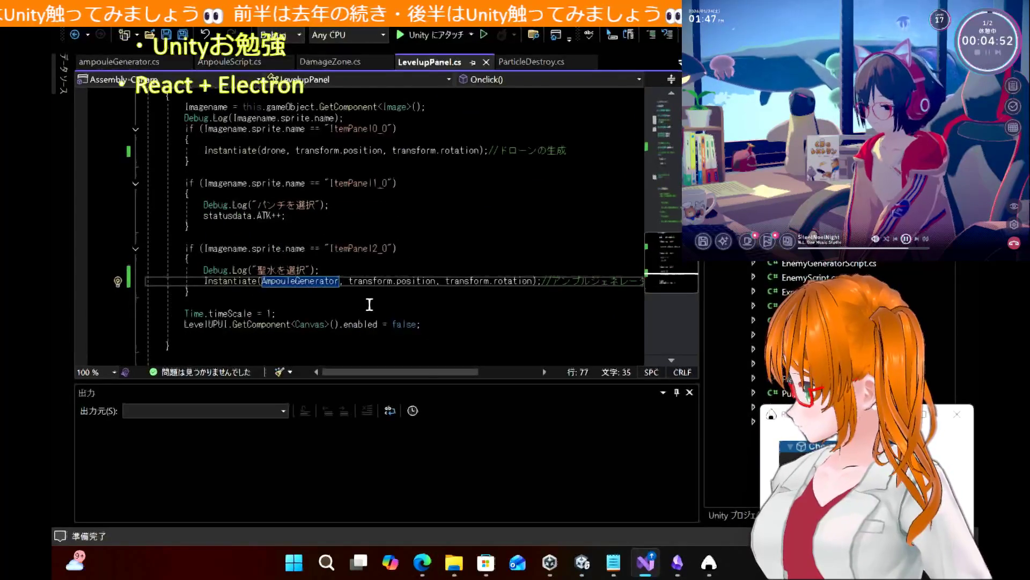
mouse_move(584, 562)
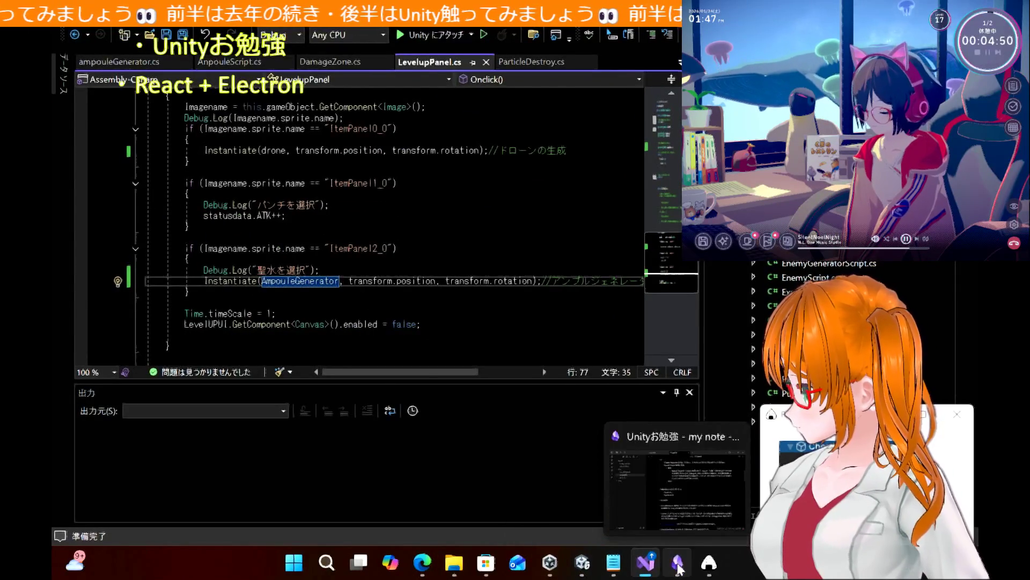
click(678, 563)
key(ctrl+v)
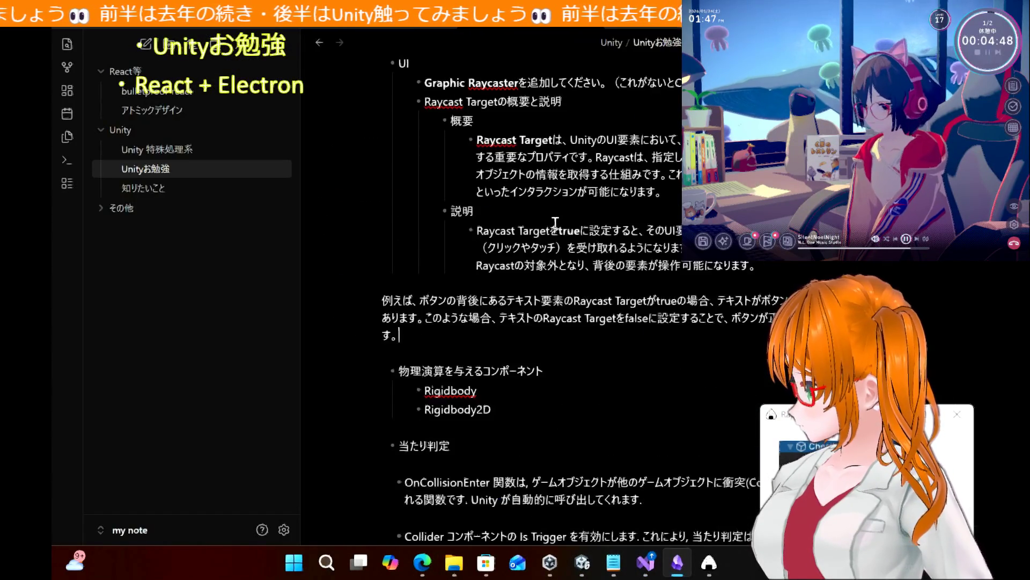
click(498, 213)
key(BackSpace)
key(BackSpace)
text(役割)
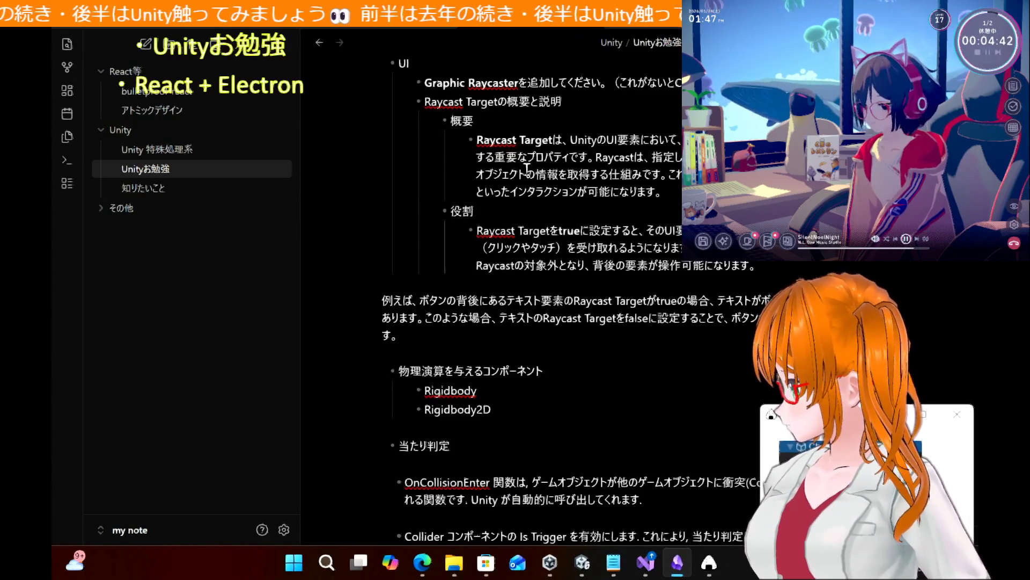
click(576, 100)
key(BackSpace)
key(BackSpace)
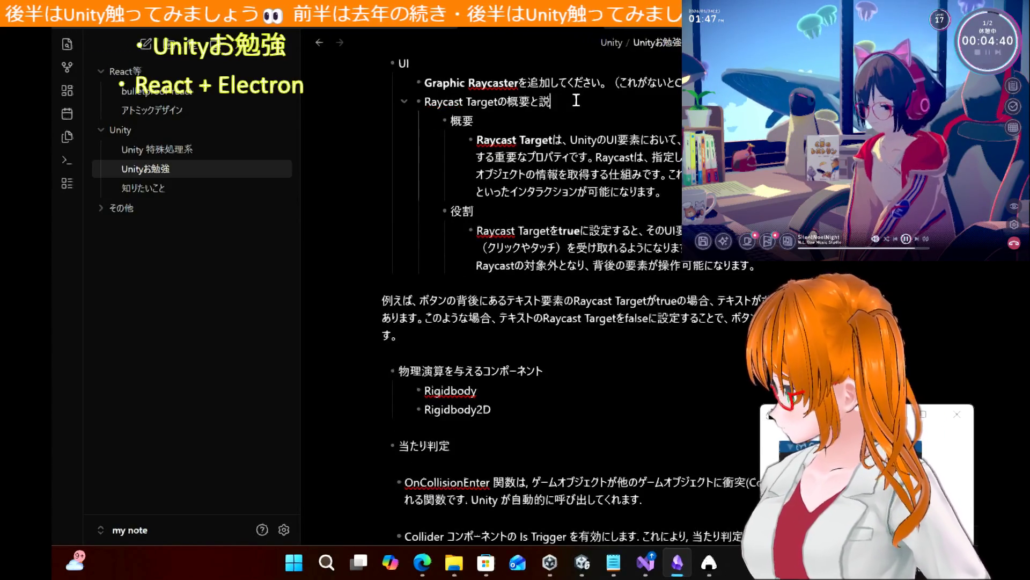
text(やくわ)
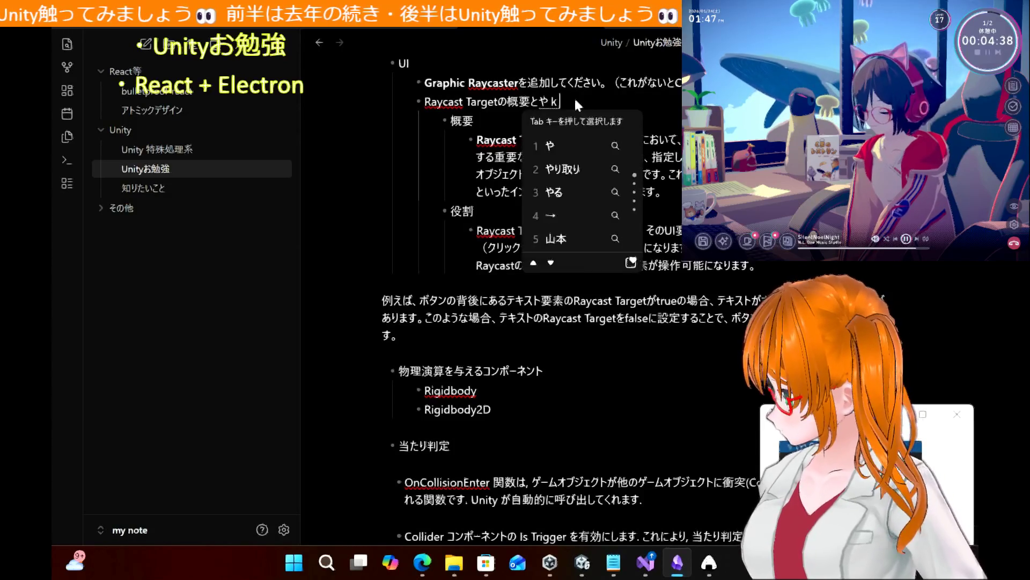
key(space)
key(Return)
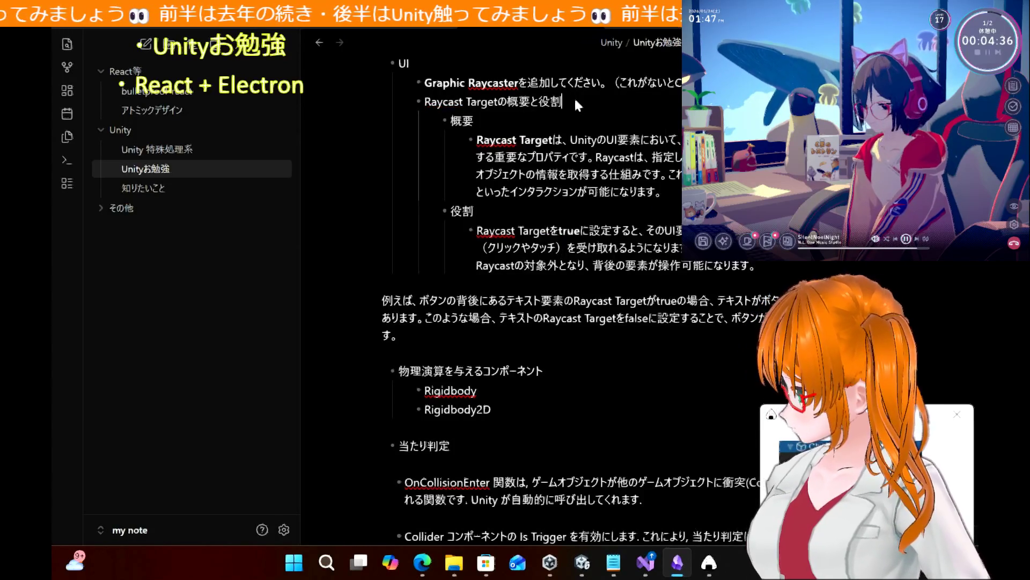
key(ctrl+e)
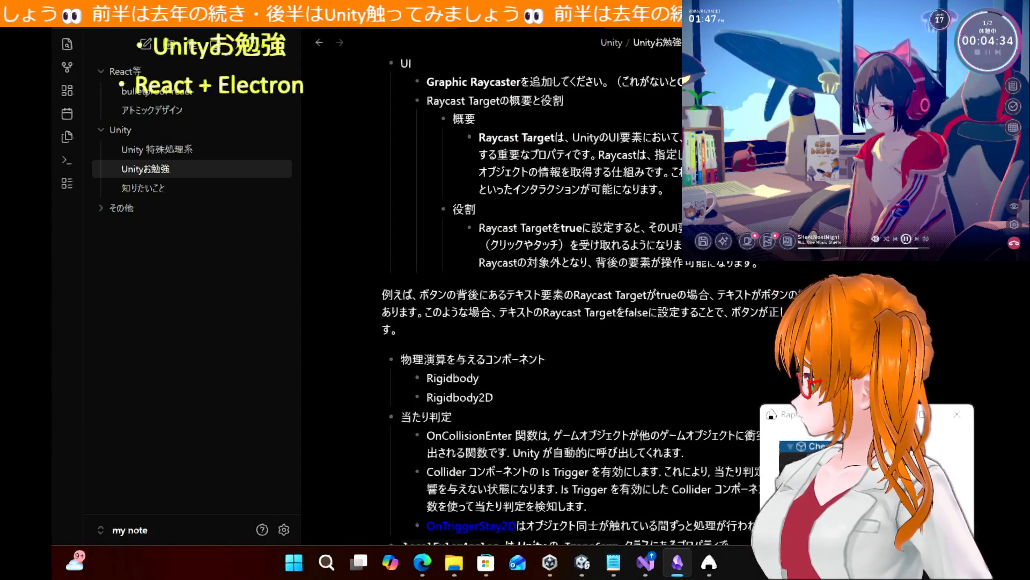
key(ctrl+e)
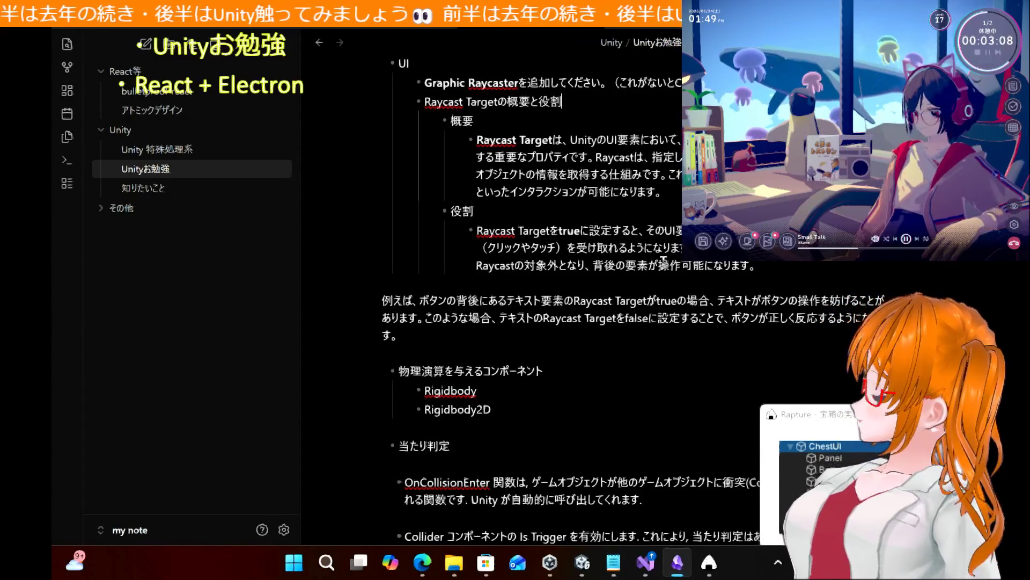
In Edge, open the 宝箱の実装 chest tutorial article from the series index page
mouse_move(422, 562)
click(425, 502)
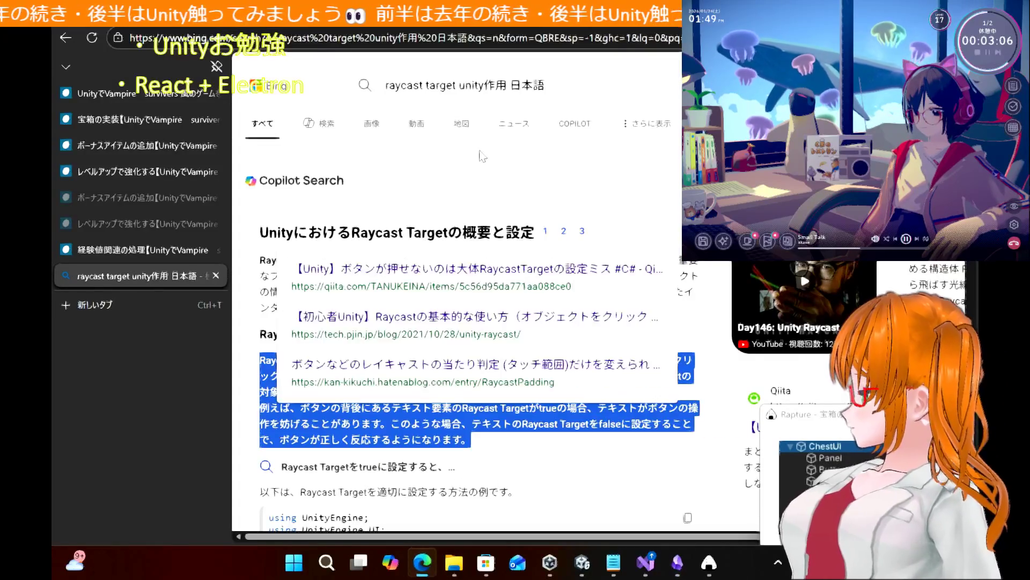
click(112, 96)
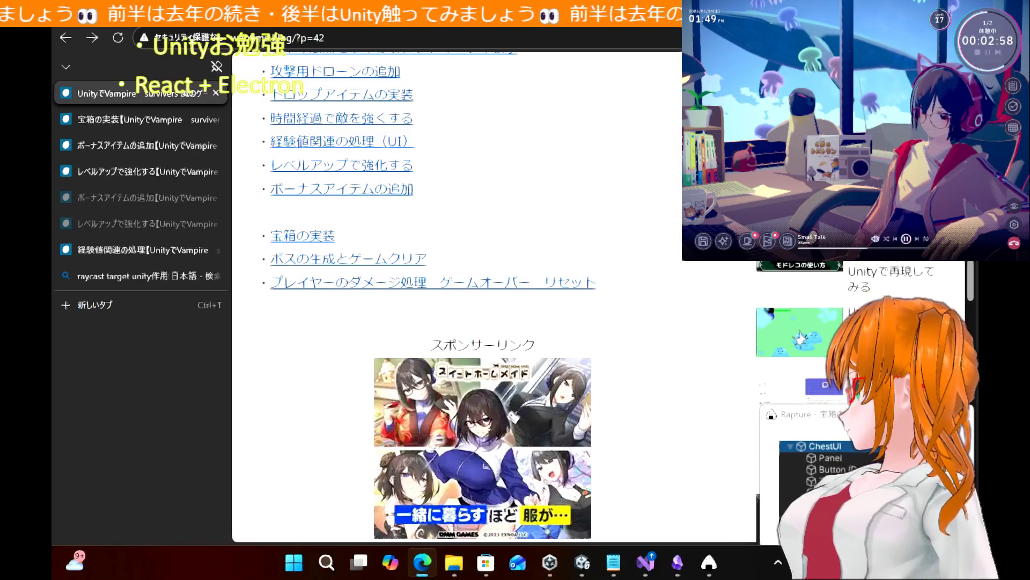
click(123, 120)
Read down the article to the チェスト自体の実装 section setting Chest's Pixels Per Unit to 1000
scroll(513, 356, down, 5)
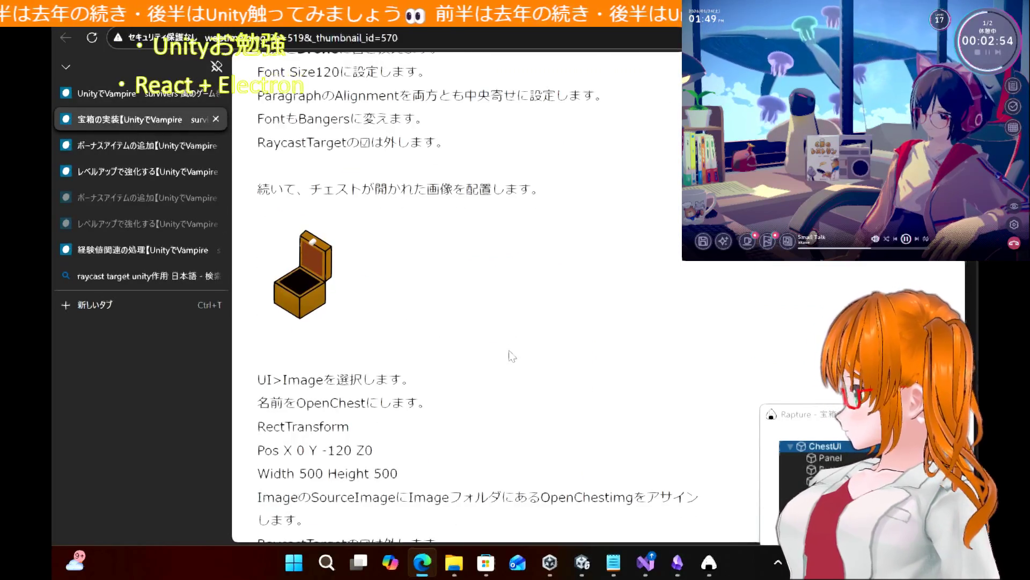
scroll(512, 356, down, 2)
scroll(513, 355, up, 2)
scroll(513, 355, down, 2)
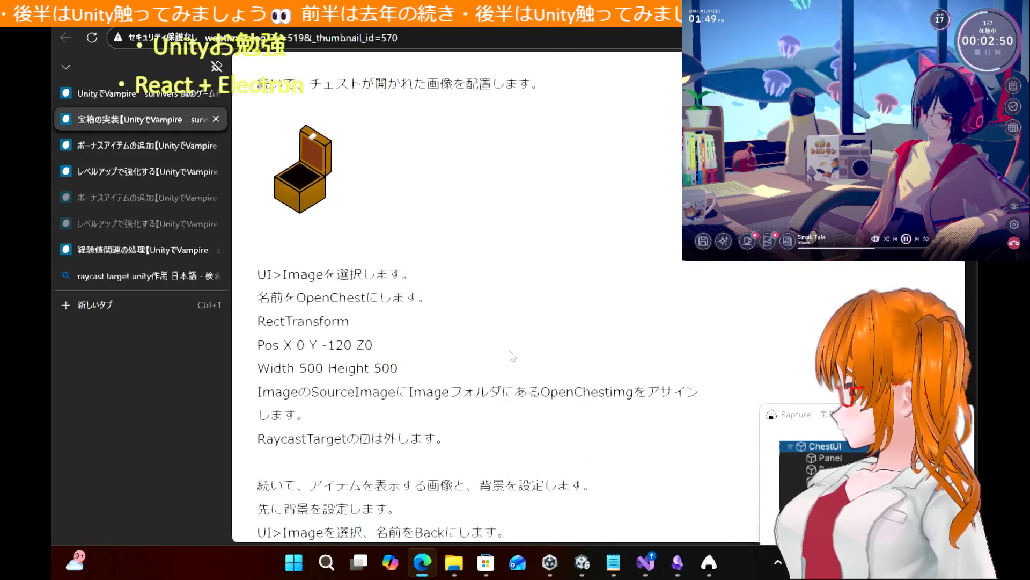
scroll(513, 356, down, 15)
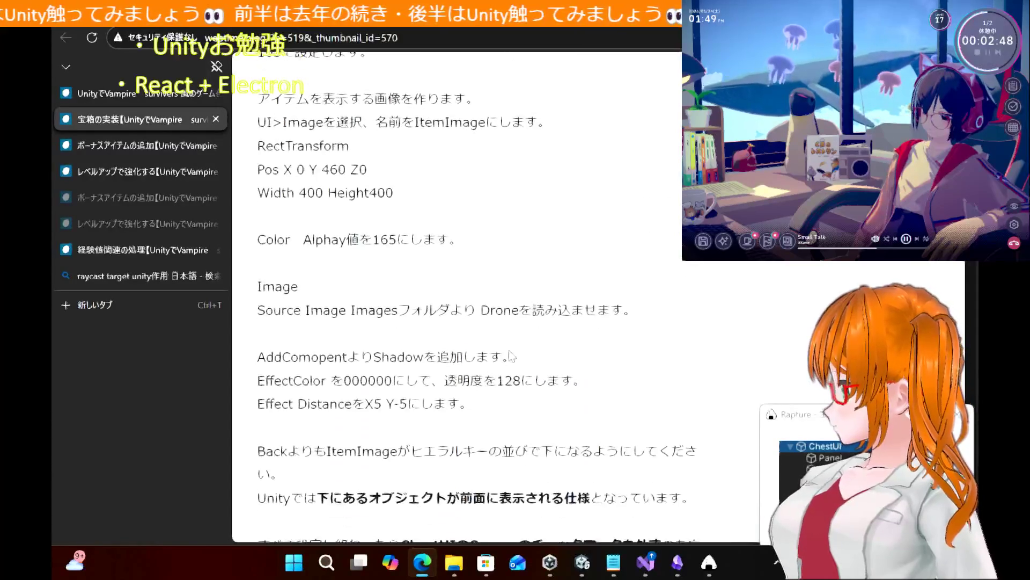
scroll(510, 350, down, 15)
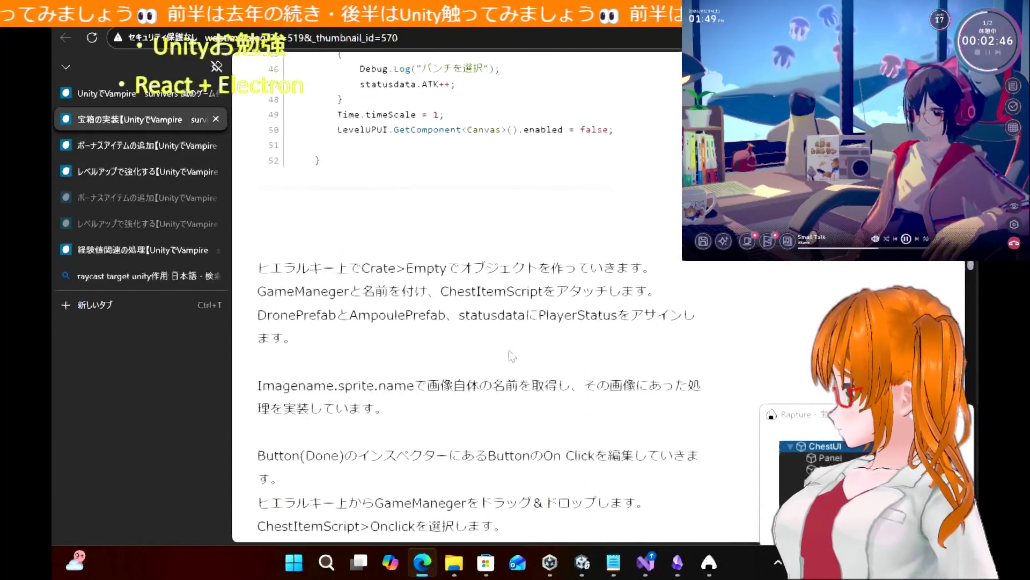
scroll(513, 355, down, 15)
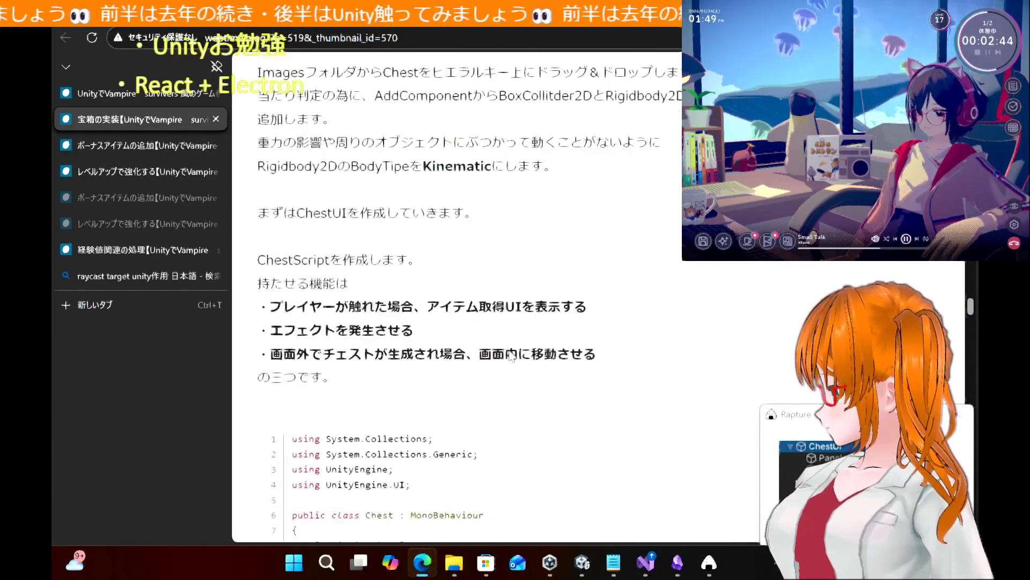
scroll(511, 355, down, 15)
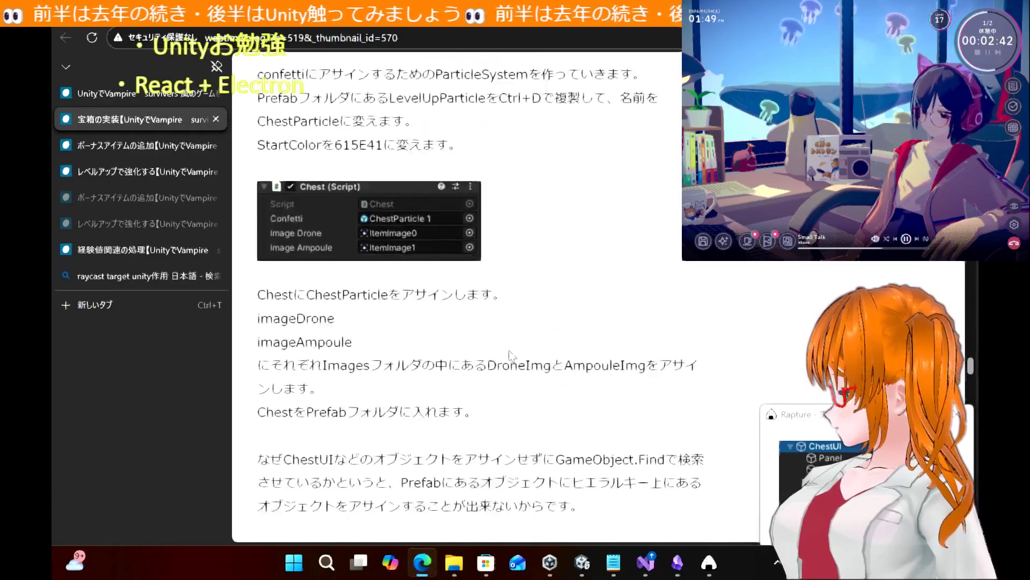
scroll(512, 355, down, 15)
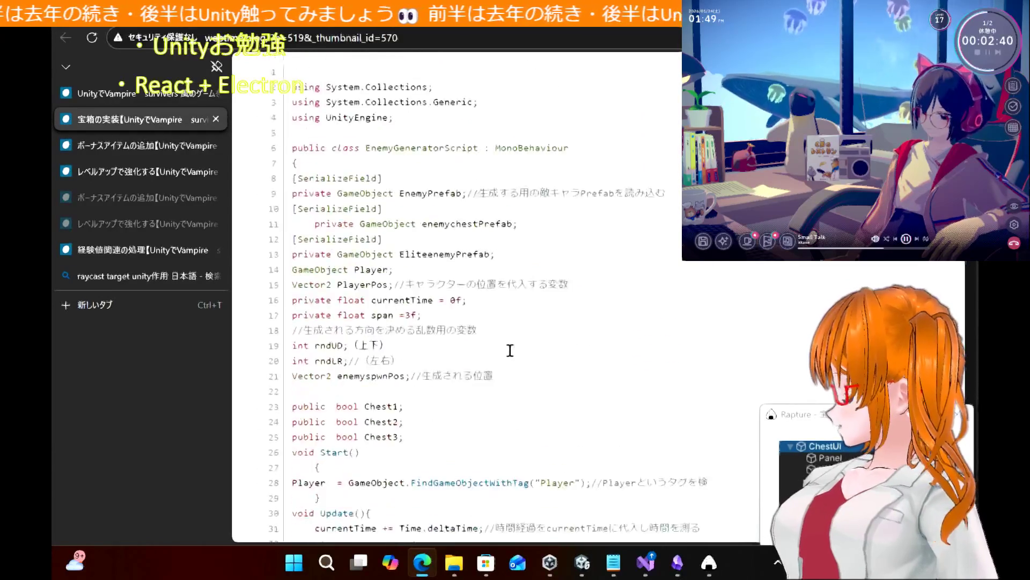
scroll(512, 356, down, 10)
scroll(511, 355, up, 2)
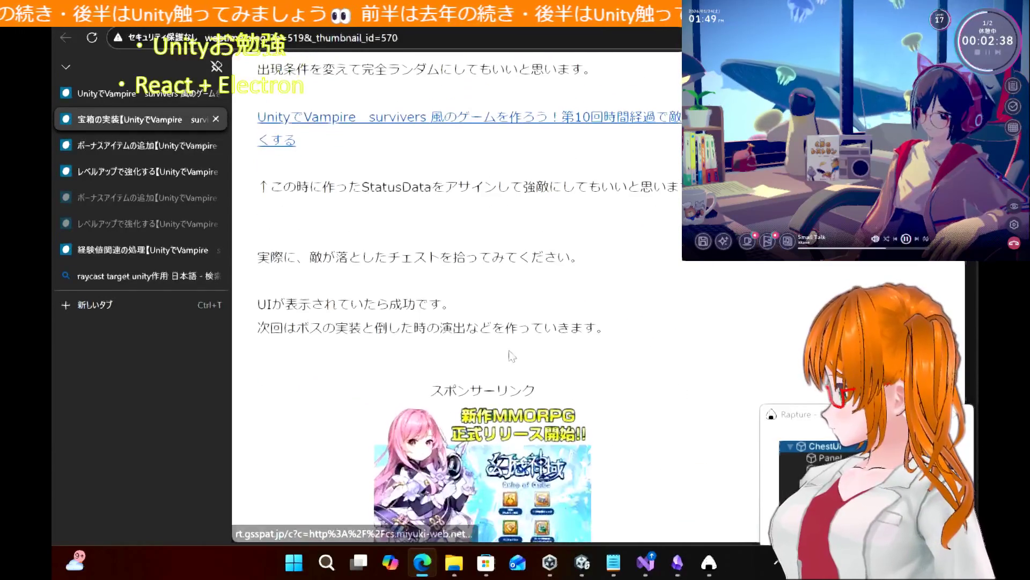
scroll(512, 355, up, 20)
scroll(511, 355, down, 15)
scroll(510, 351, up, 10)
scroll(510, 351, down, 7)
scroll(509, 352, down, 7)
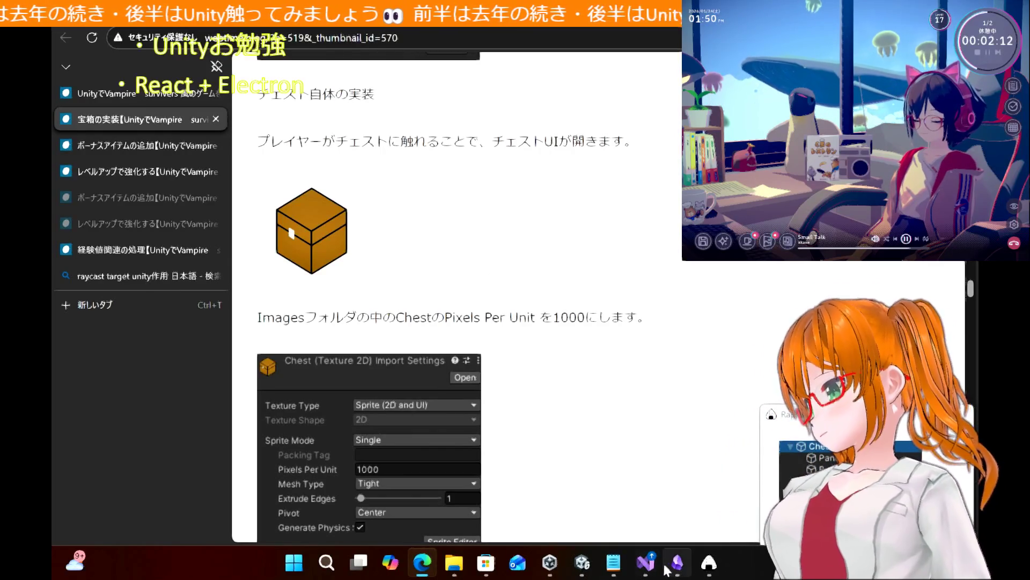
mouse_move(666, 569)
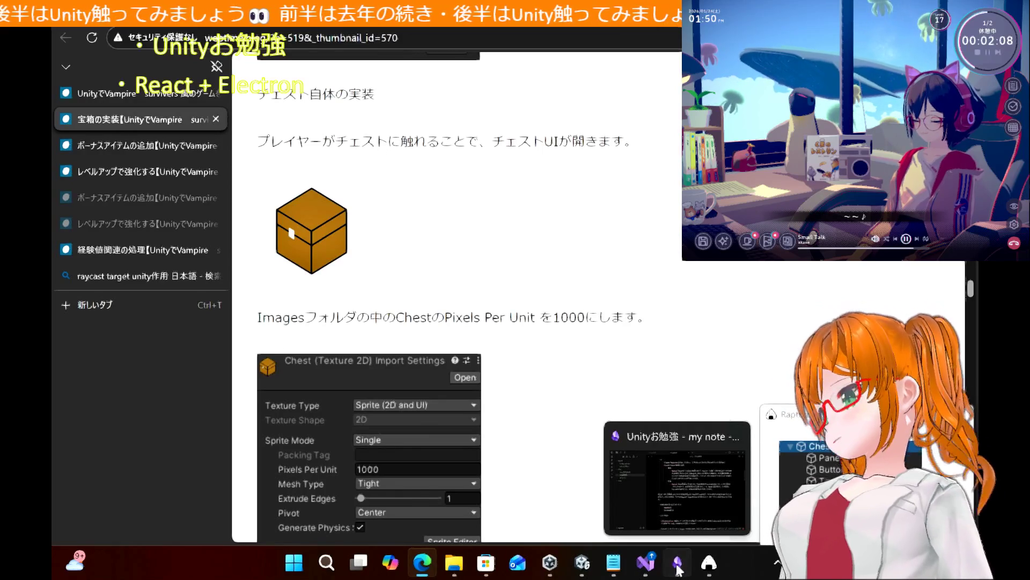
Switch to the Unityお勉強 notes in Obsidian and open the 知りたいこと question list
click(678, 567)
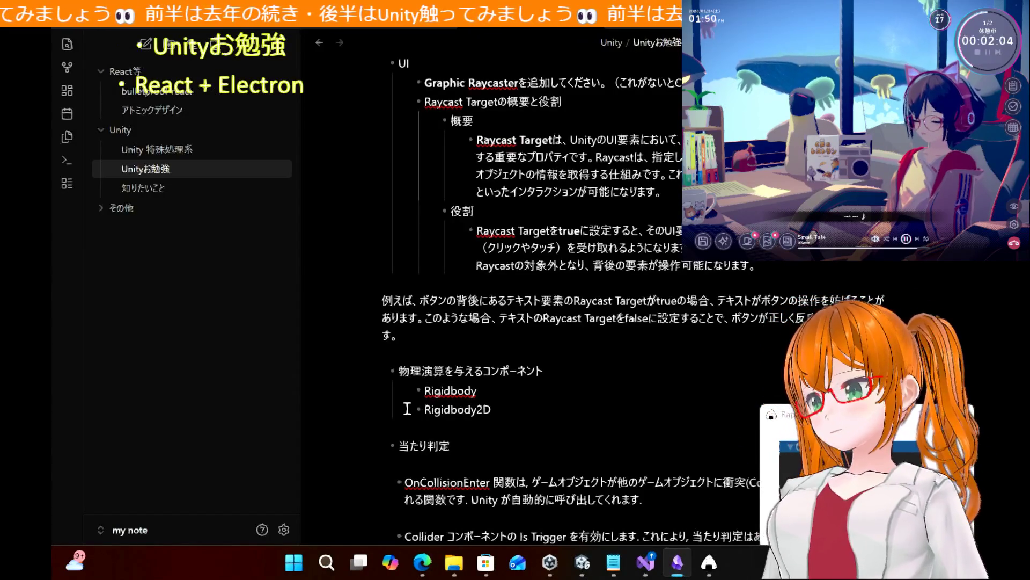
mouse_move(433, 575)
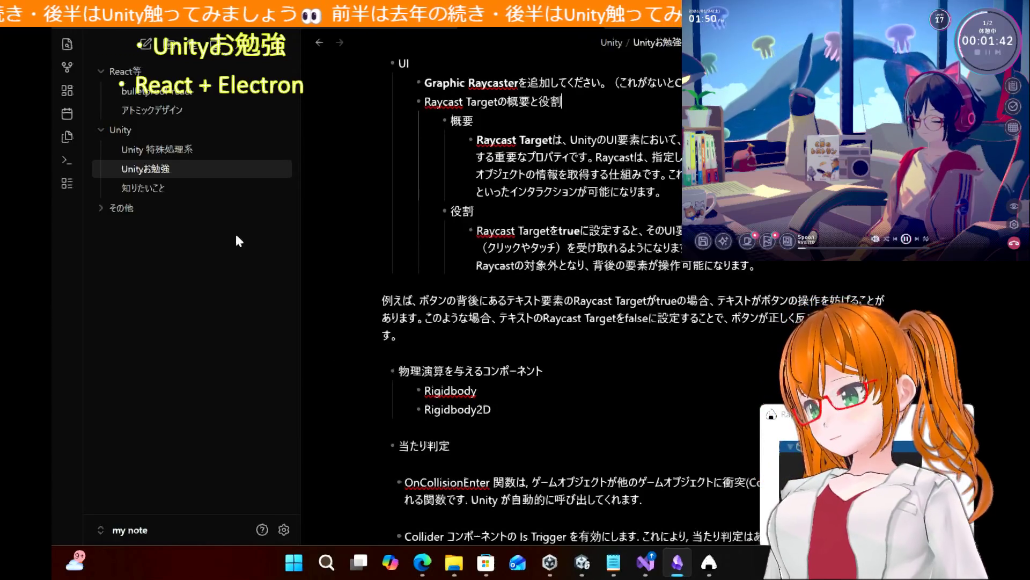
click(167, 191)
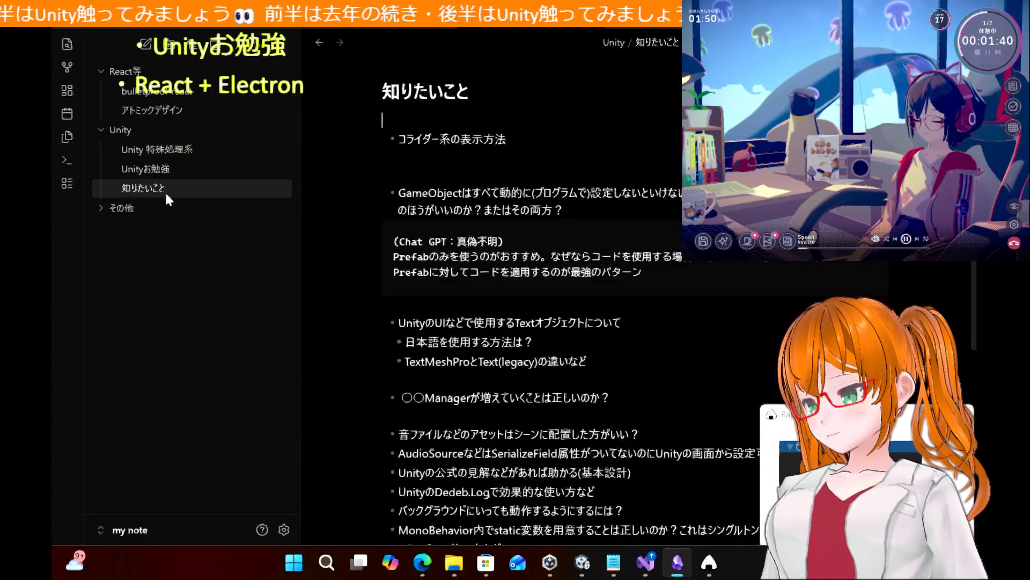
scroll(363, 291, down, 5)
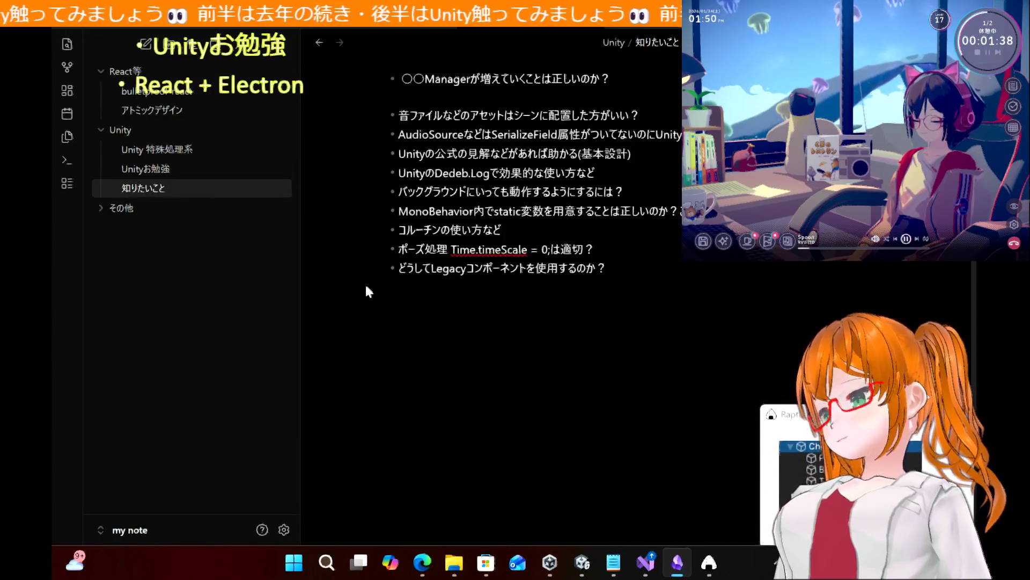
scroll(368, 291, up, 1)
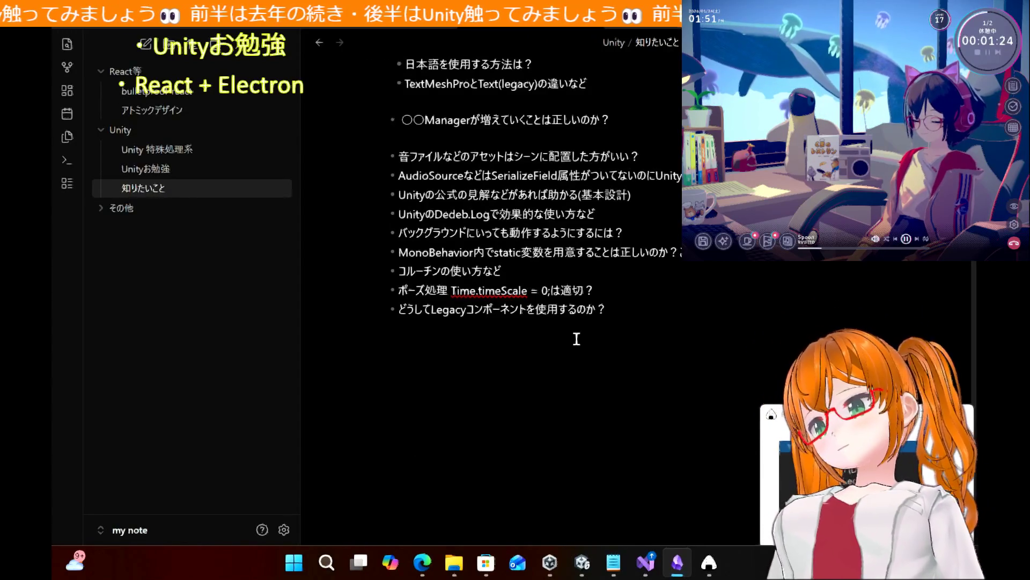
scroll(576, 339, up, 3)
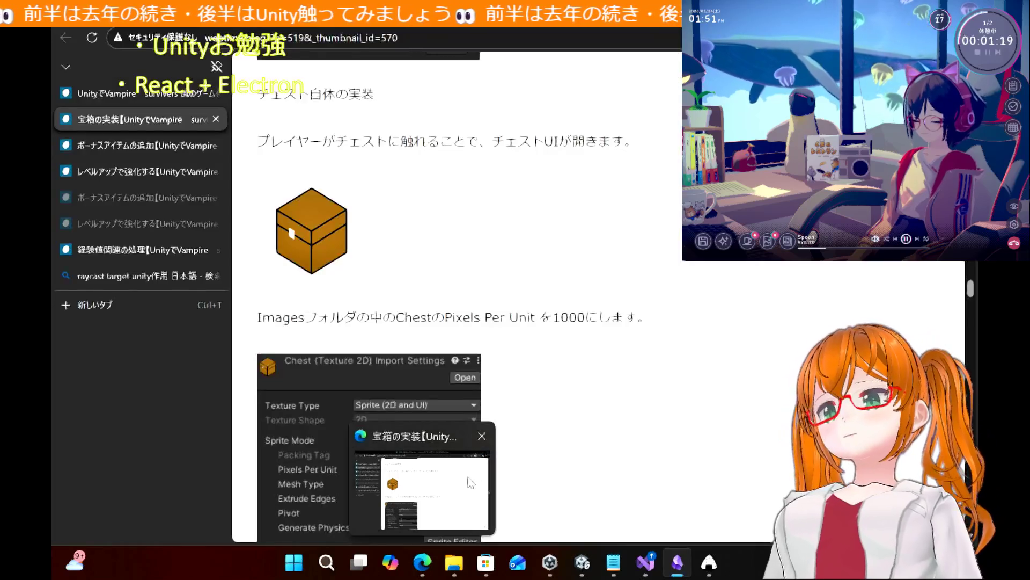
click(468, 477)
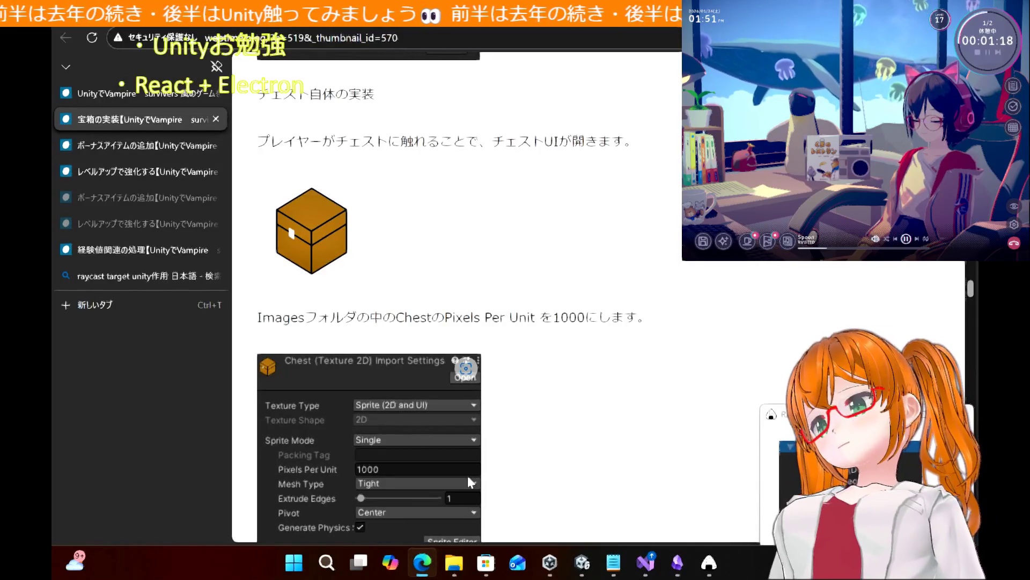
scroll(573, 378, down, 4)
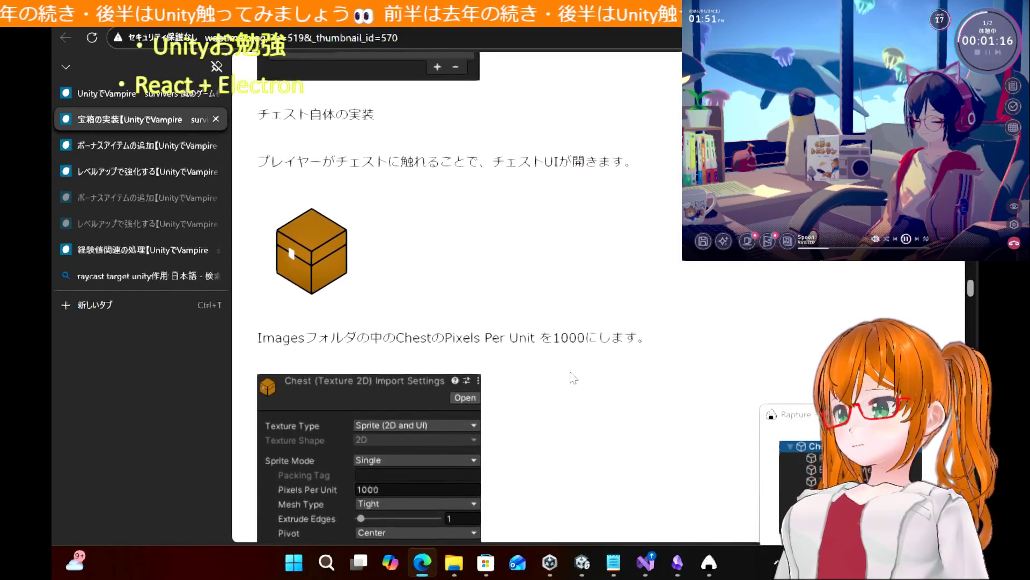
scroll(573, 377, up, 1)
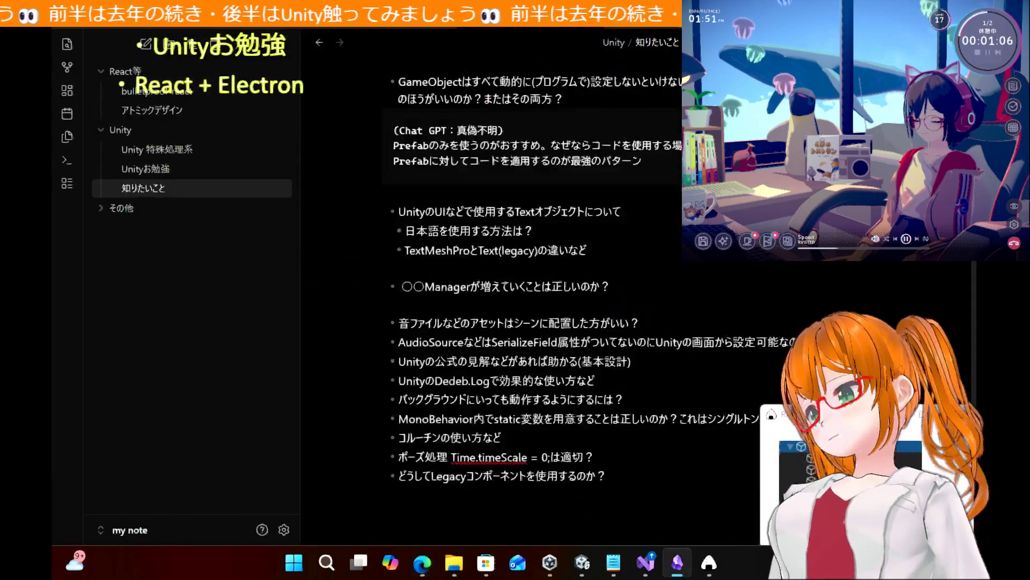
Clear the windows to the desktop, open and close CLaunch, then return to the chest tutorial
key(alt+Tab)
key(super+Down)
key(super+Down)
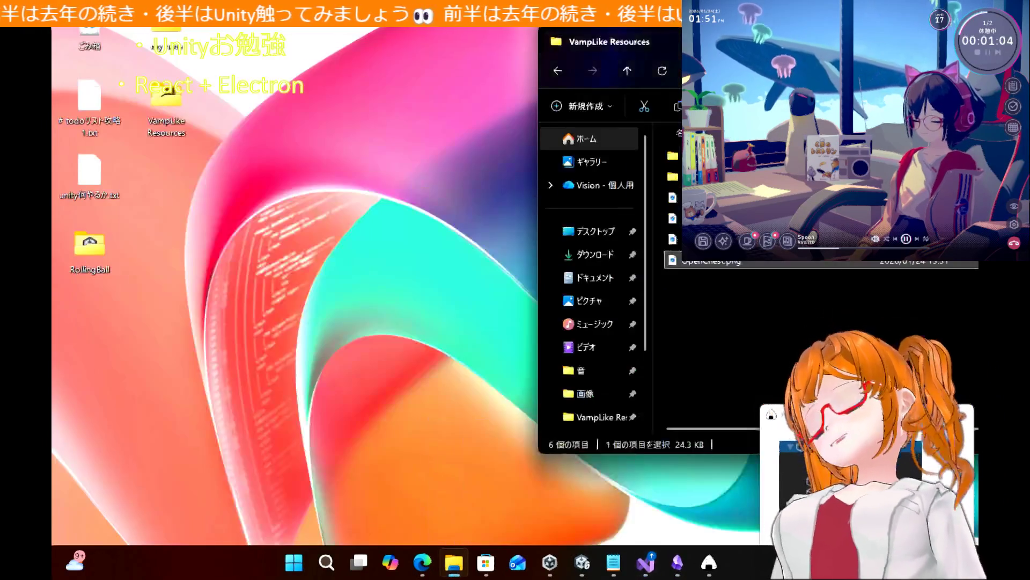
double_click(273, 217)
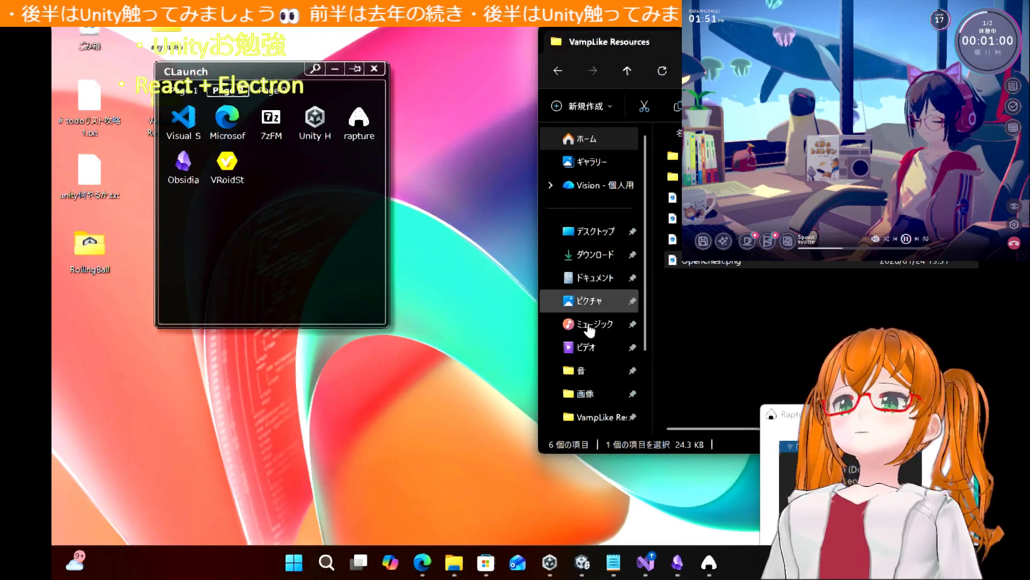
click(498, 218)
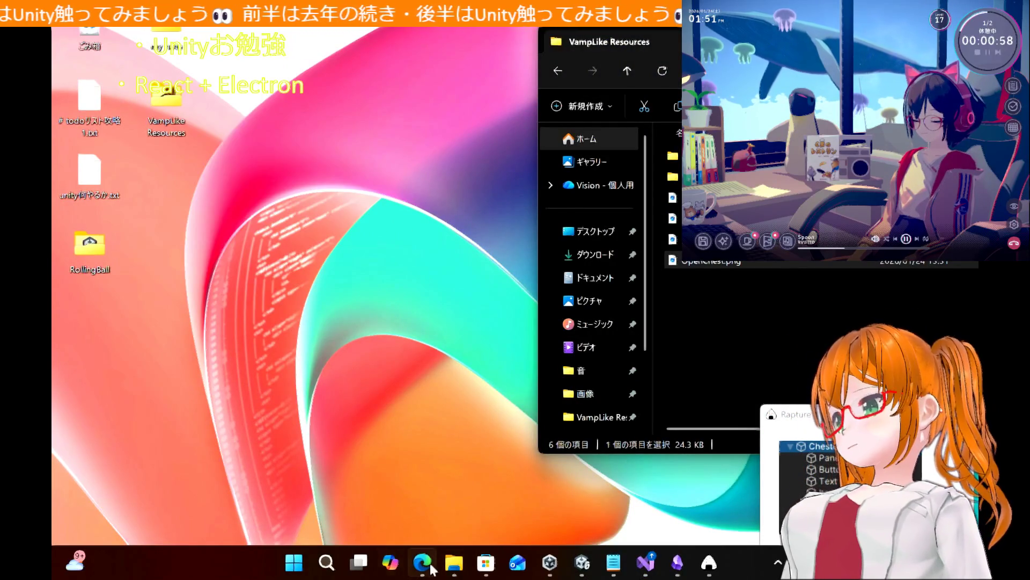
mouse_move(431, 563)
click(422, 463)
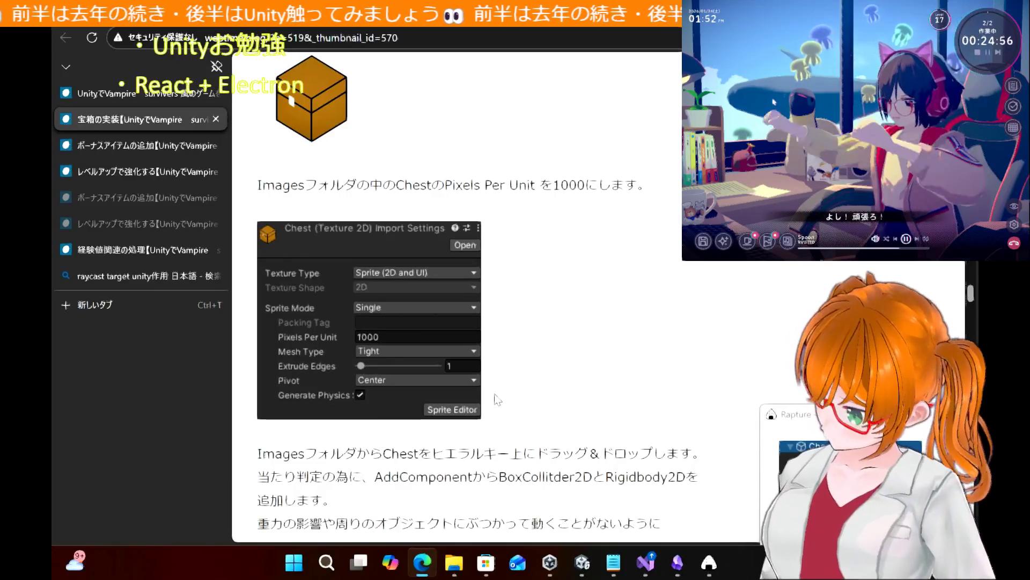
scroll(546, 282, down, 1)
scroll(547, 282, up, 4)
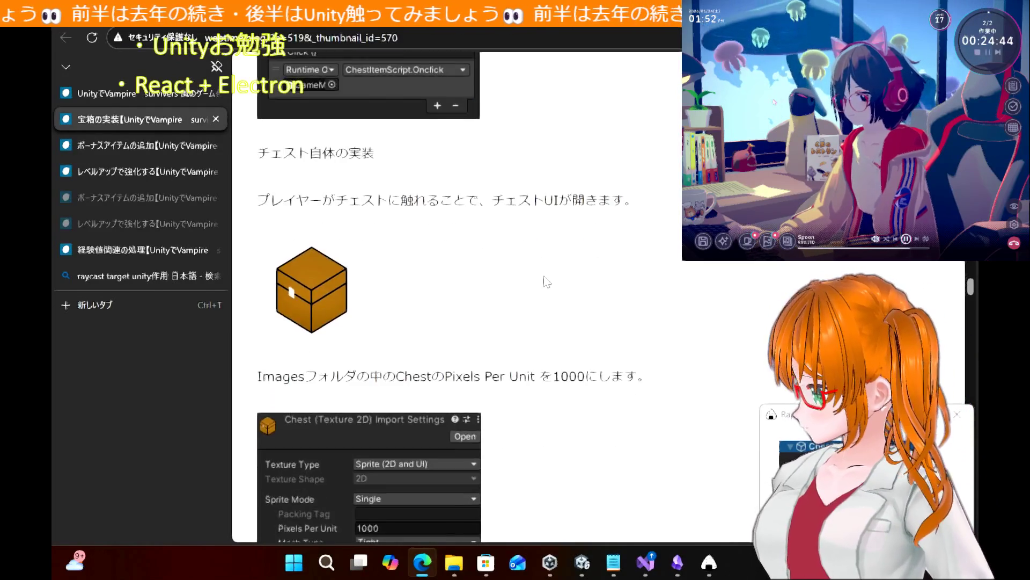
scroll(547, 282, down, 1)
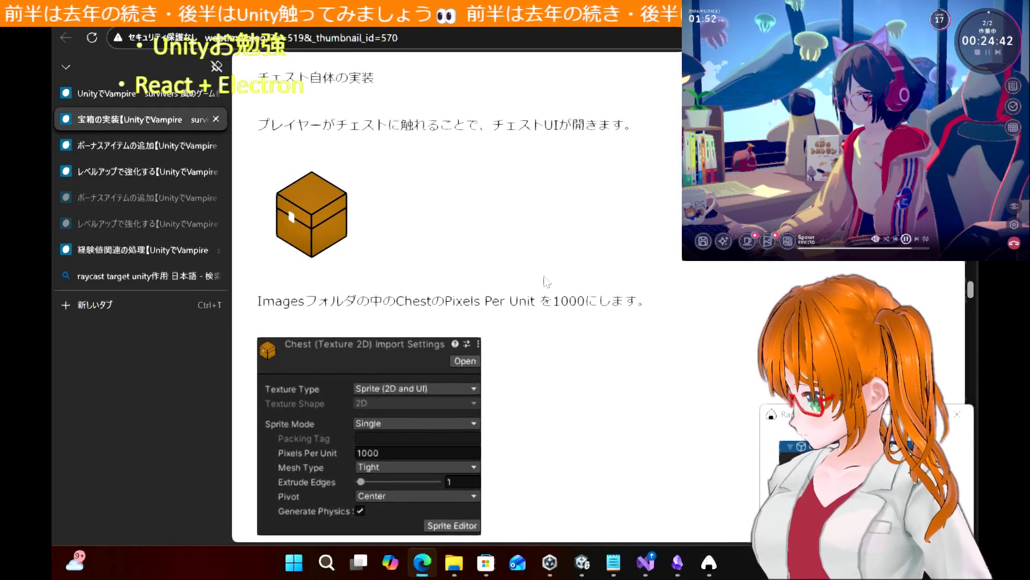
scroll(547, 282, down, 1)
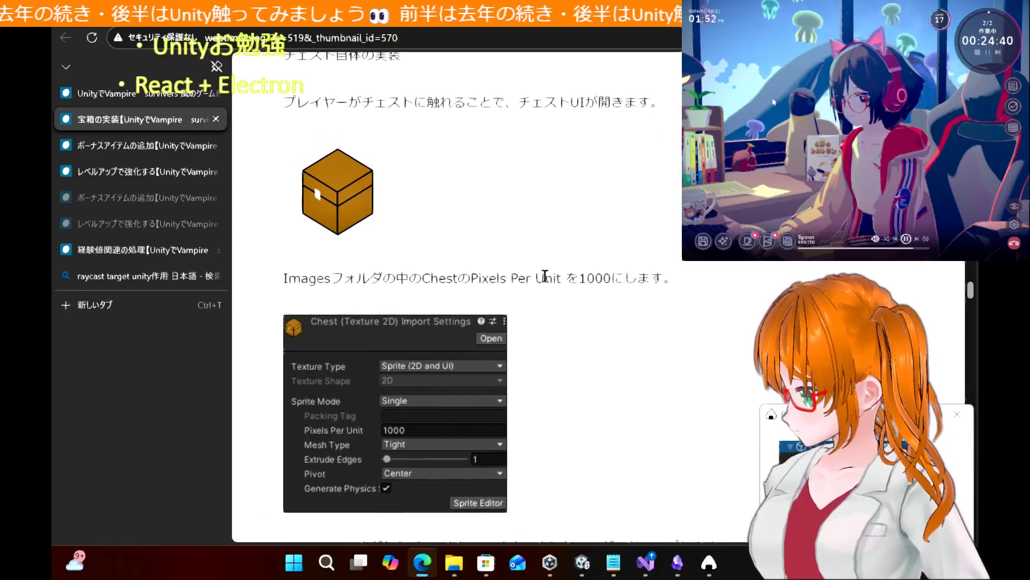
scroll(547, 282, up, 1)
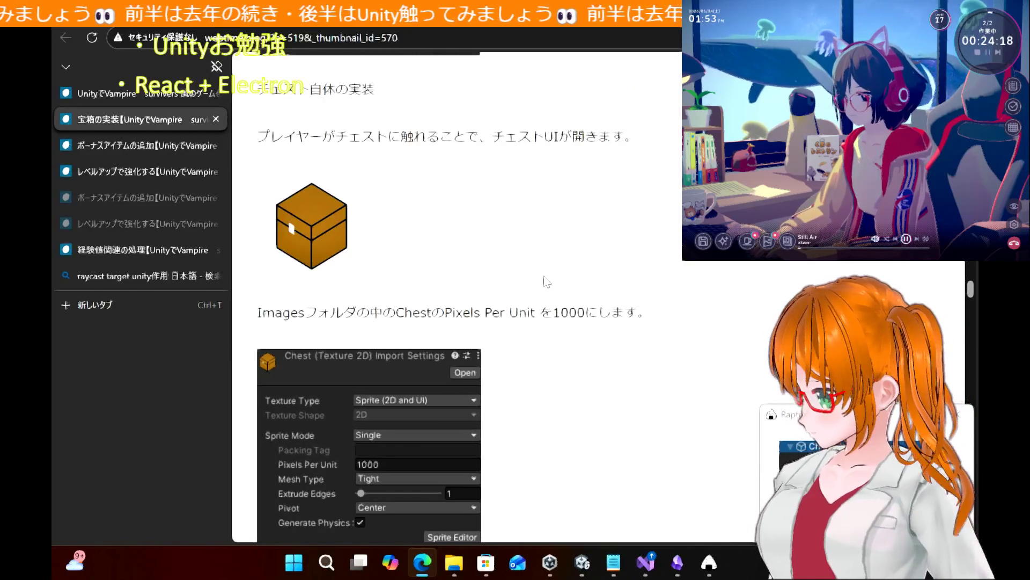
scroll(549, 268, down, 5)
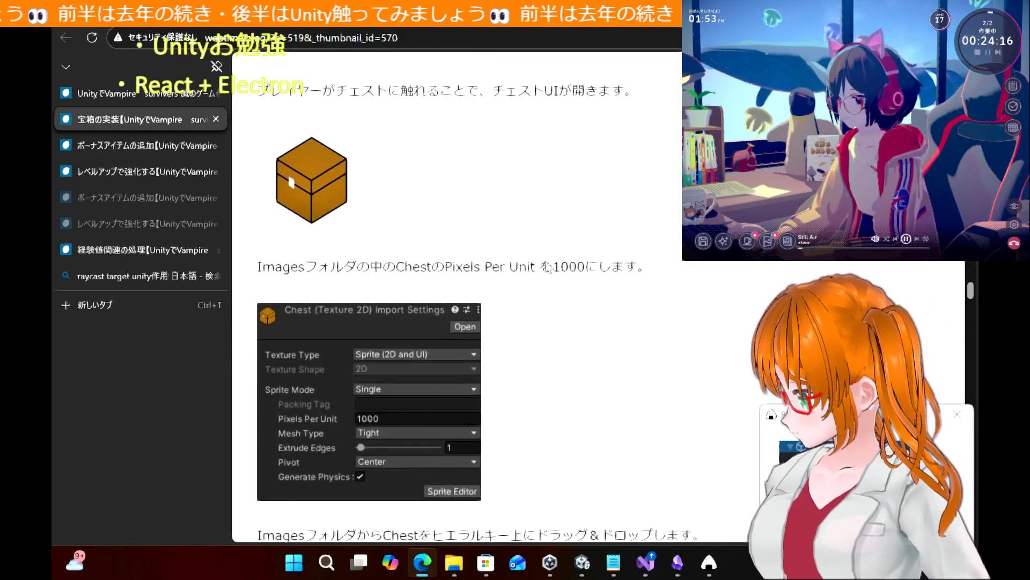
scroll(548, 267, down, 10)
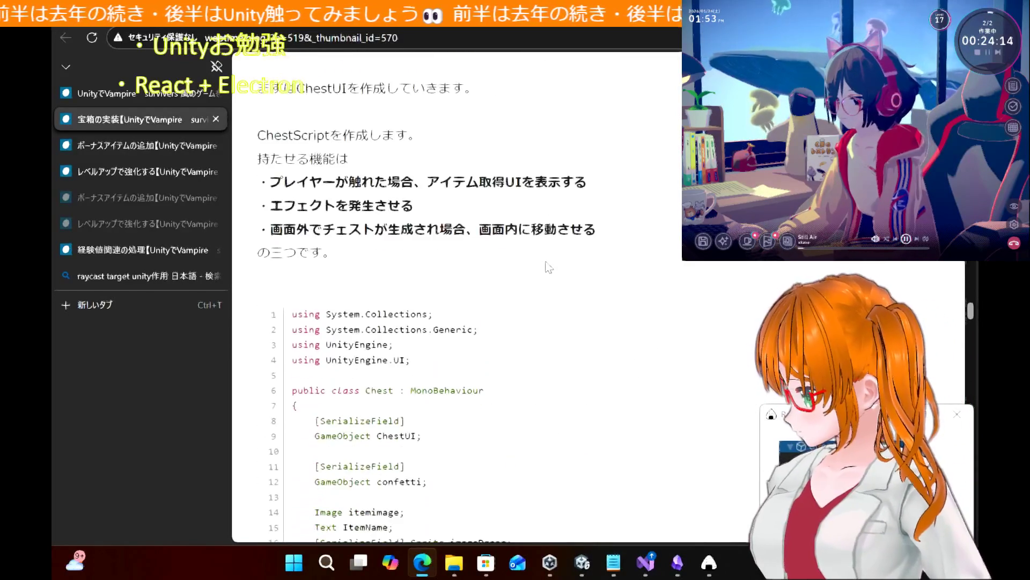
scroll(549, 267, down, 5)
scroll(549, 268, up, 12)
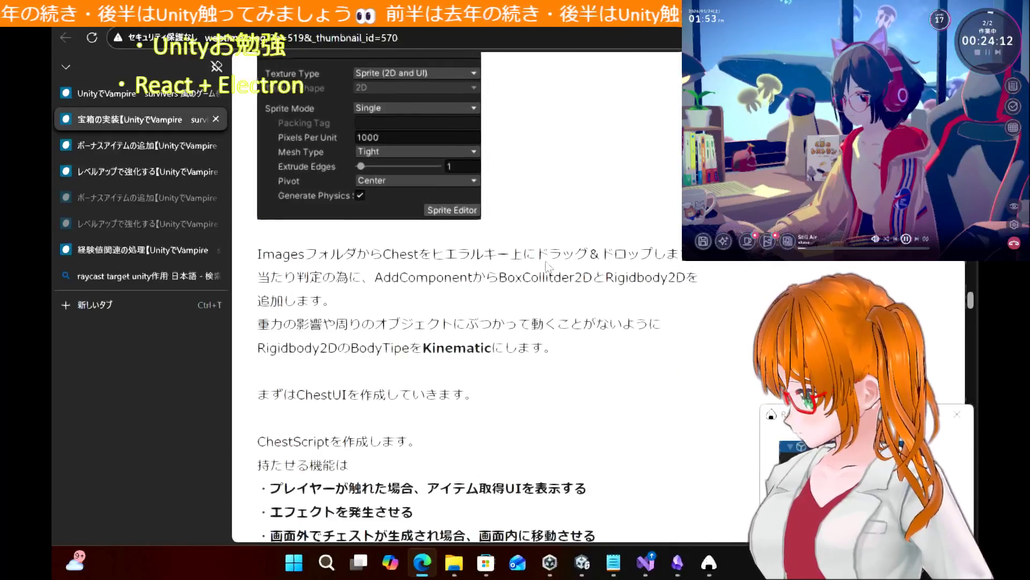
scroll(549, 267, up, 5)
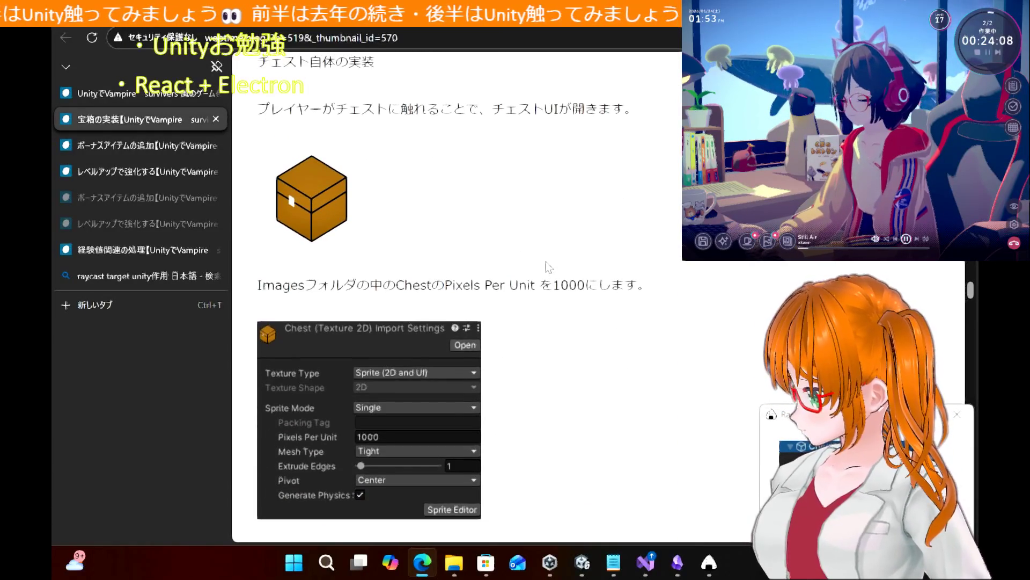
scroll(548, 267, down, 1)
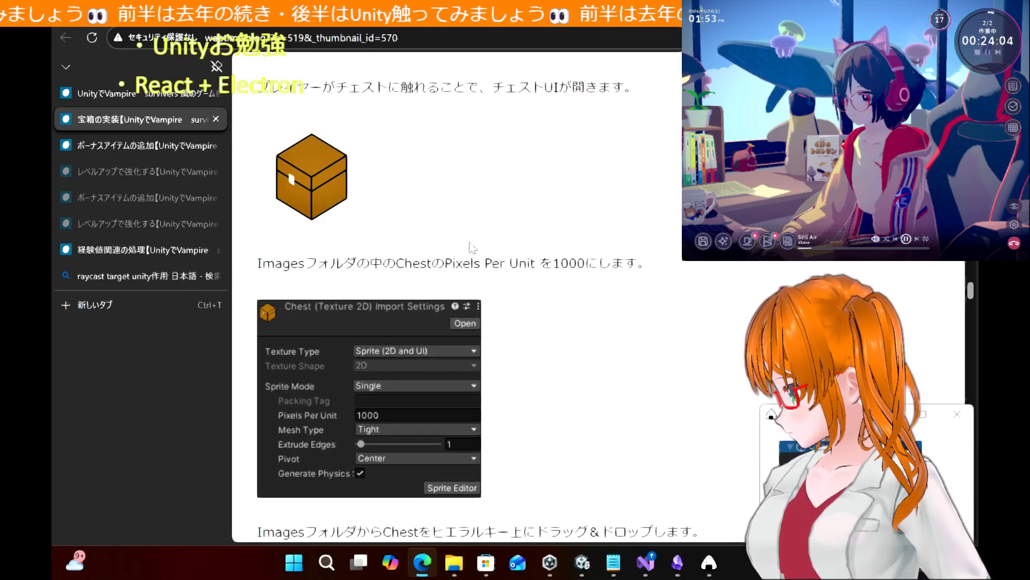
scroll(472, 247, down, 1)
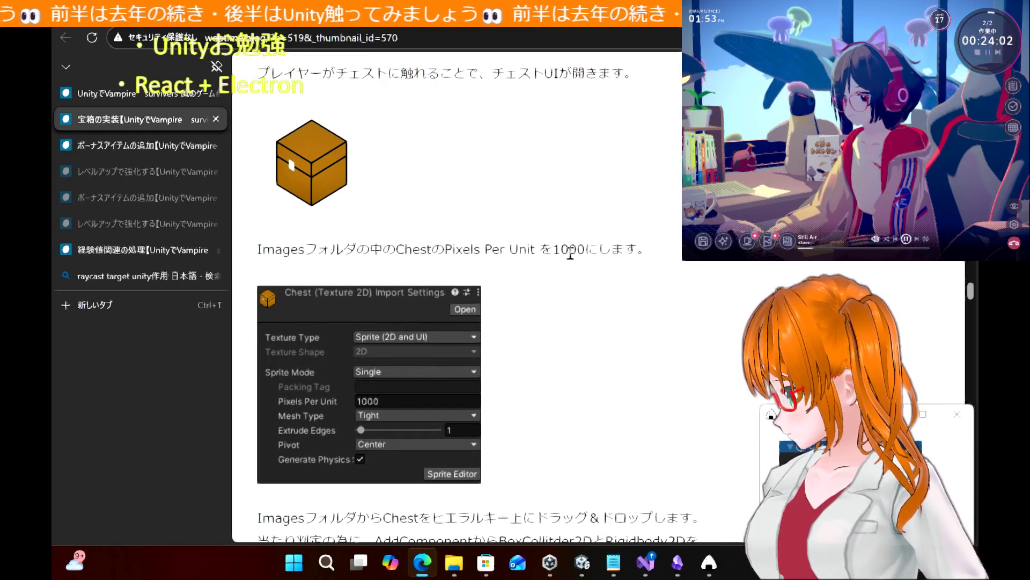
double_click(571, 254)
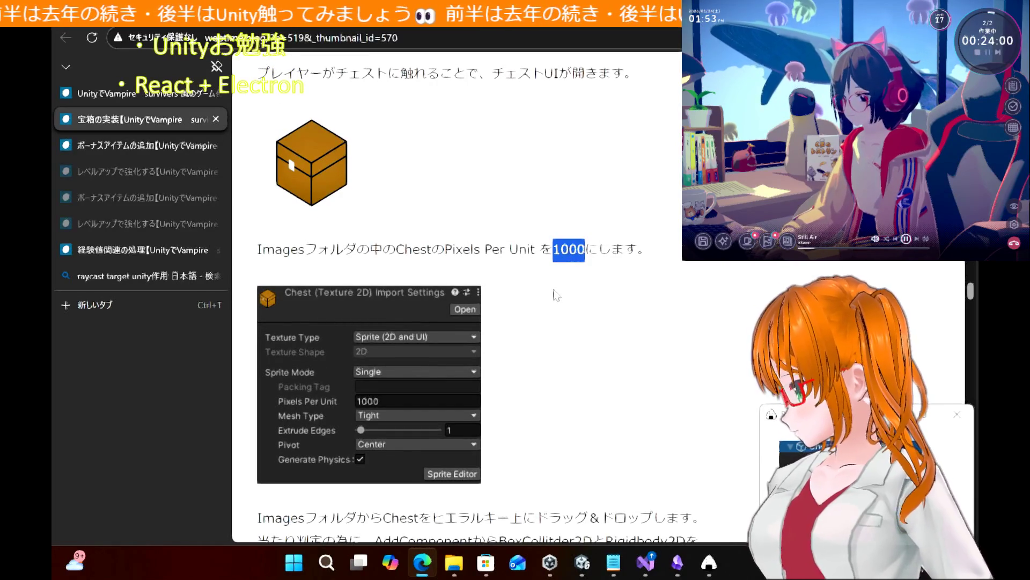
click(555, 297)
mouse_move(645, 569)
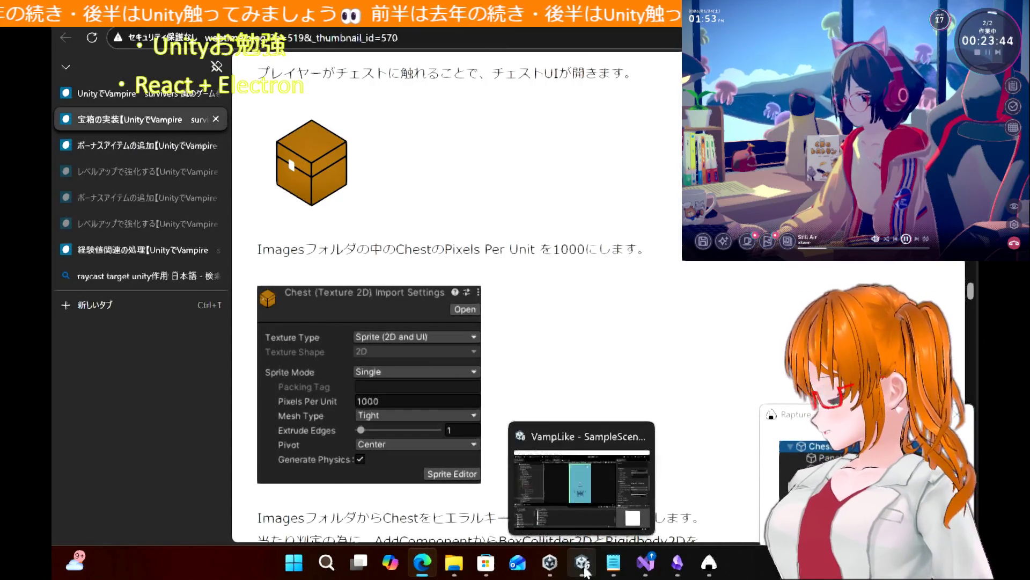
View the OpenChest sprite's import settings in Unity's Images folder, then return to the tutorial
click(583, 562)
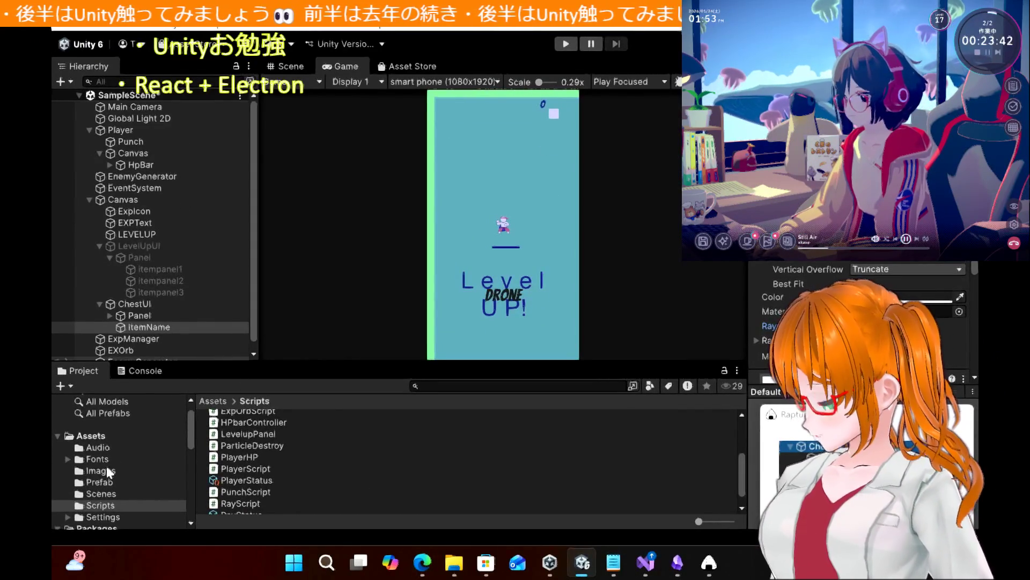
click(98, 471)
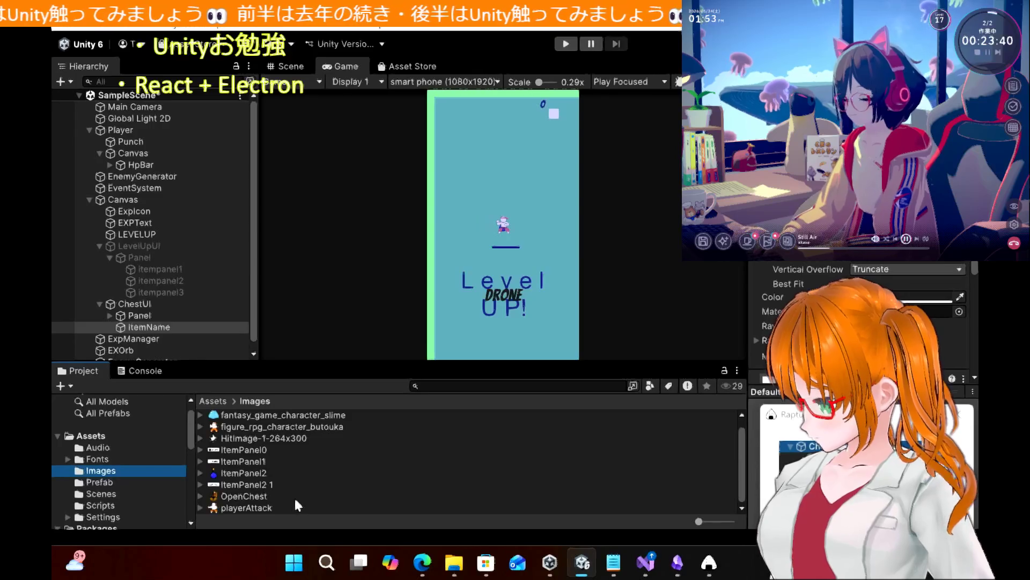
click(242, 497)
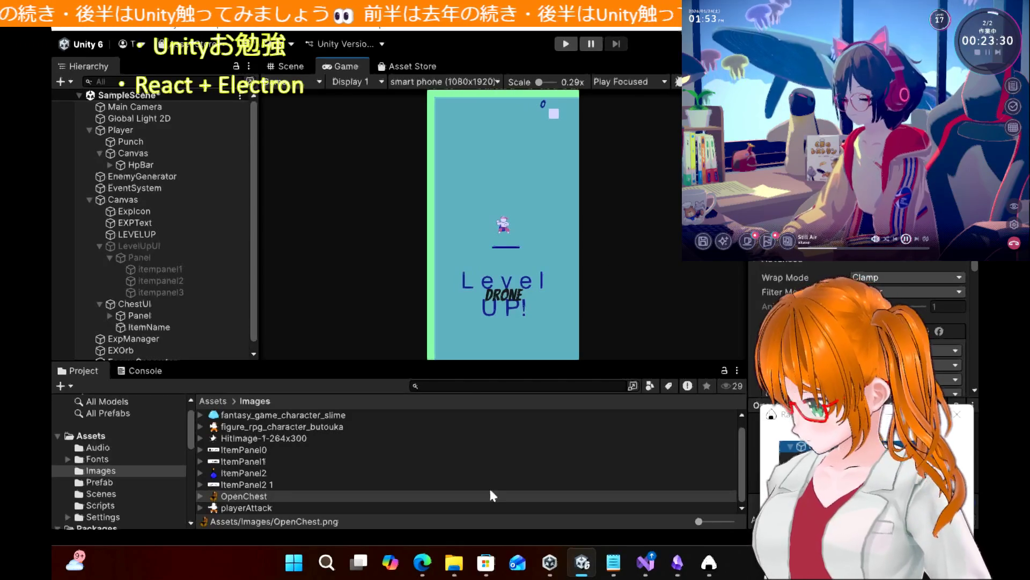
click(422, 562)
scroll(609, 317, down, 2)
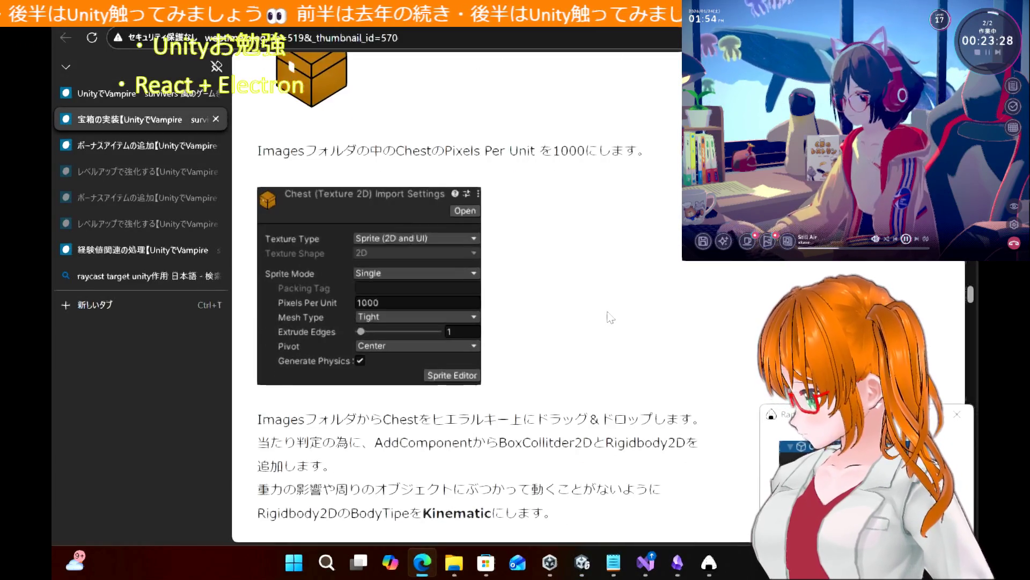
scroll(609, 316, down, 1)
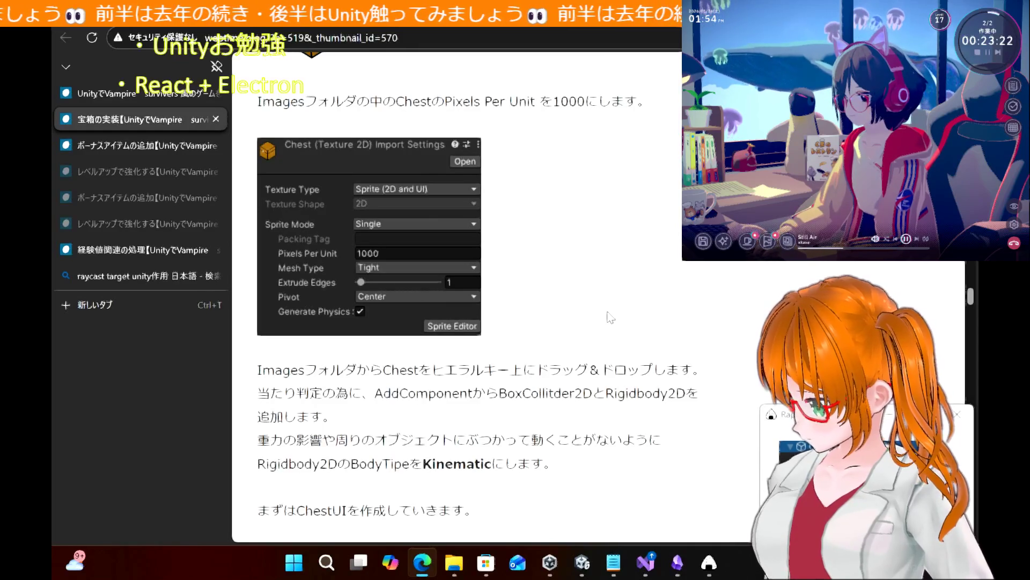
scroll(572, 325, down, 3)
scroll(572, 325, up, 5)
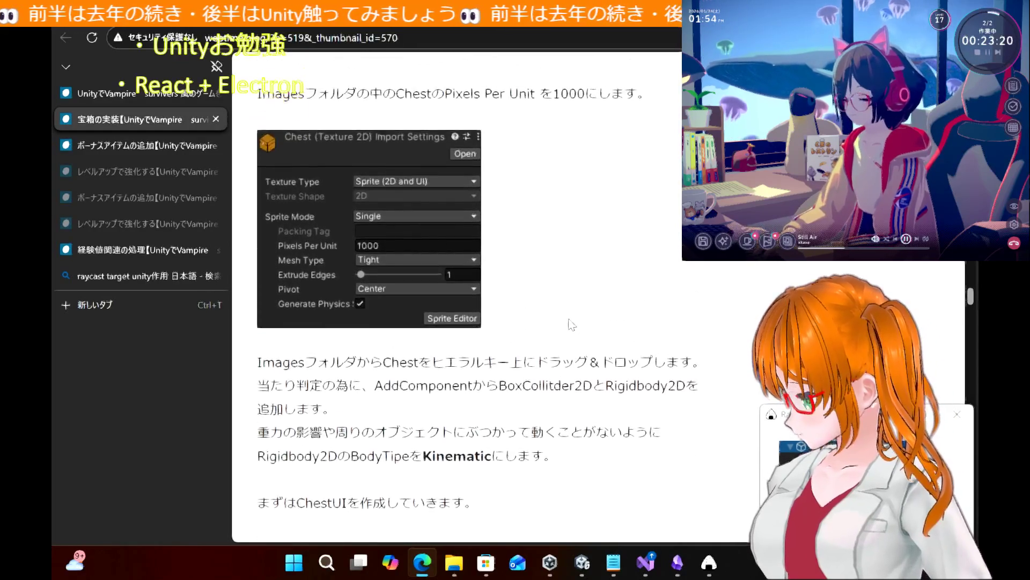
scroll(572, 325, down, 2)
scroll(573, 324, down, 1)
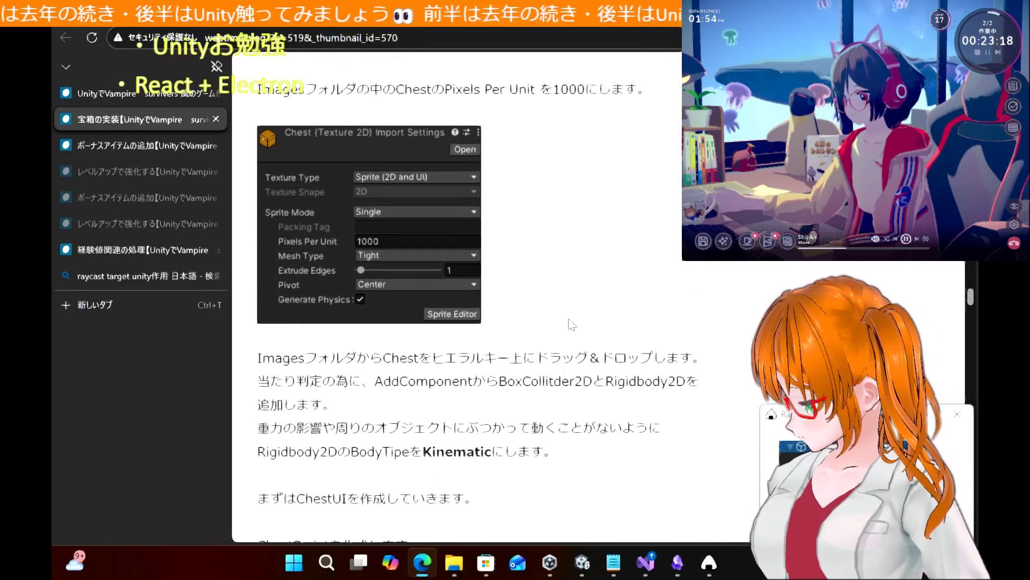
scroll(572, 325, down, 2)
scroll(570, 318, up, 2)
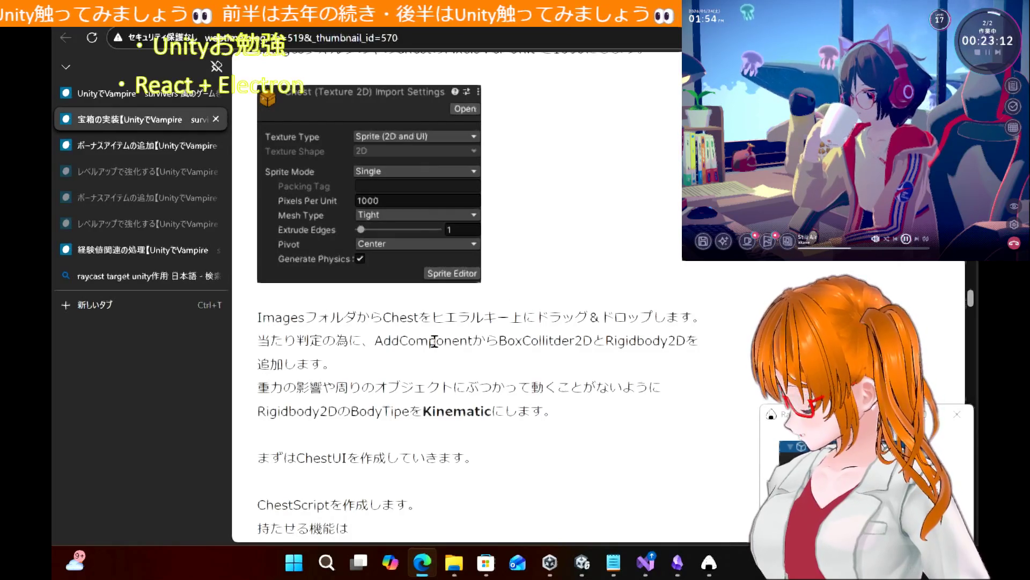
scroll(434, 341, up, 6)
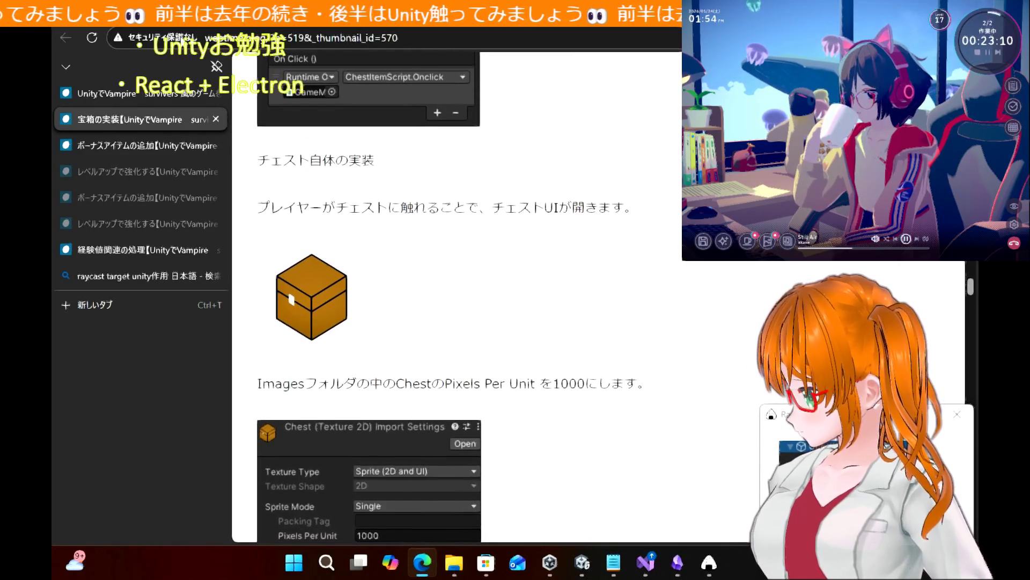
mouse_move(192, 67)
mouse_down()
mouse_move(253, 161)
mouse_move(508, 170)
mouse_up()
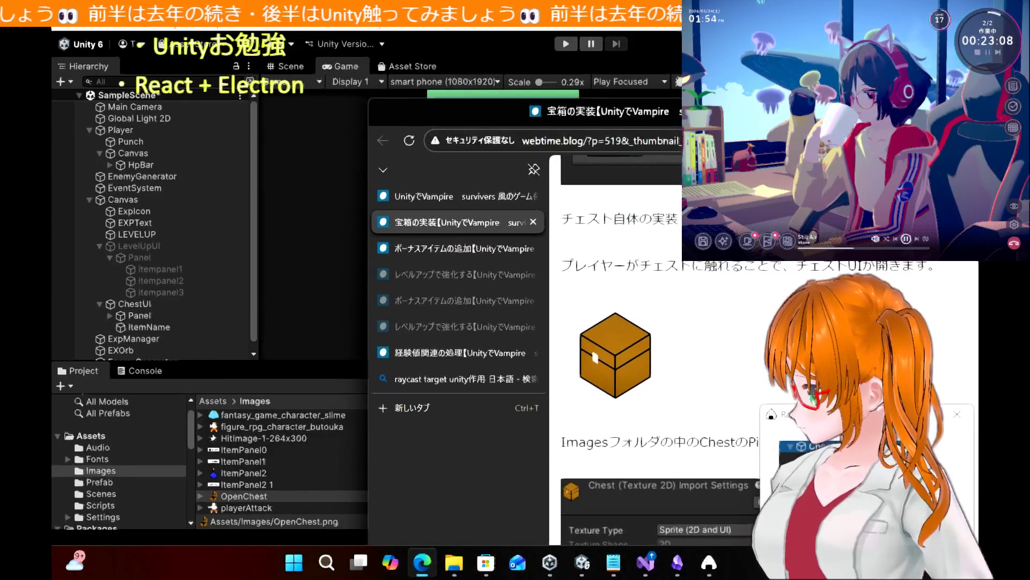
Save the tutorial's chest picture to the desktop as chest-298x300.png, then bring Unity back
click(582, 562)
mouse_move(583, 337)
mouse_down()
mouse_move(251, 177)
mouse_move(254, 248)
mouse_move(167, 99)
mouse_up()
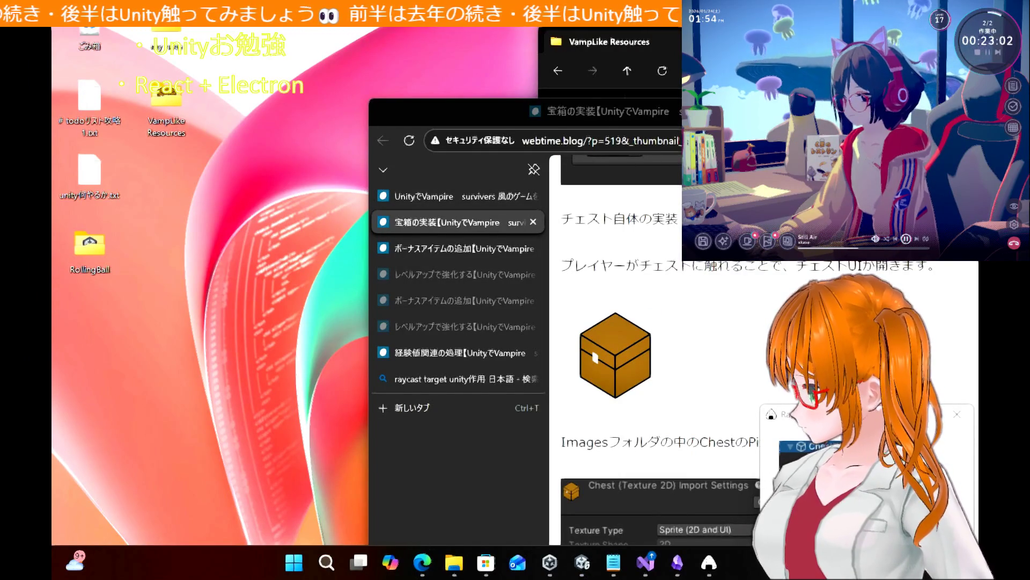
click(580, 564)
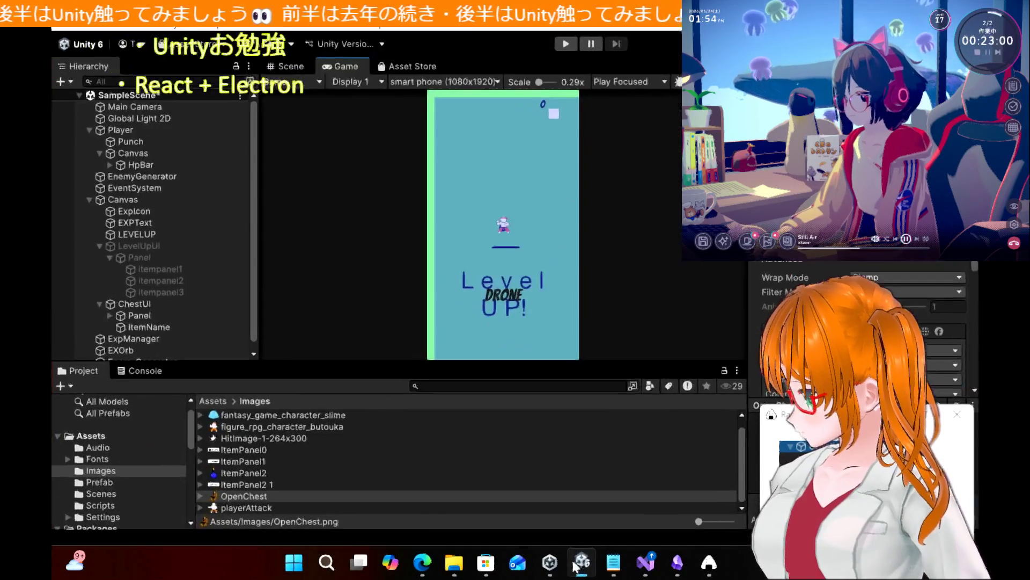
Rename the chest picture in VampLike Resources to Chest.png and drag it into Unity's Images folder
drag(376, 16, 561, 16)
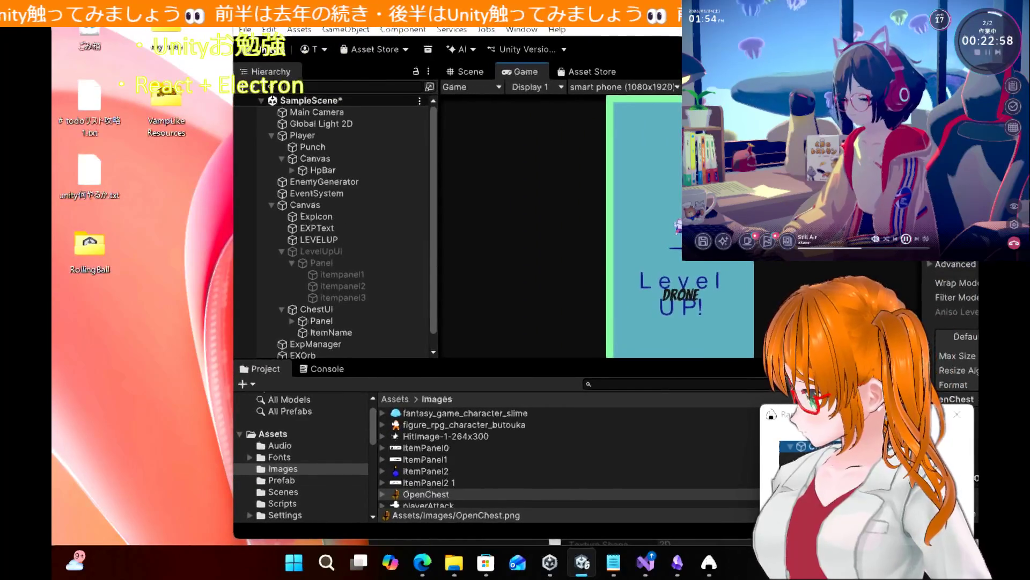
scroll(476, 462, down, 1)
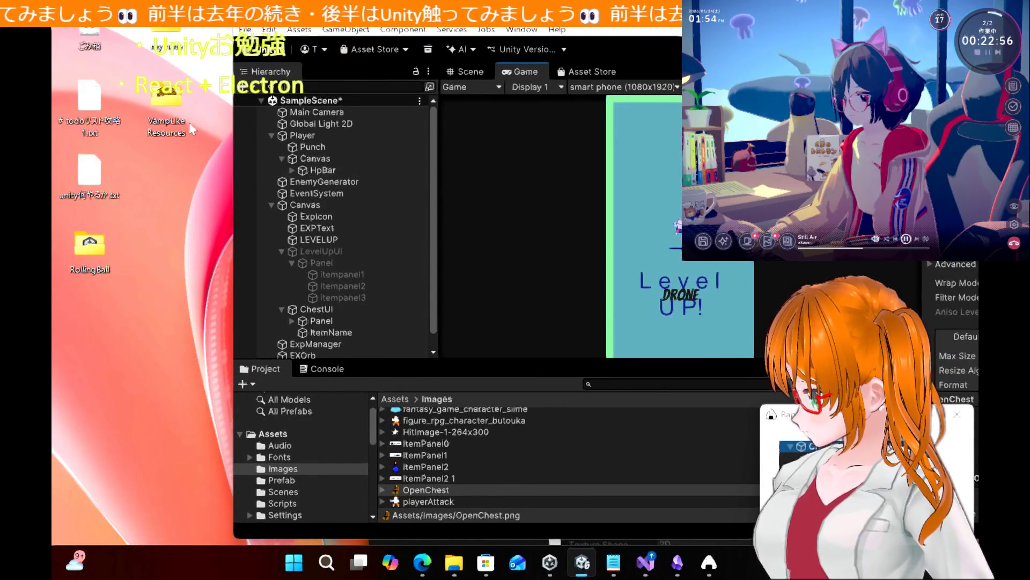
double_click(164, 114)
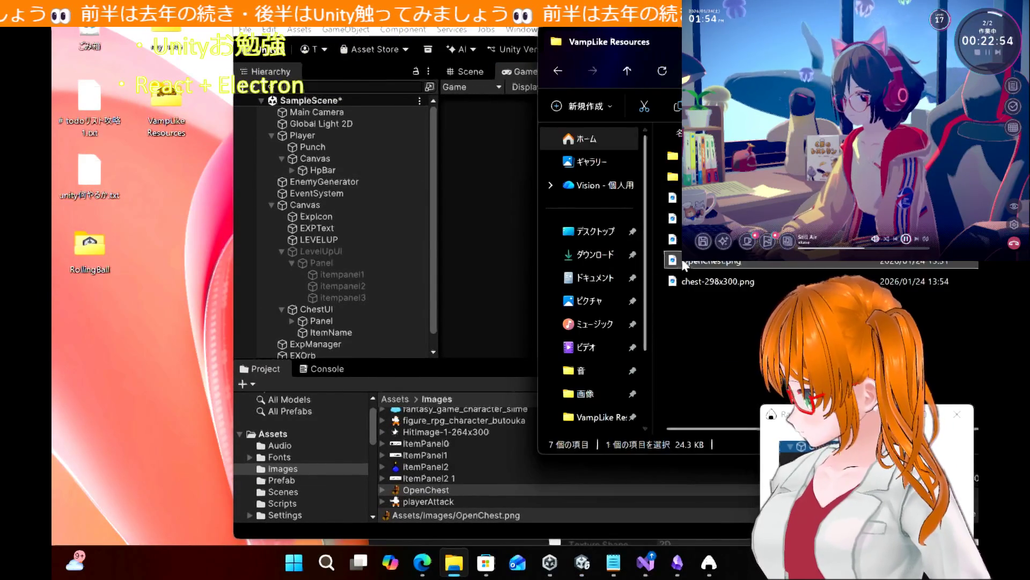
right_click(695, 279)
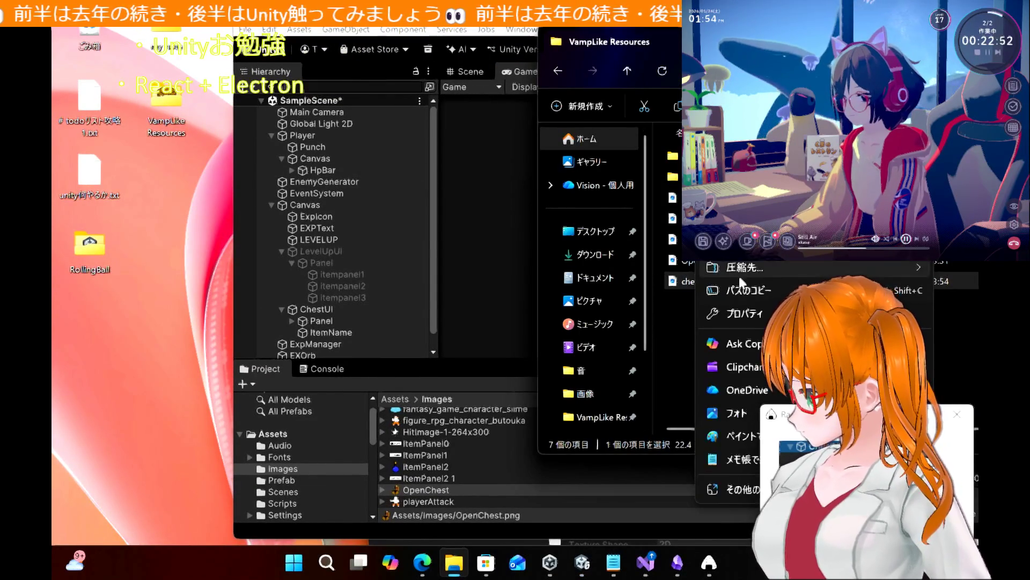
click(762, 246)
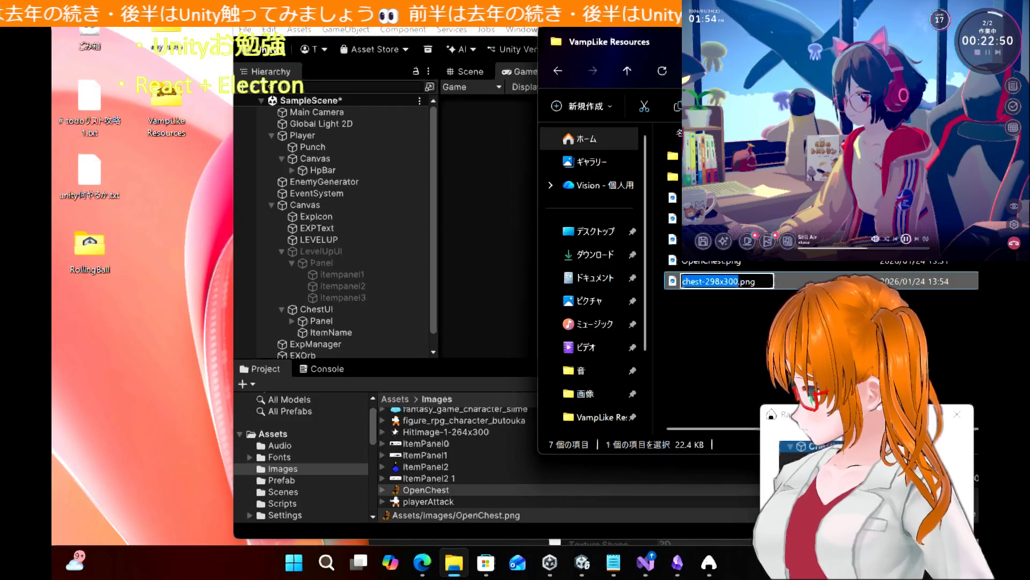
text(Cha)
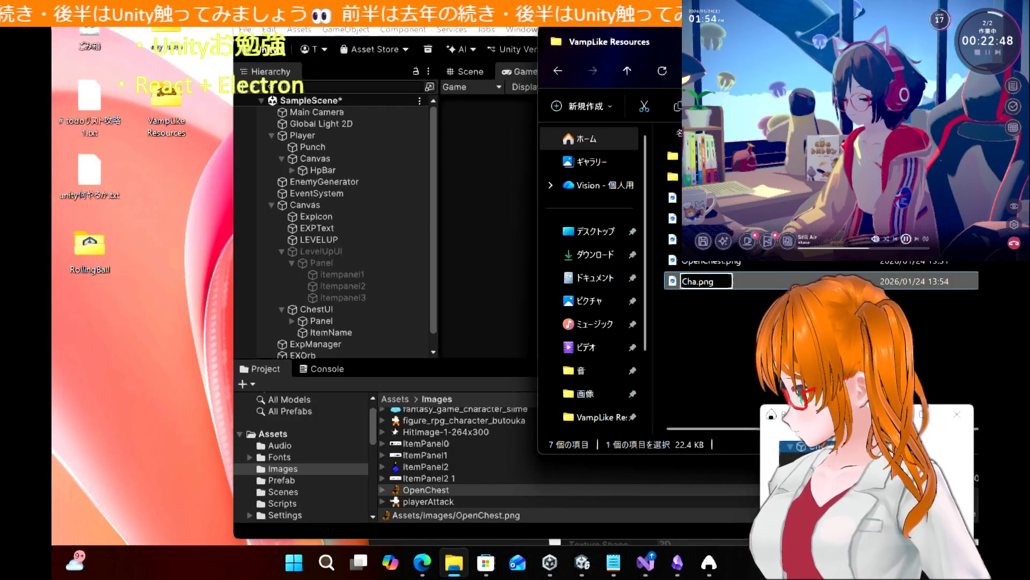
key(BackSpace)
text(est)
key(Return)
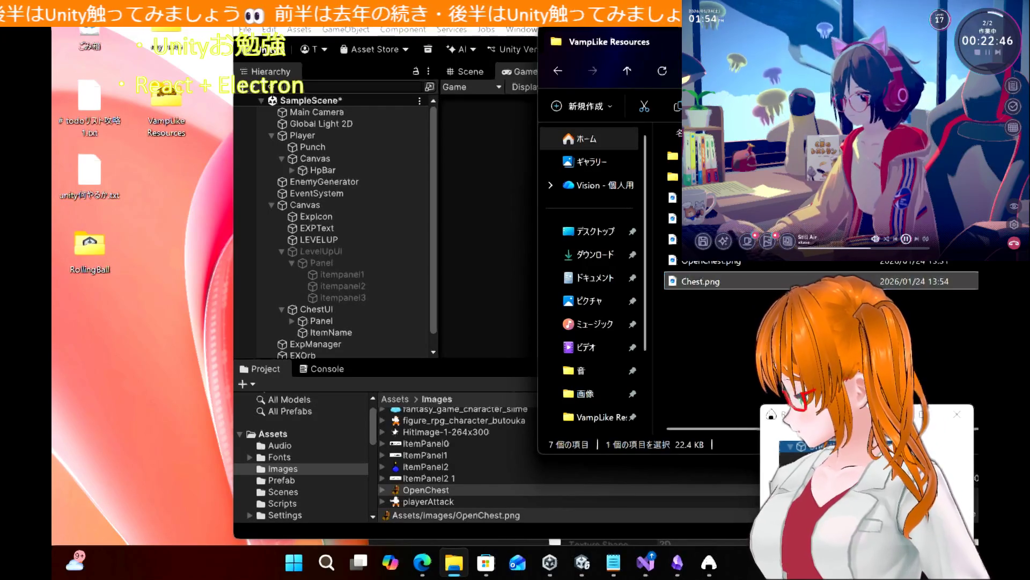
drag(704, 285, 450, 484)
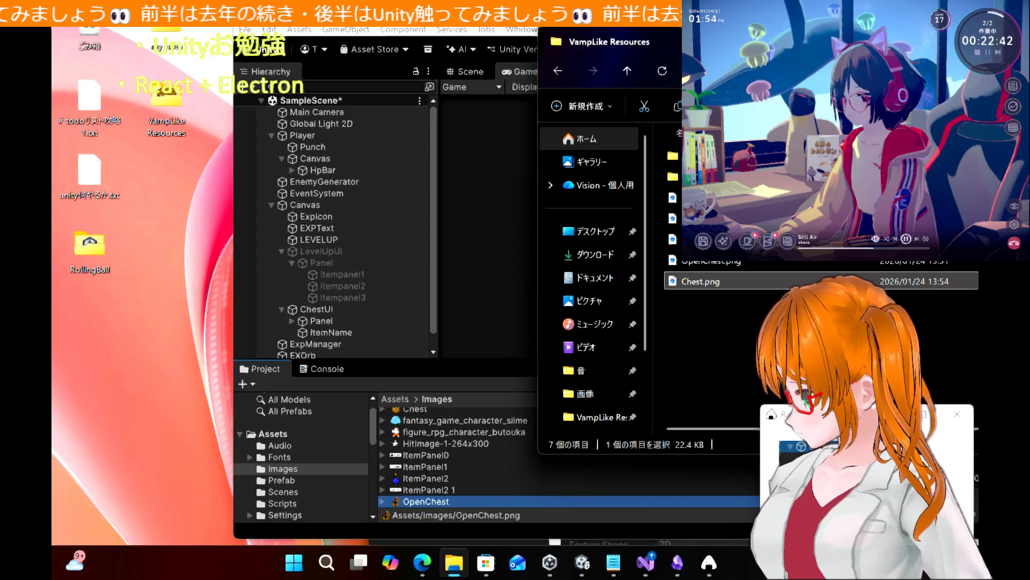
key(super+Up)
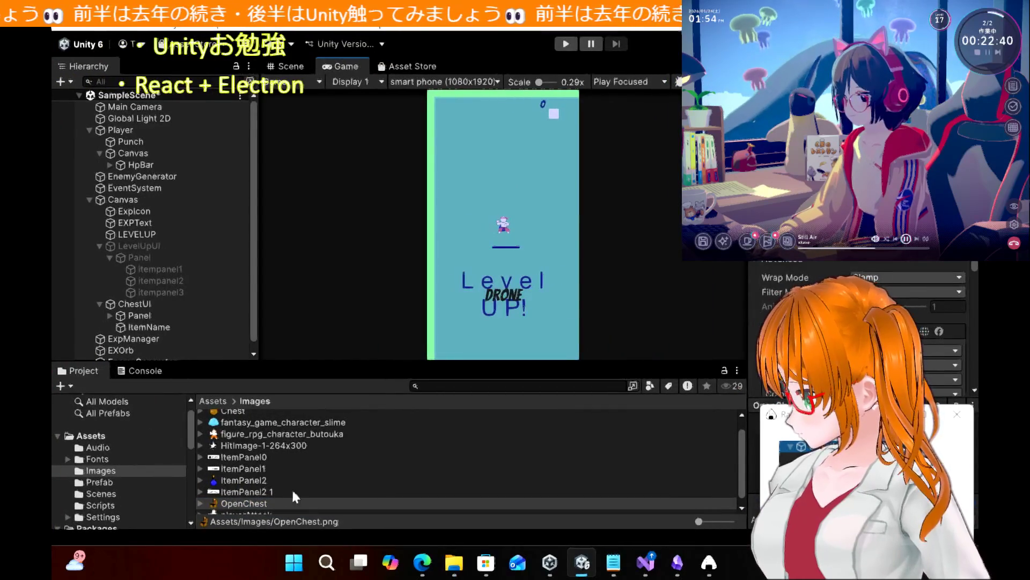
Select the imported Chest sprite, answer the unsaved OpenChest import prompt, and return to the tutorial
scroll(281, 489, down, 1)
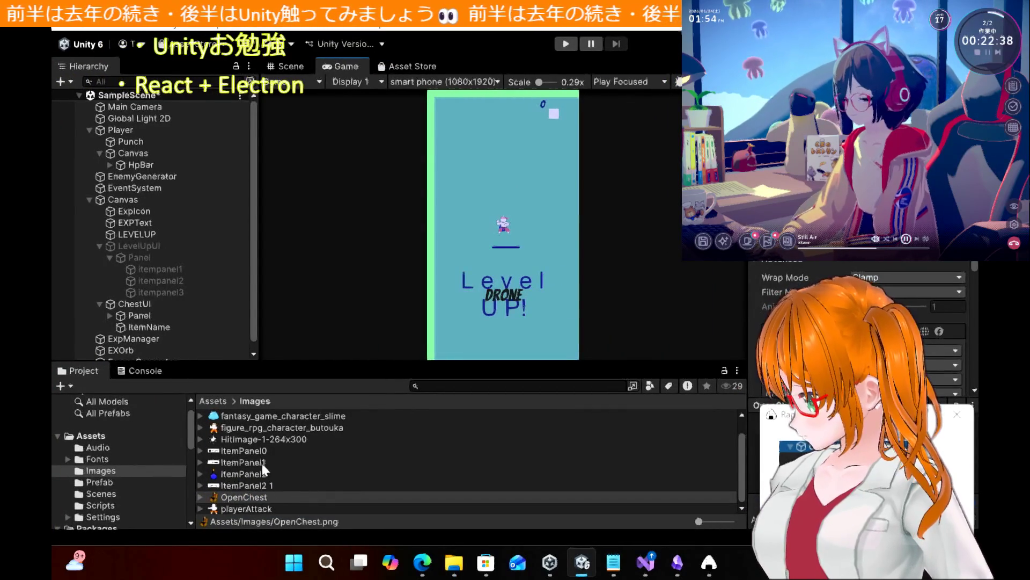
scroll(263, 470, up, 1)
click(245, 427)
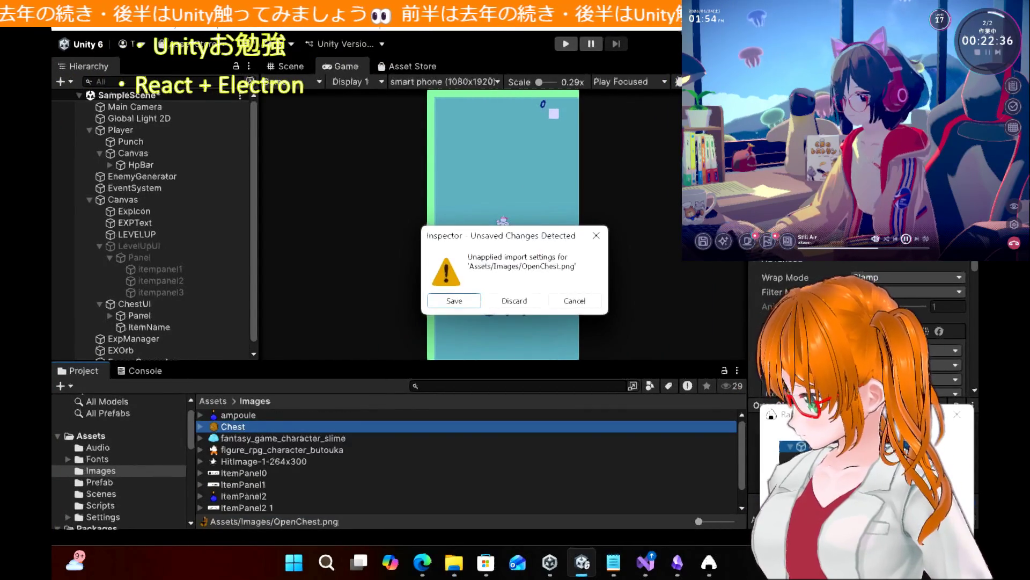
click(433, 306)
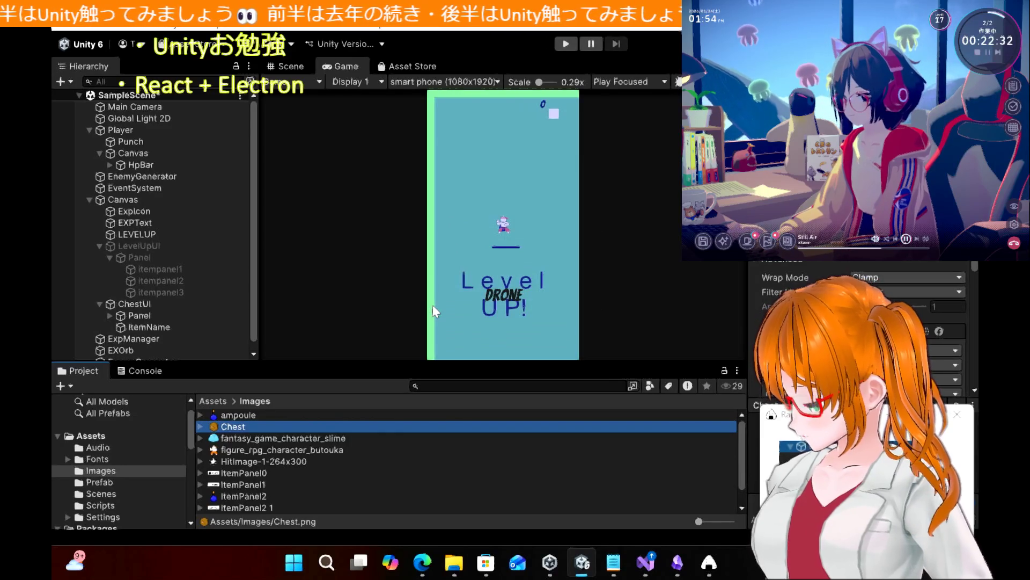
click(435, 311)
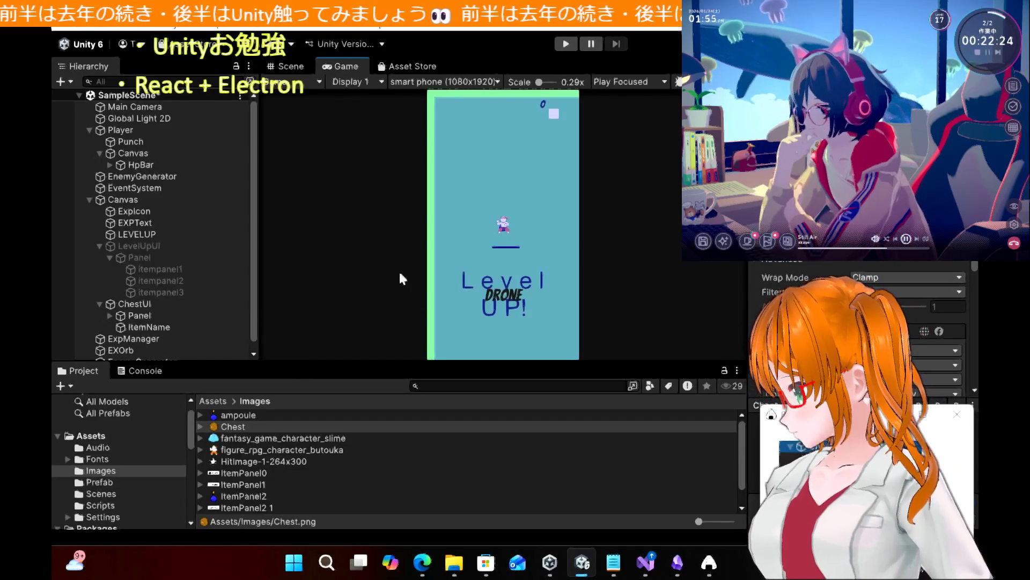
key(alt+Tab)
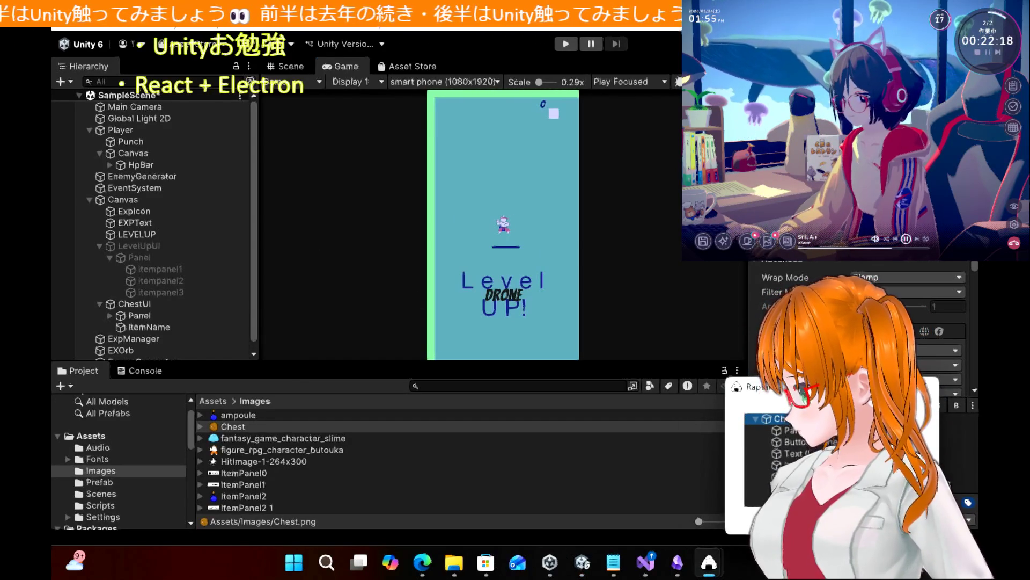
click(422, 562)
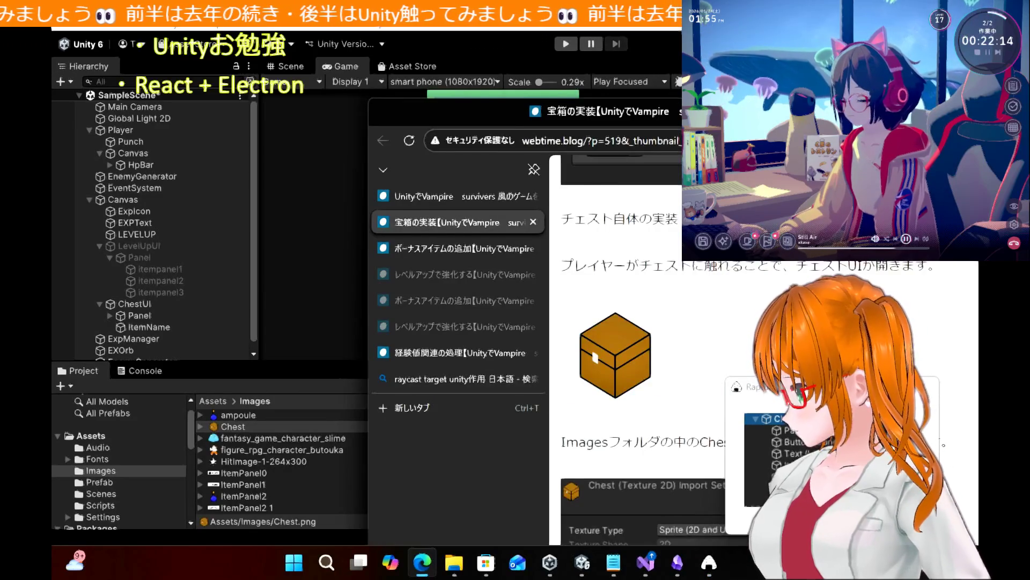
Maximise Edge and scroll to the tutorial's Chest BoxCollider2D and Rigidbody2D steps
drag(802, 112, 600, 90)
double_click(598, 89)
scroll(512, 256, down, 5)
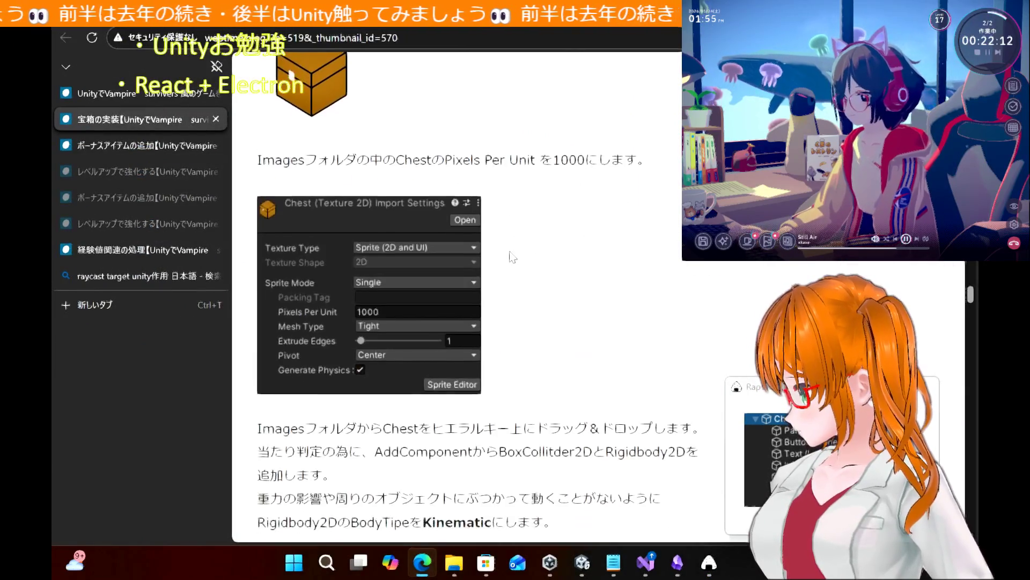
scroll(513, 257, down, 4)
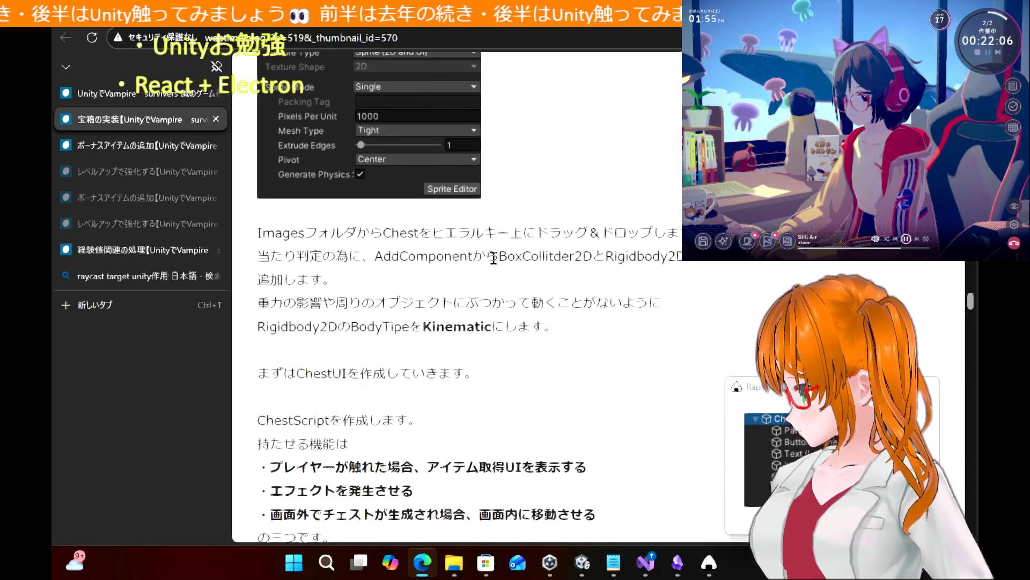
drag(499, 256, 684, 258)
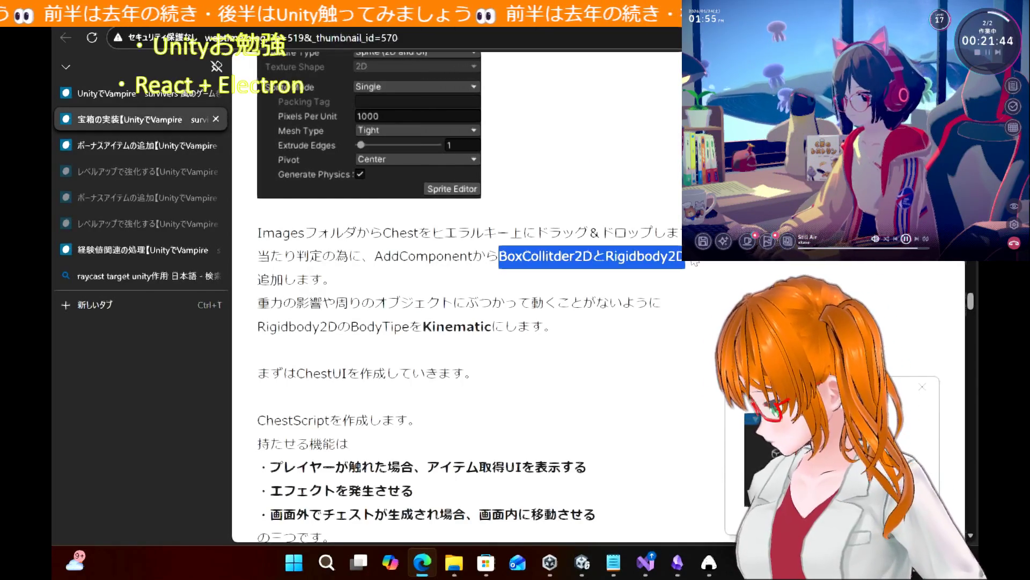
click(589, 303)
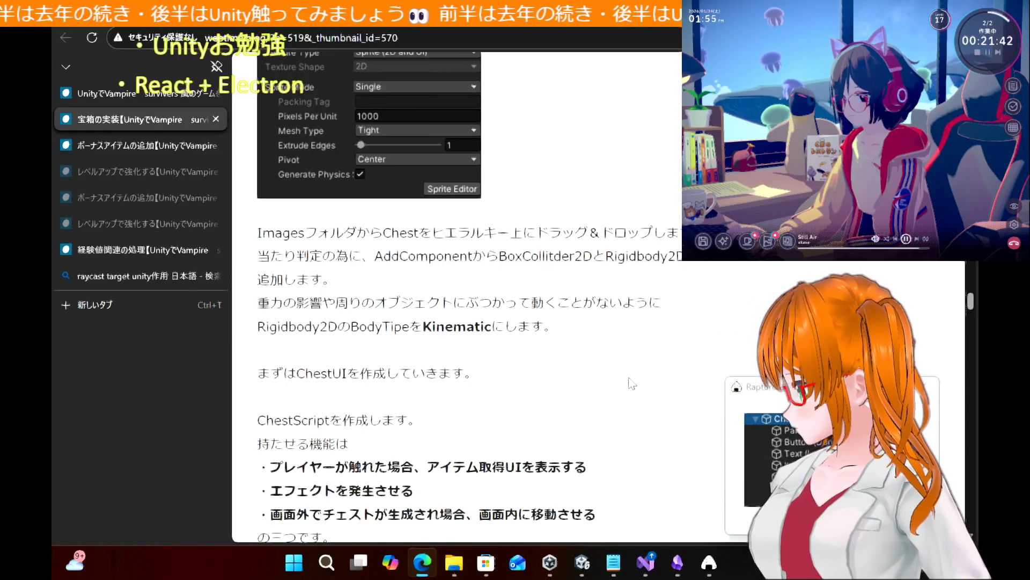
scroll(632, 382, down, 1)
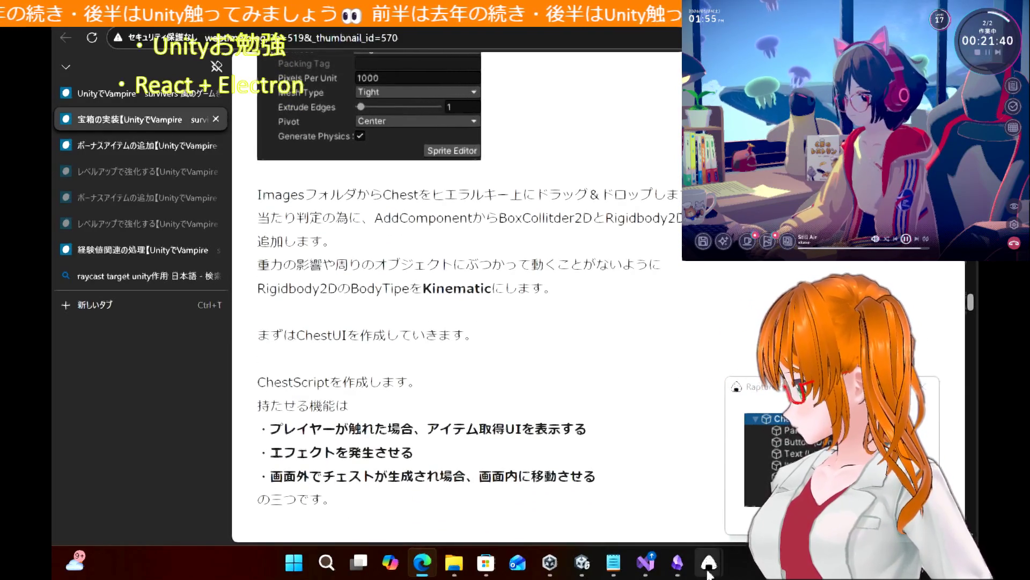
Snip the Chest drag-and-drop instructions with Rapture and pin the capture on screen
right_click(708, 573)
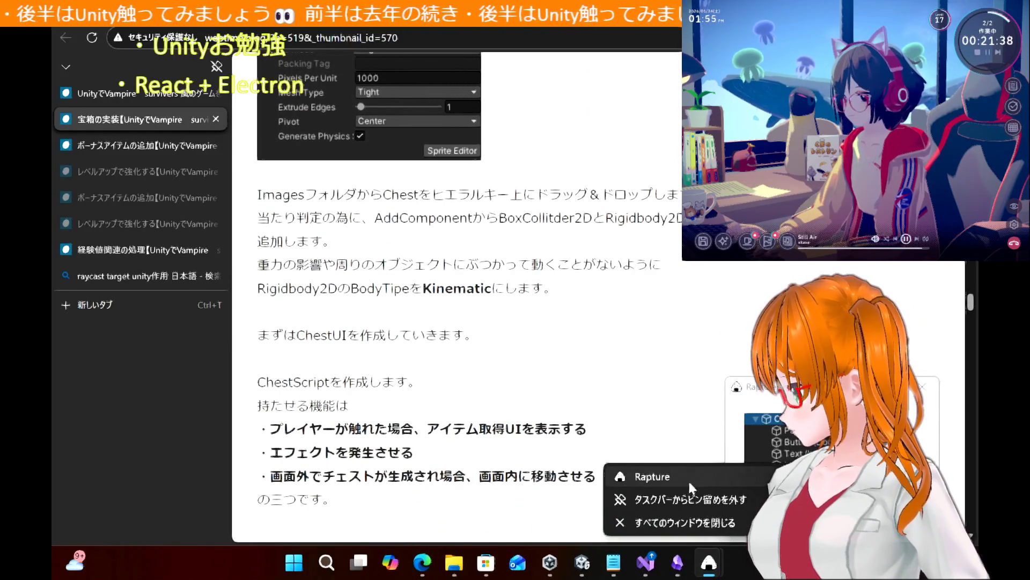
click(690, 480)
mouse_move(245, 176)
mouse_down()
mouse_move(725, 336)
mouse_move(726, 304)
mouse_up()
drag(388, 172, 659, 311)
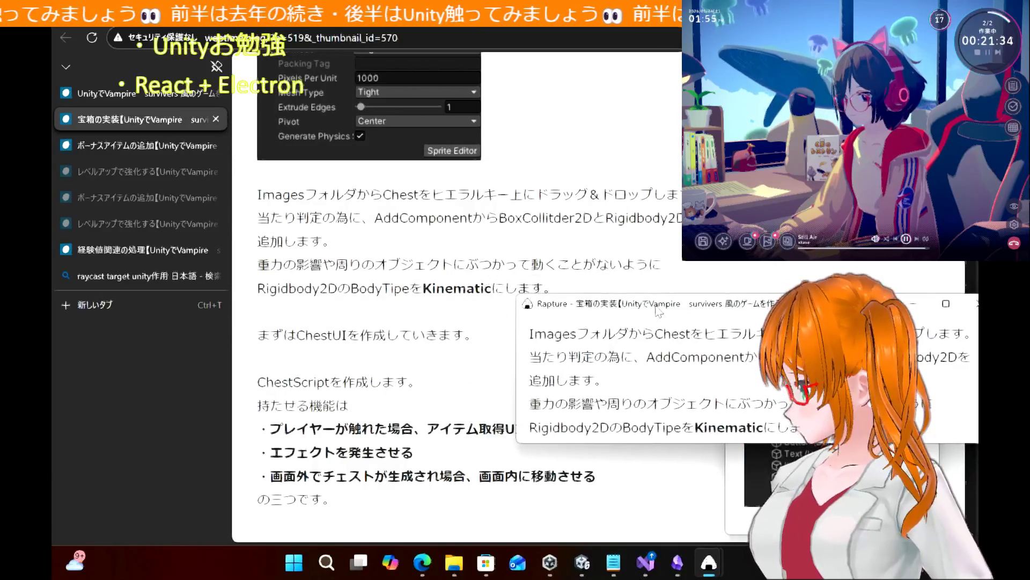
key(alt+Tab)
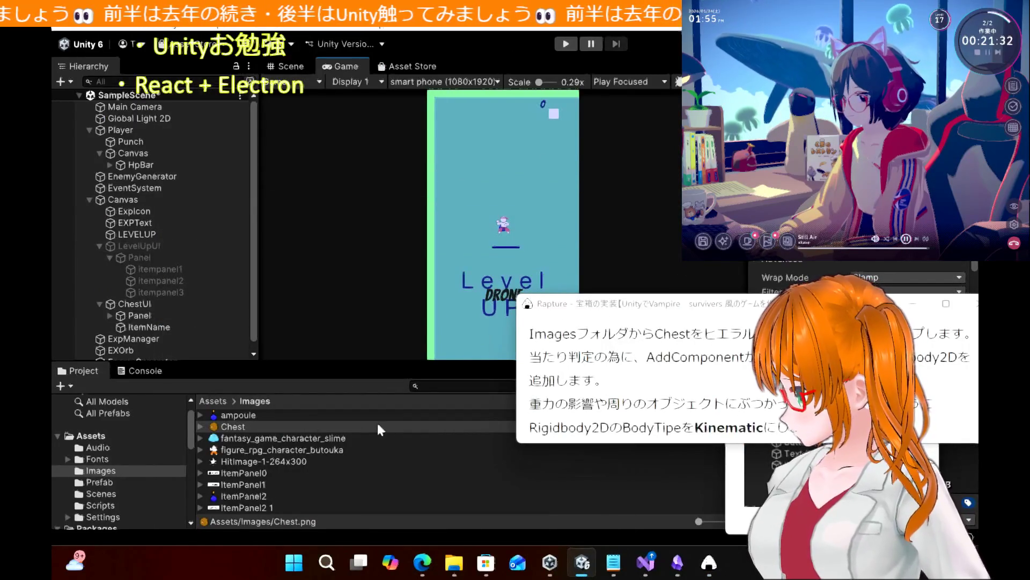
Drag the Chest sprite into the Hierarchy, creating Chest_0 under itempanel3, and save its import settings
scroll(190, 334, down, 1)
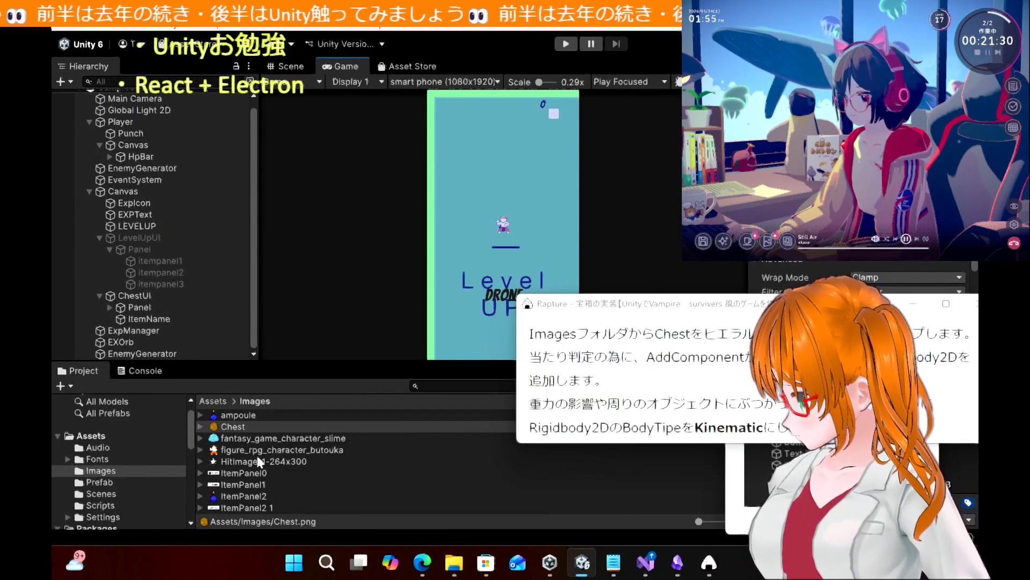
mouse_move(240, 428)
mouse_down()
mouse_move(151, 362)
mouse_move(118, 299)
mouse_move(110, 226)
mouse_move(139, 245)
mouse_up()
drag(136, 288, 144, 314)
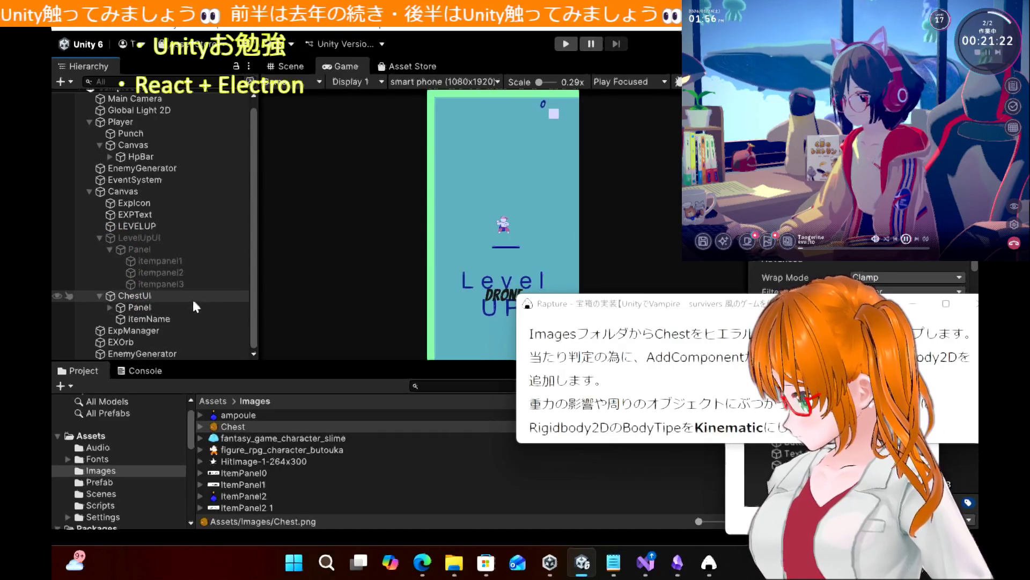
mouse_move(241, 432)
mouse_down()
mouse_move(148, 372)
mouse_move(78, 292)
mouse_up()
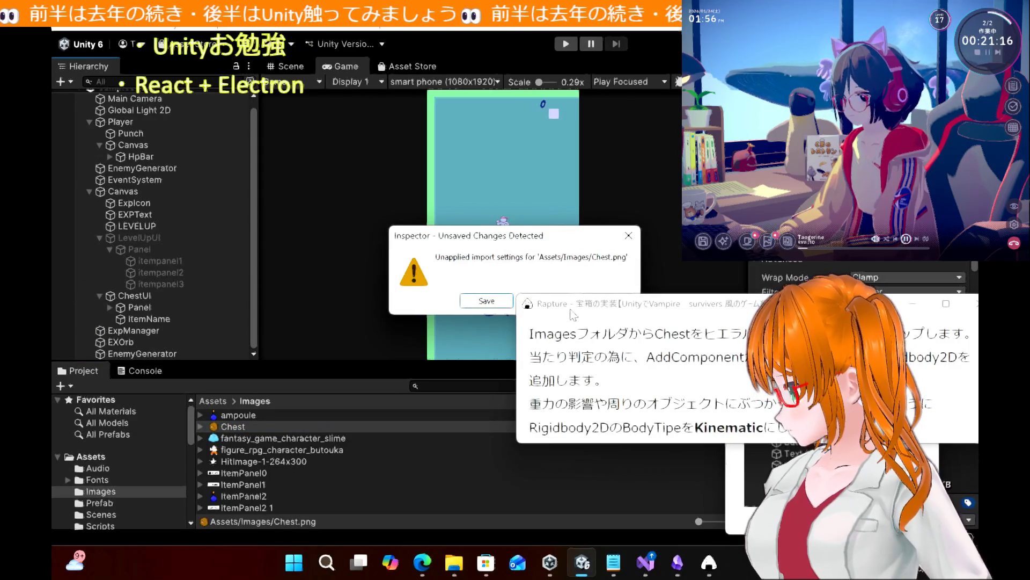
mouse_move(590, 307)
mouse_down()
mouse_move(581, 446)
mouse_move(583, 364)
mouse_up()
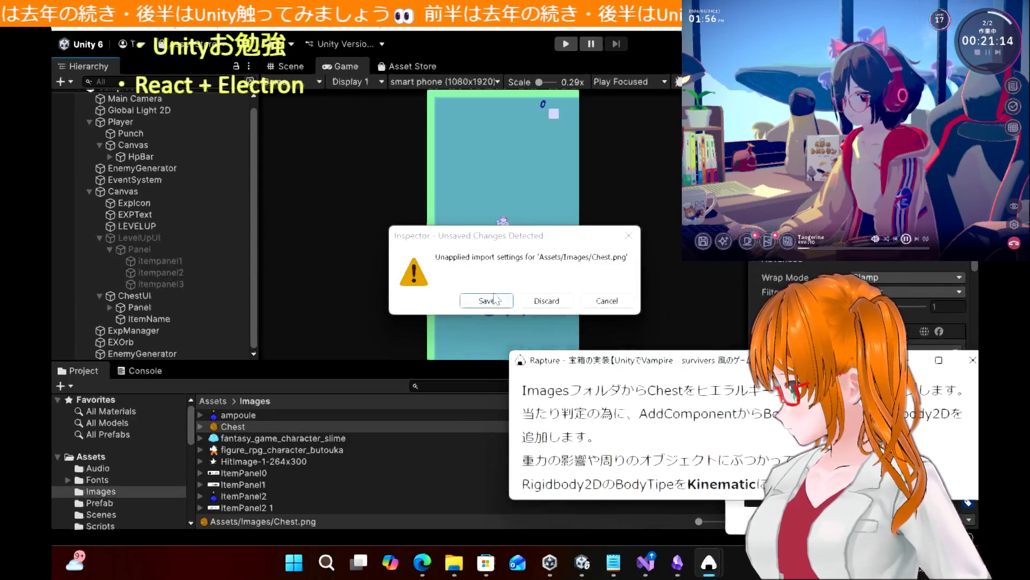
click(489, 301)
scroll(199, 317, down, 1)
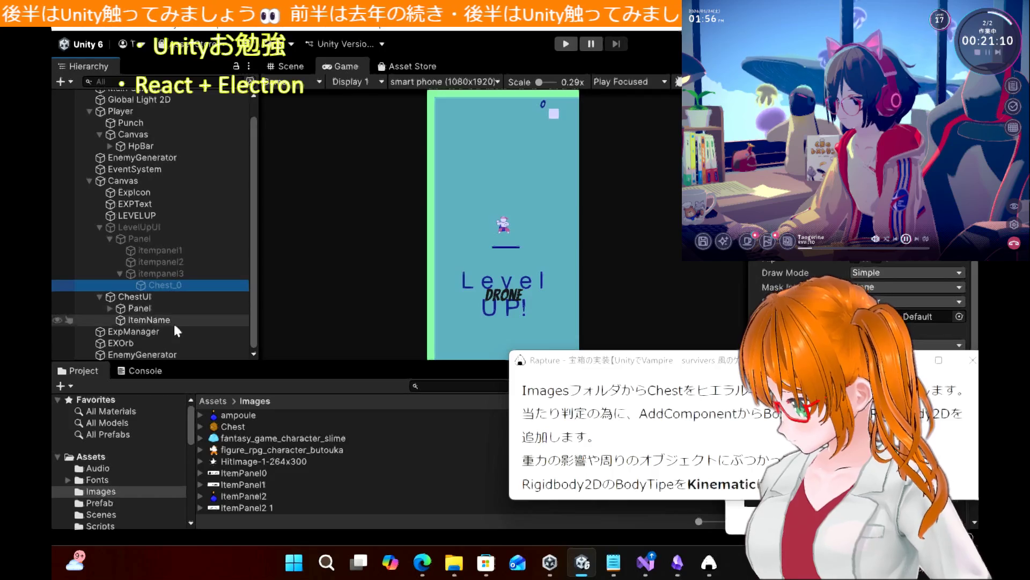
Drop the Chest sprite under the ChestUI panel, keeping the object name Chest_0
scroll(150, 223, up, 1)
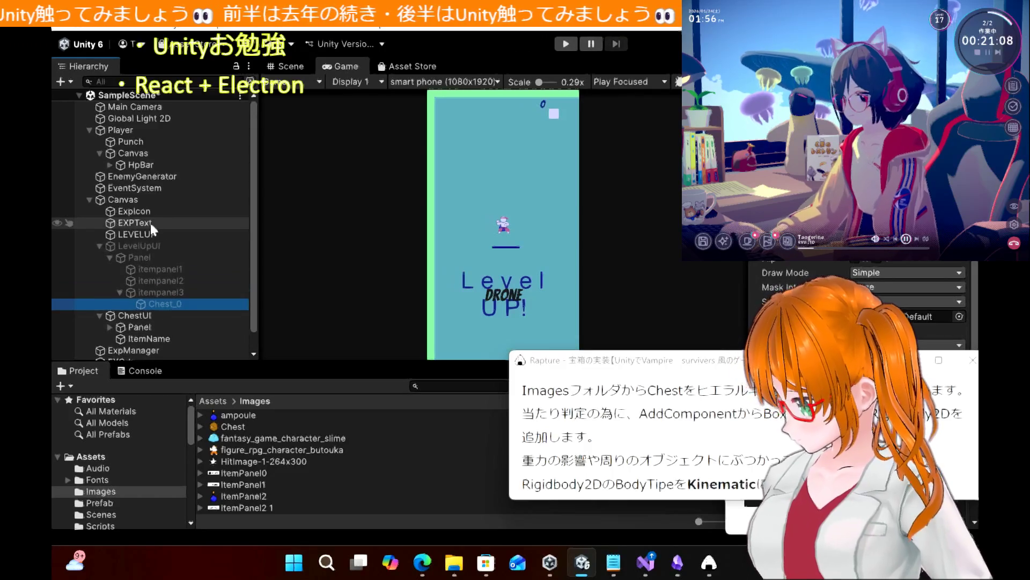
scroll(151, 224, down, 1)
mouse_move(241, 428)
mouse_down()
mouse_move(205, 336)
mouse_move(159, 293)
mouse_move(142, 311)
mouse_up()
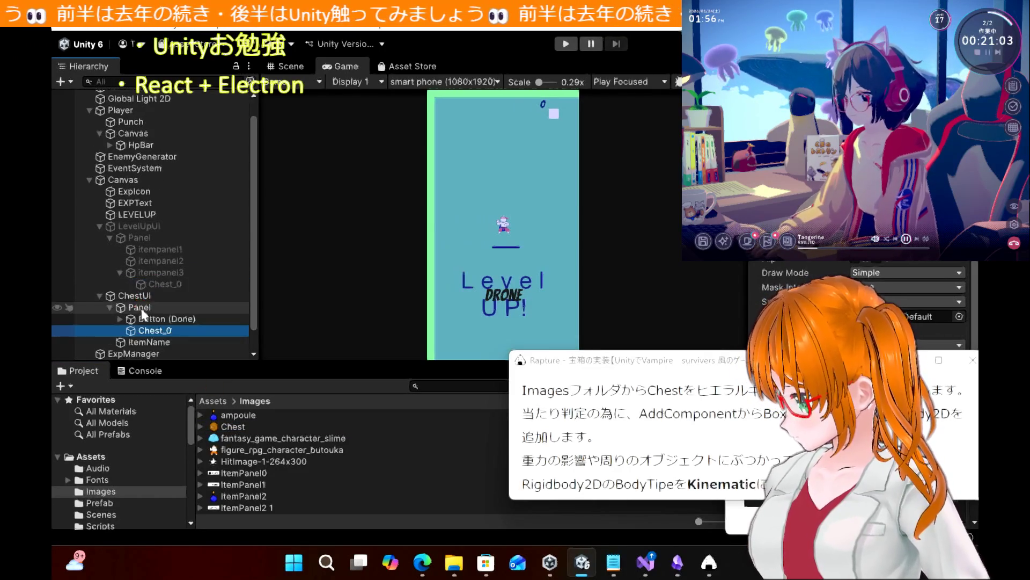
click(167, 332)
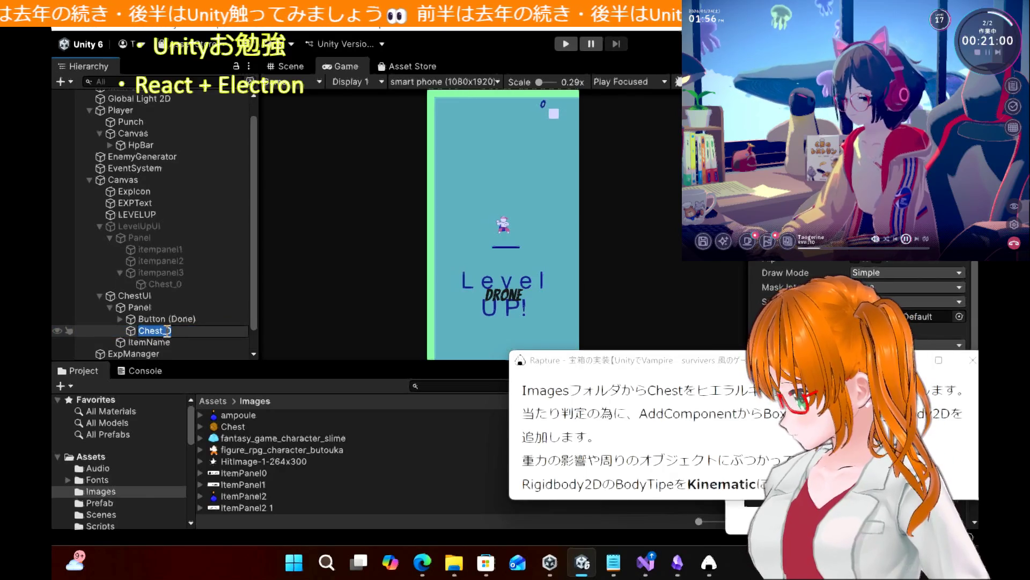
key(Return)
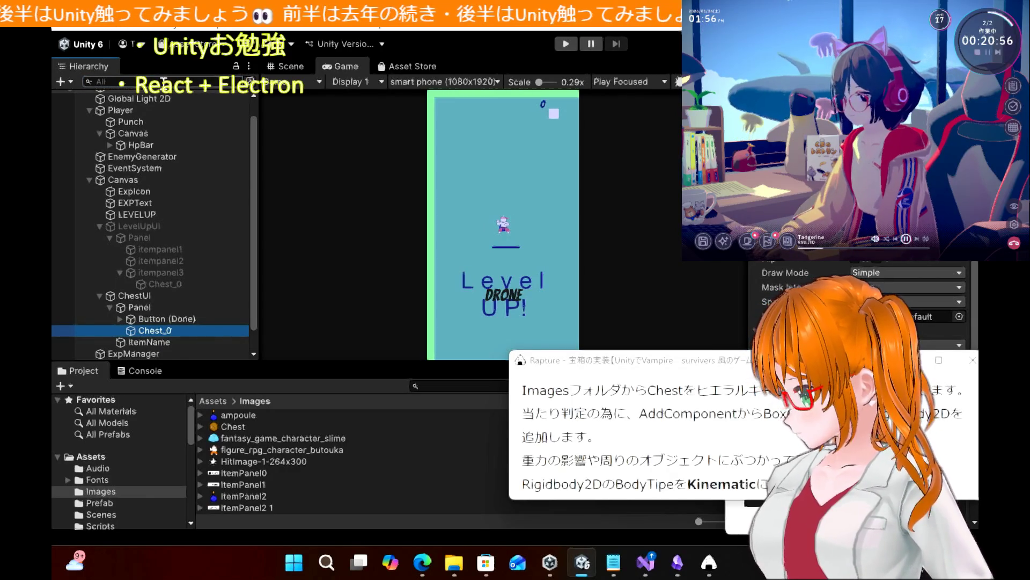
Filter the Hierarchy for 'Chest', delete the stray Chest_0 under itempanel3, and select the ChestUI one
click(164, 81)
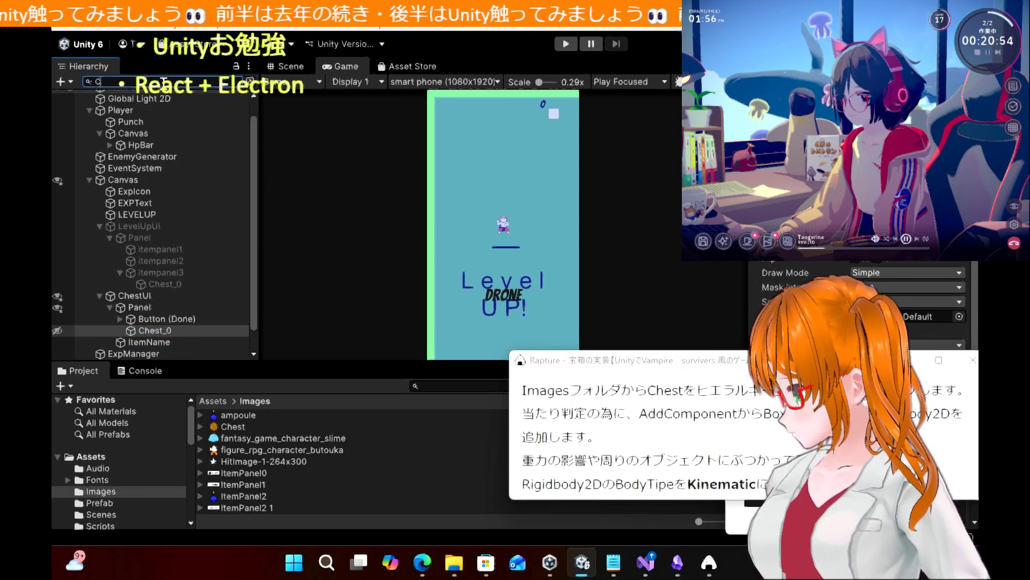
text(ha)
key(BackSpace)
key(BackSpace)
text(hest)
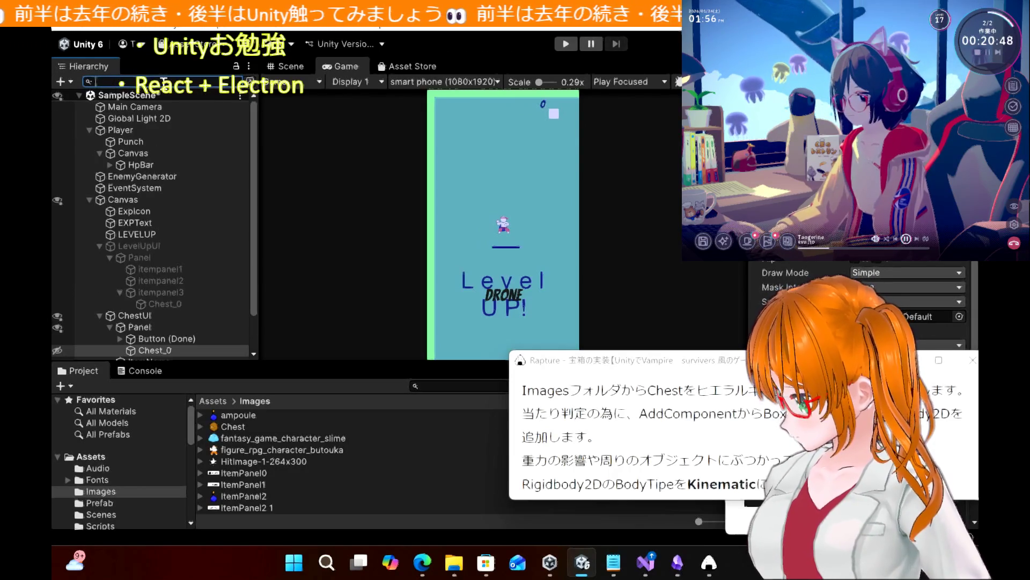
click(172, 302)
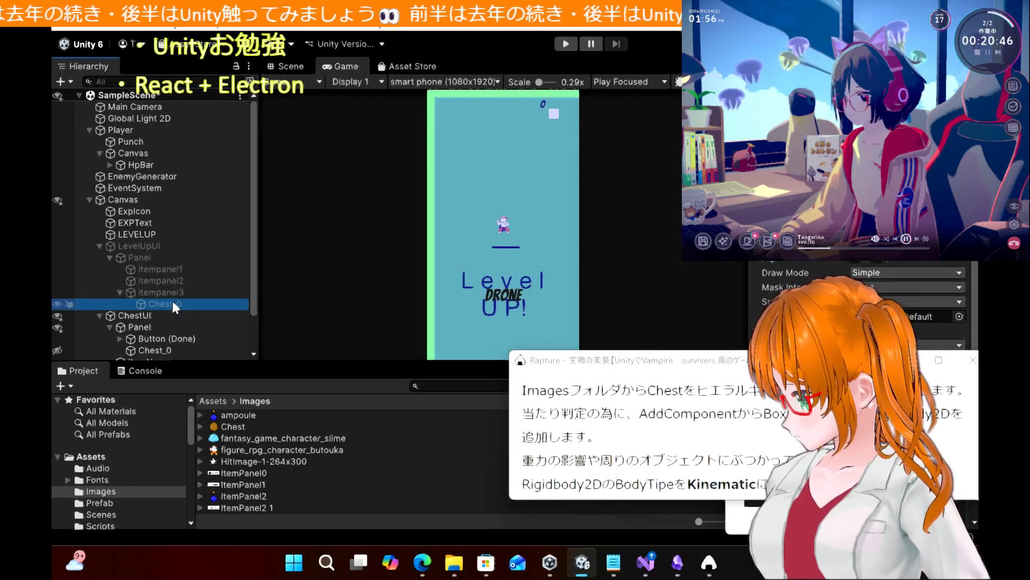
drag(692, 368, 438, 396)
click(222, 306)
key(Delete)
click(152, 340)
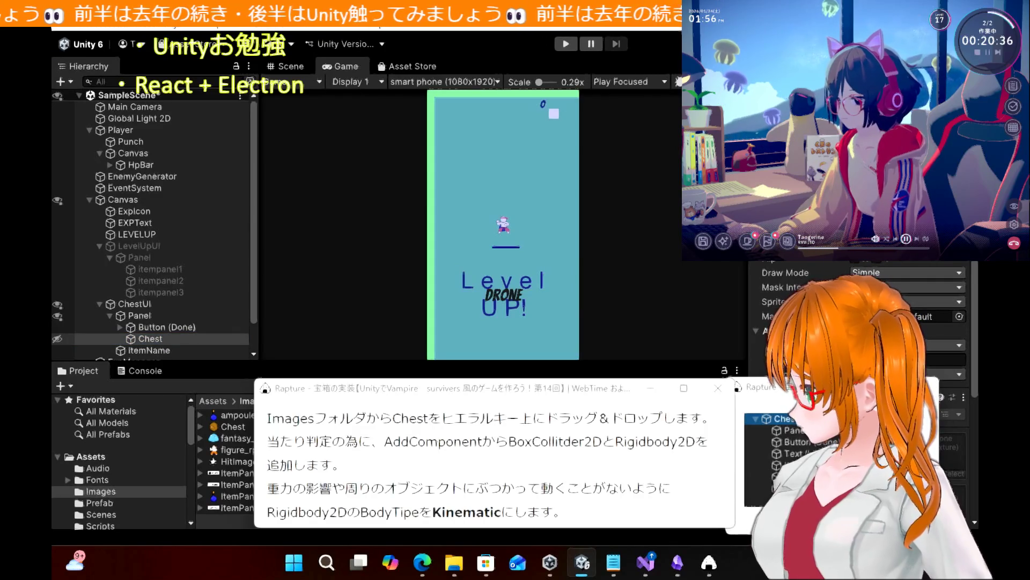
drag(465, 392, 464, 368)
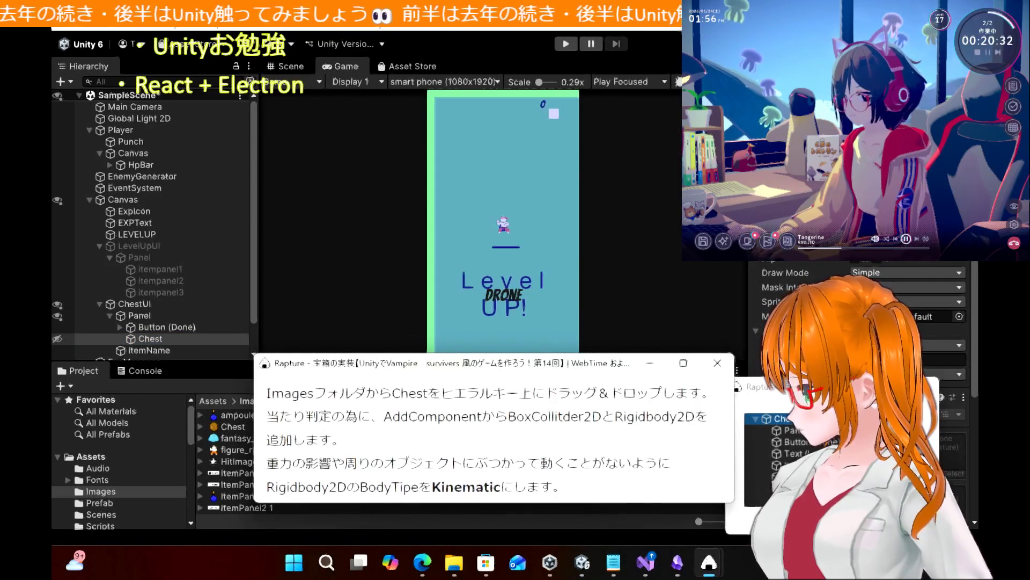
key(alt+Tab)
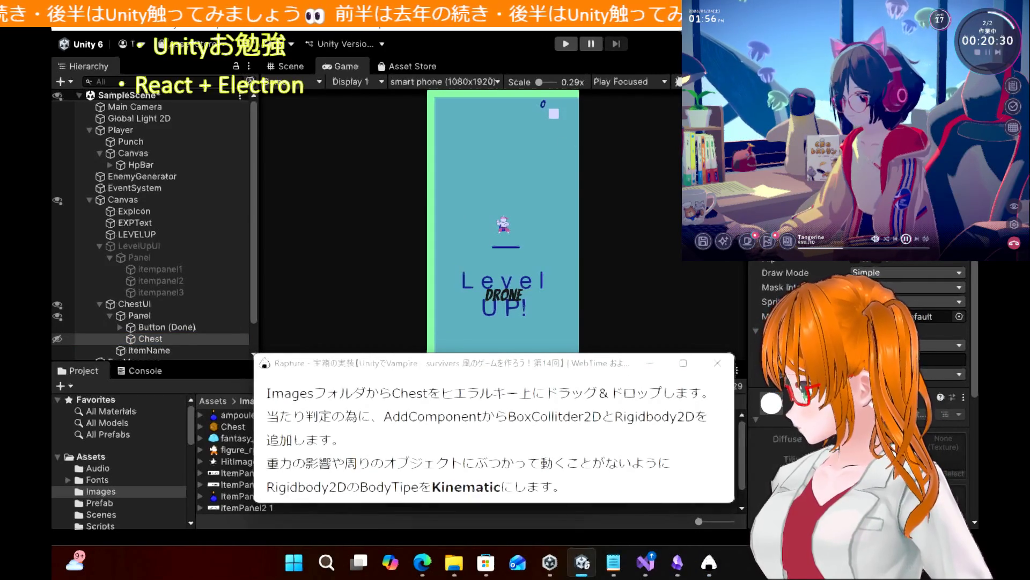
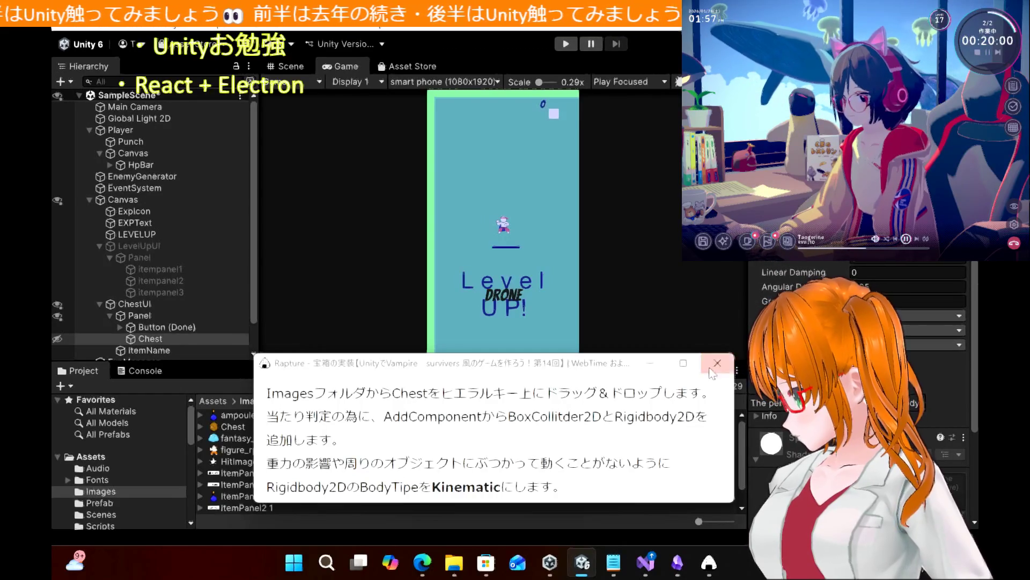
Dismiss the tutorial popup and bring up Edge's raycast target search results tab
click(652, 364)
click(427, 564)
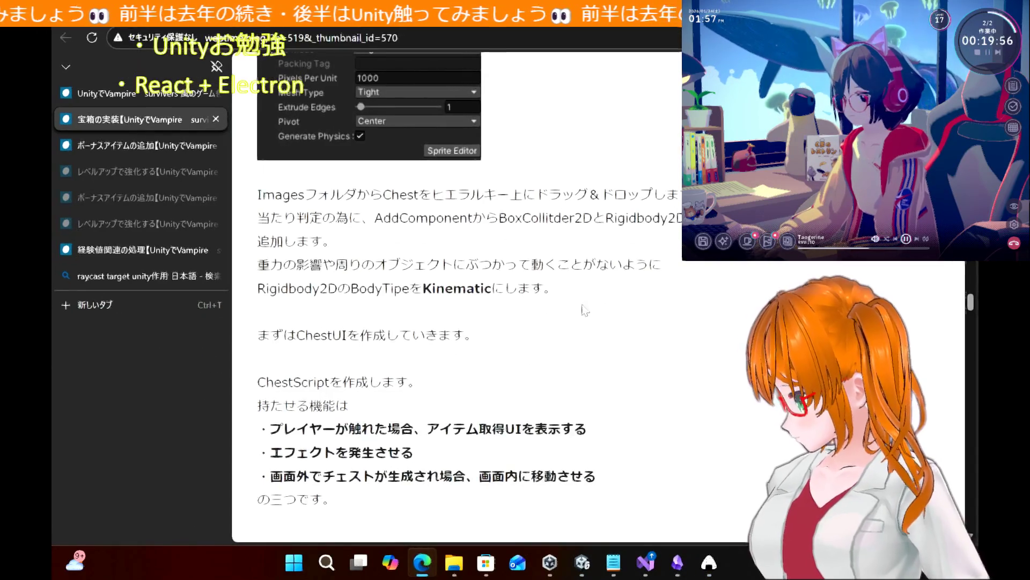
click(161, 276)
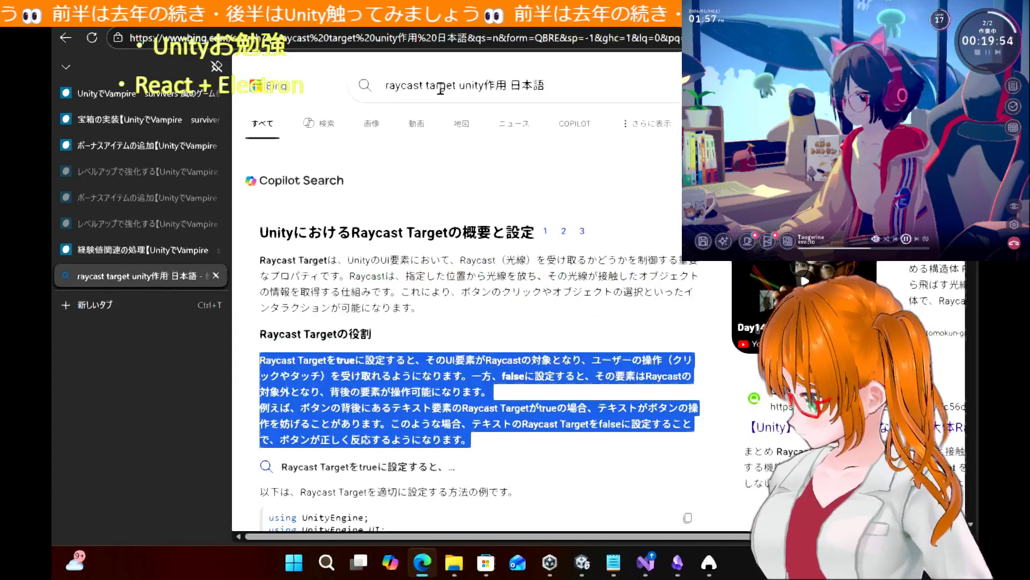
Replace the Bing query with 'rigidbody2d body type' and run the search
click(556, 87)
text(rigidbody2)
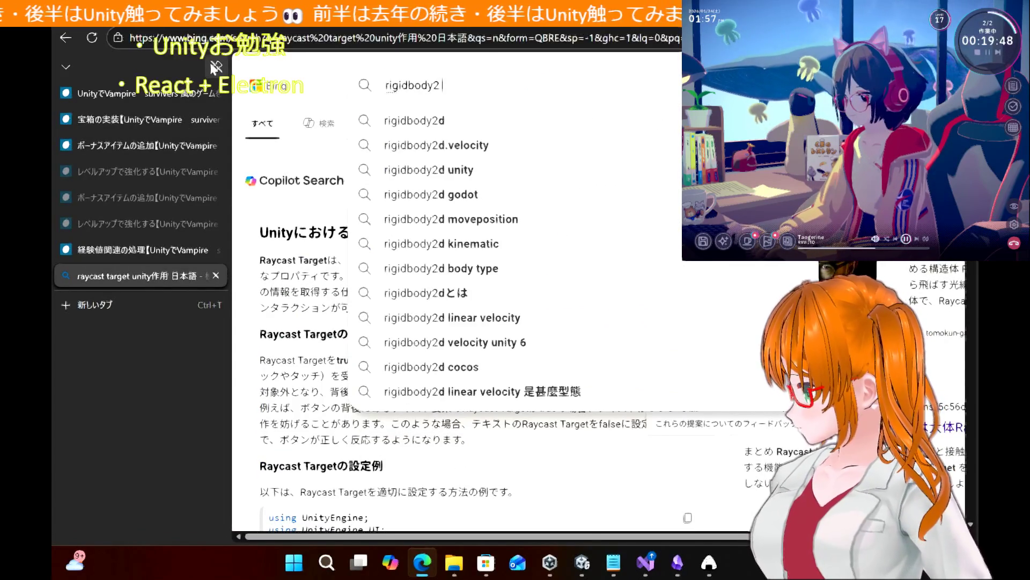
text(s)
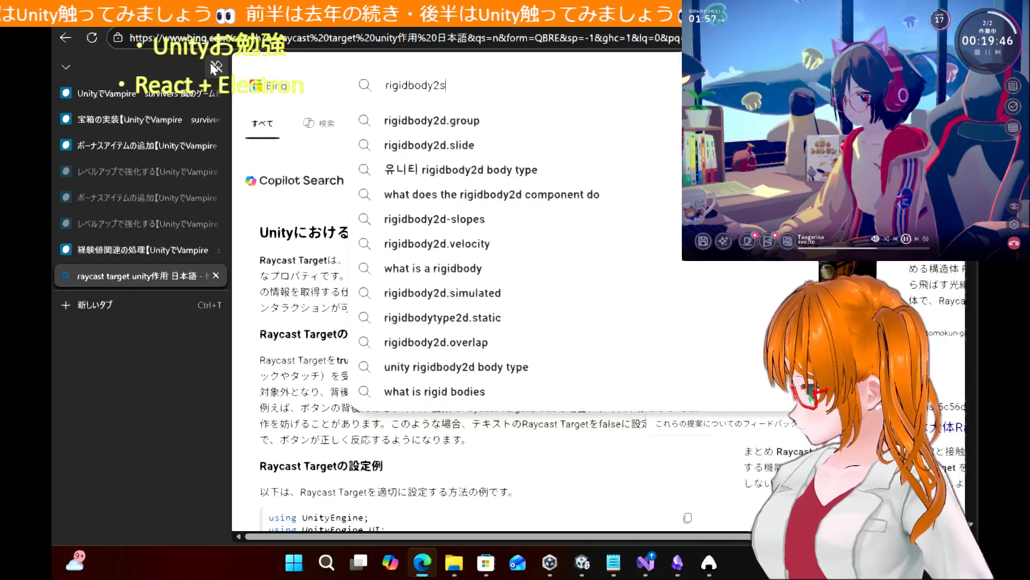
key(BackSpace)
text(d body type)
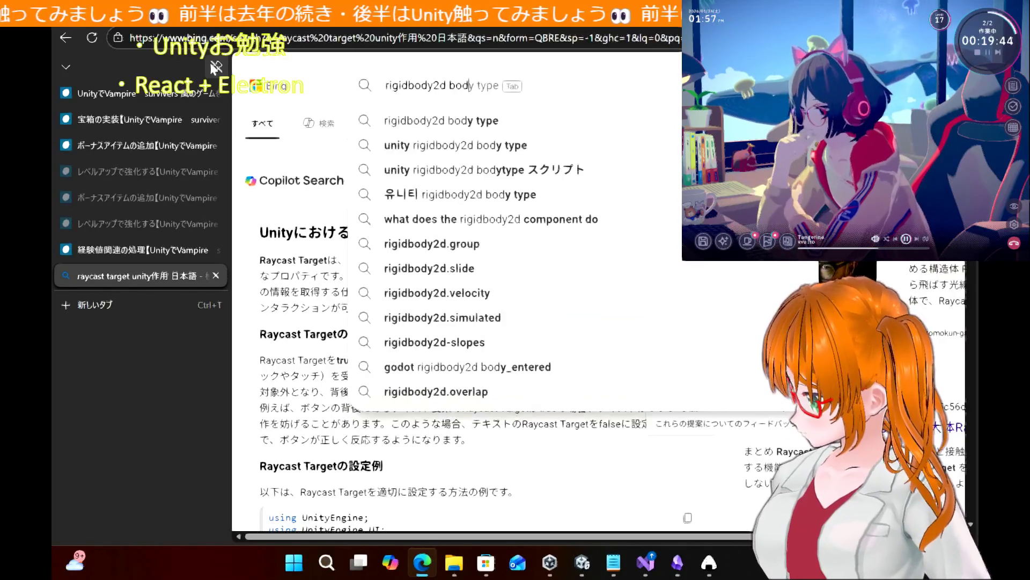
key(Return)
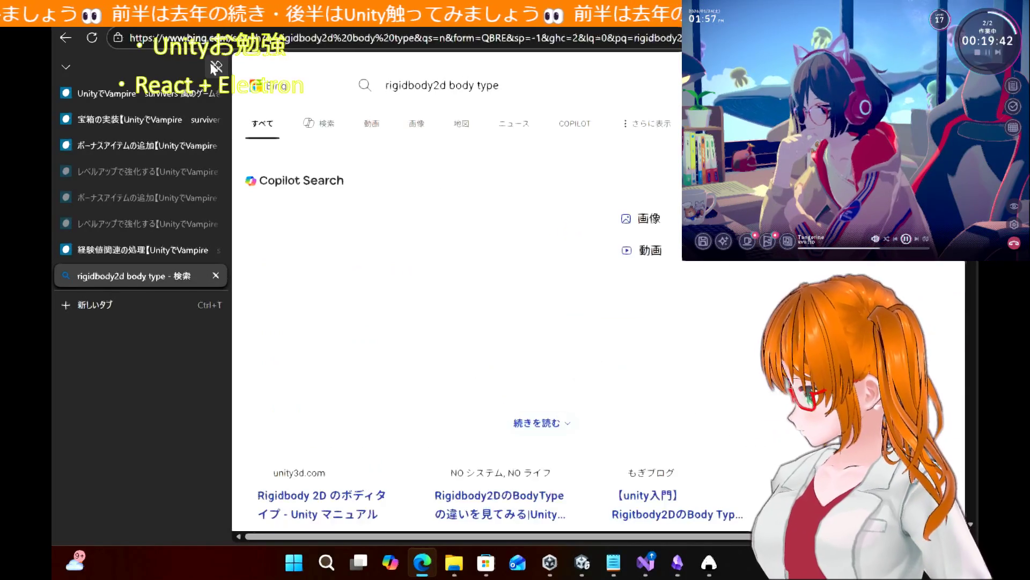
Rerun the search with 日本語 appended and expand the answer covering Dynamic, Kinematic and Static
click(550, 95)
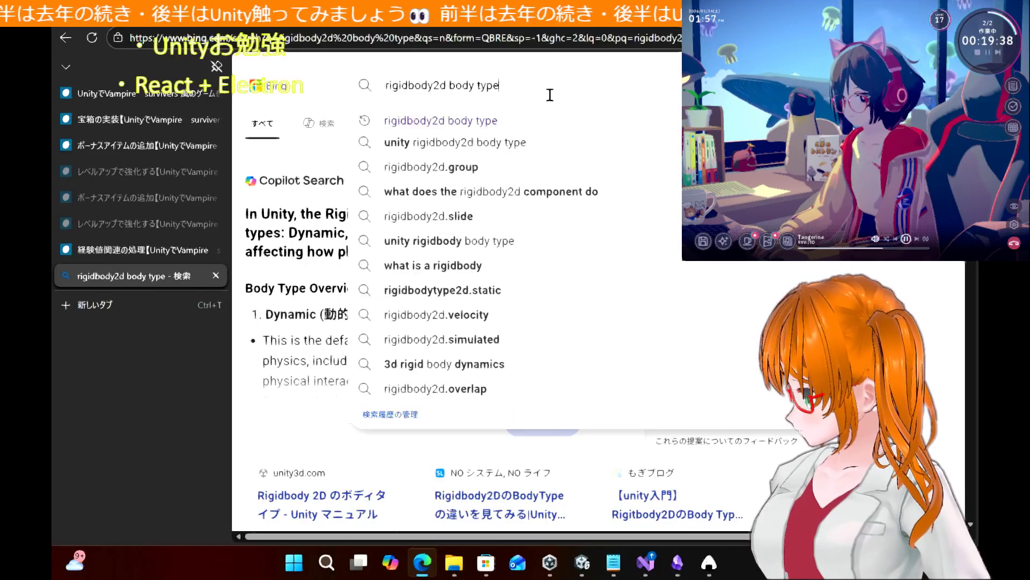
text( 日本語)
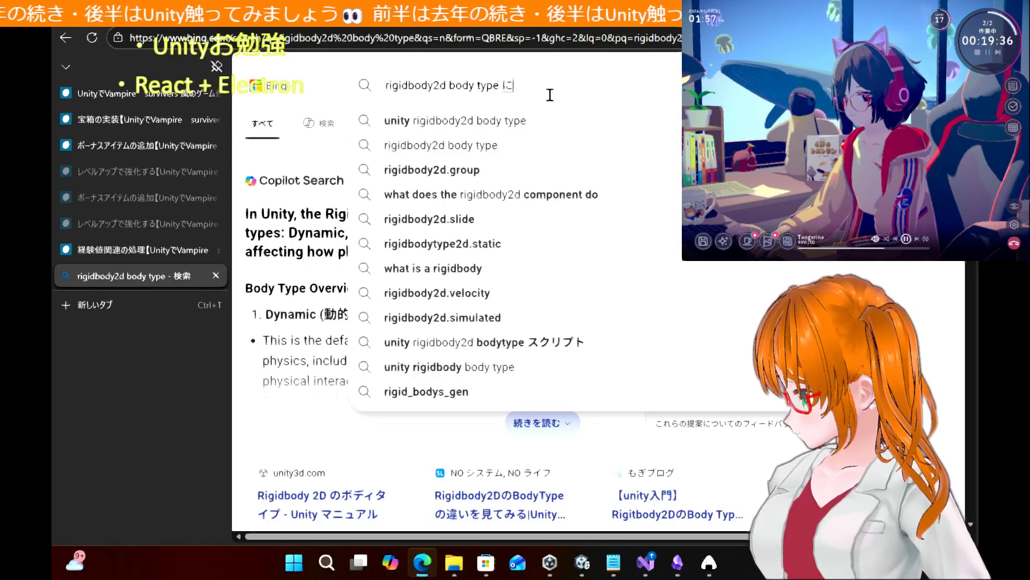
key(Return)
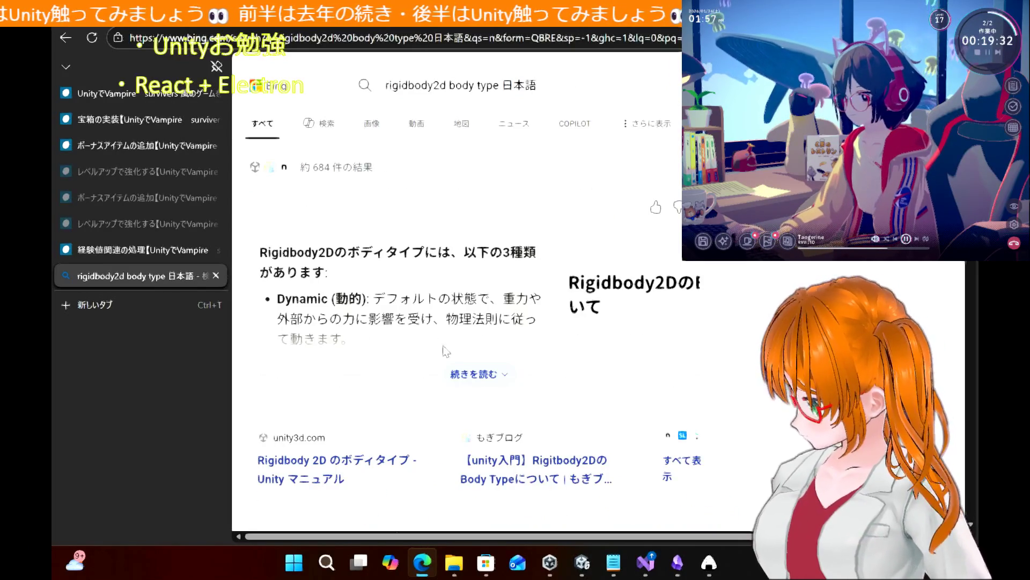
click(463, 373)
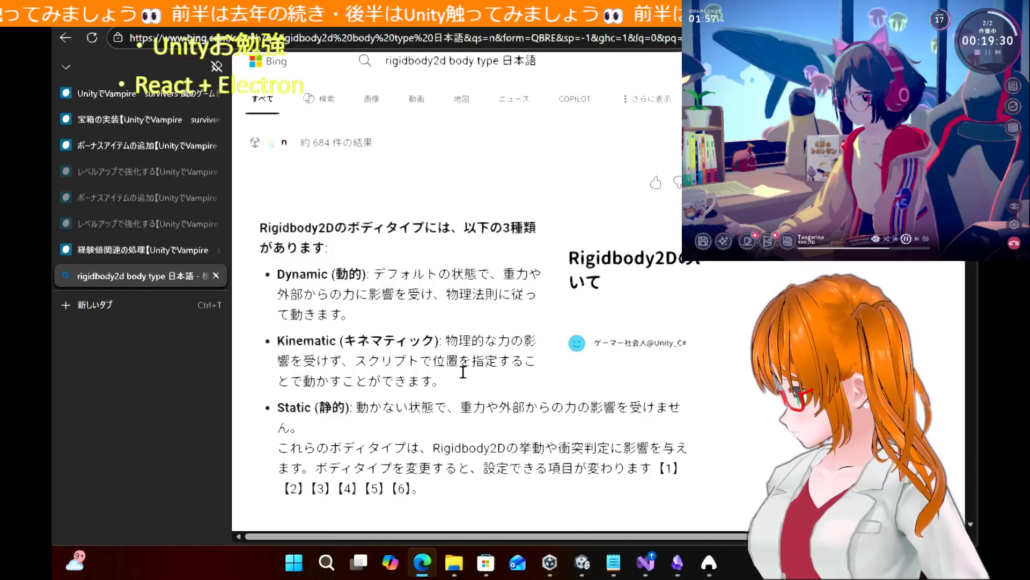
scroll(464, 372, down, 1)
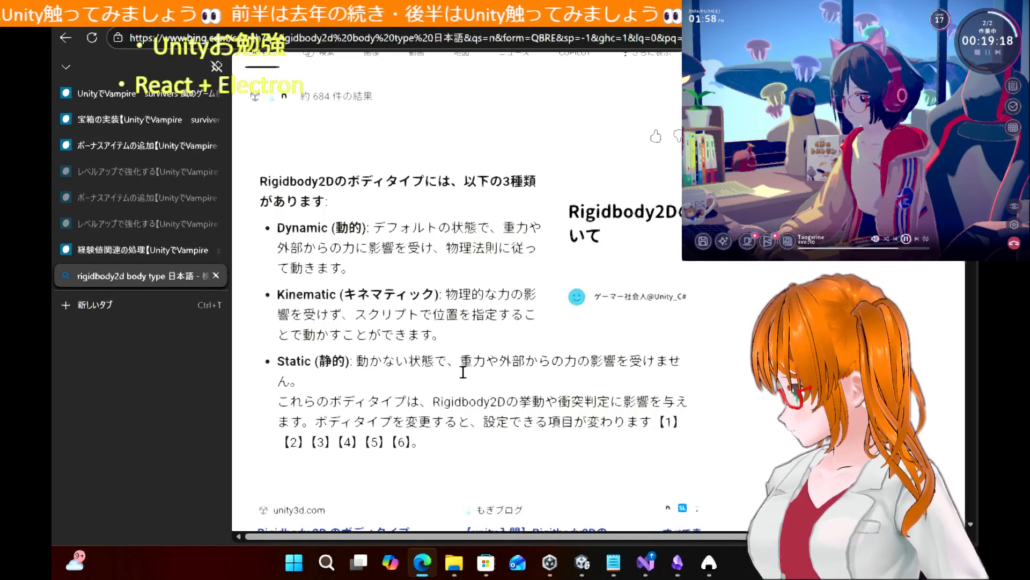
click(677, 572)
Open the Unityお勉強 note and scroll to Rigidbody2D in the physics components list
scroll(519, 241, up, 2)
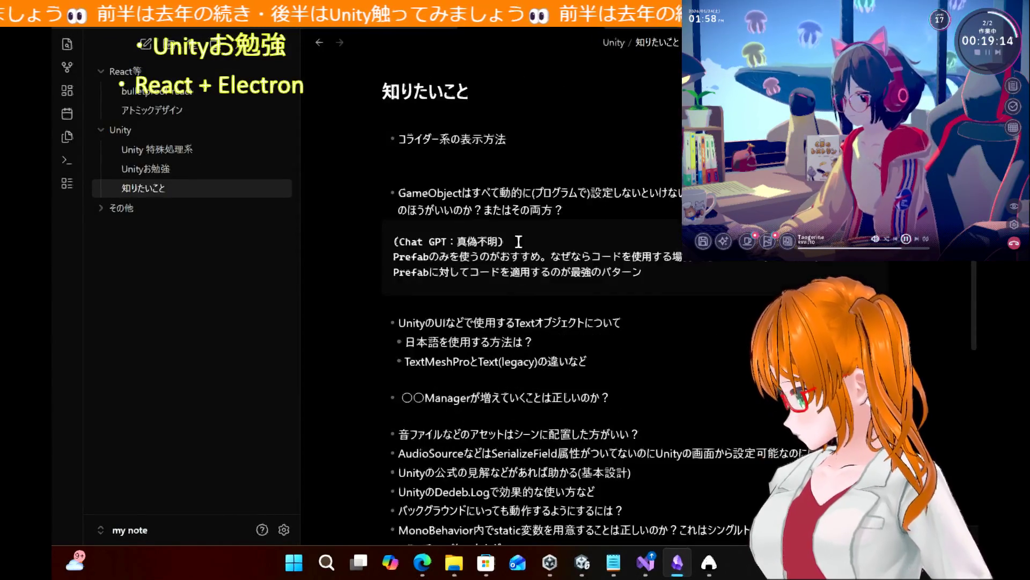
scroll(518, 242, down, 2)
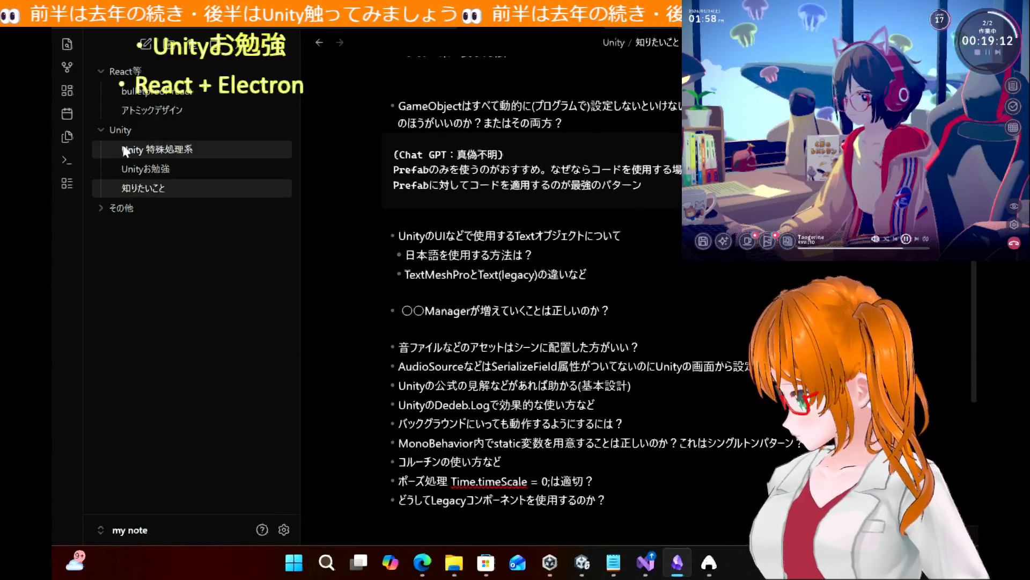
click(144, 169)
scroll(581, 304, down, 8)
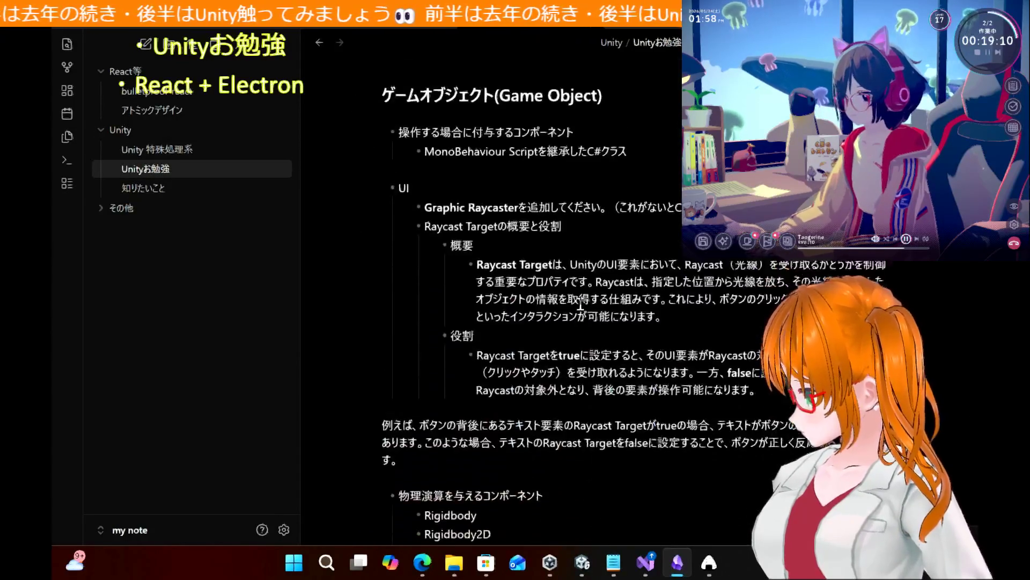
scroll(580, 303, down, 2)
scroll(580, 304, up, 3)
scroll(581, 304, down, 3)
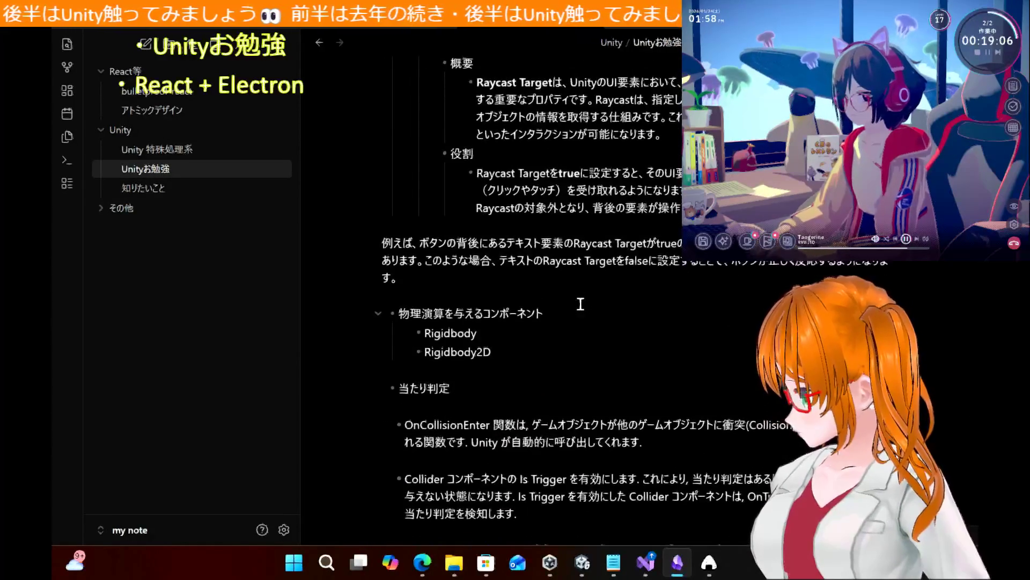
scroll(581, 304, down, 2)
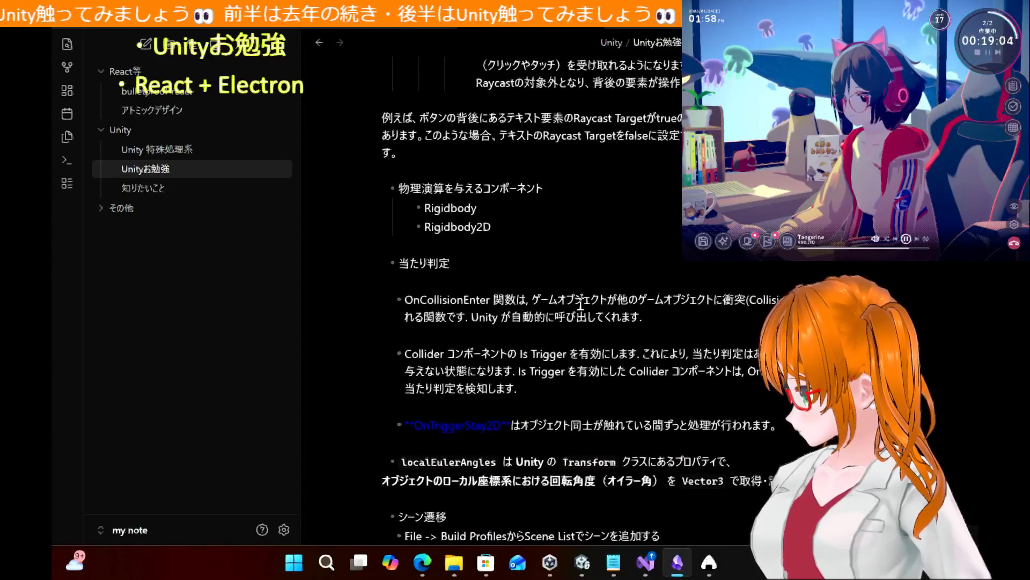
scroll(580, 304, up, 1)
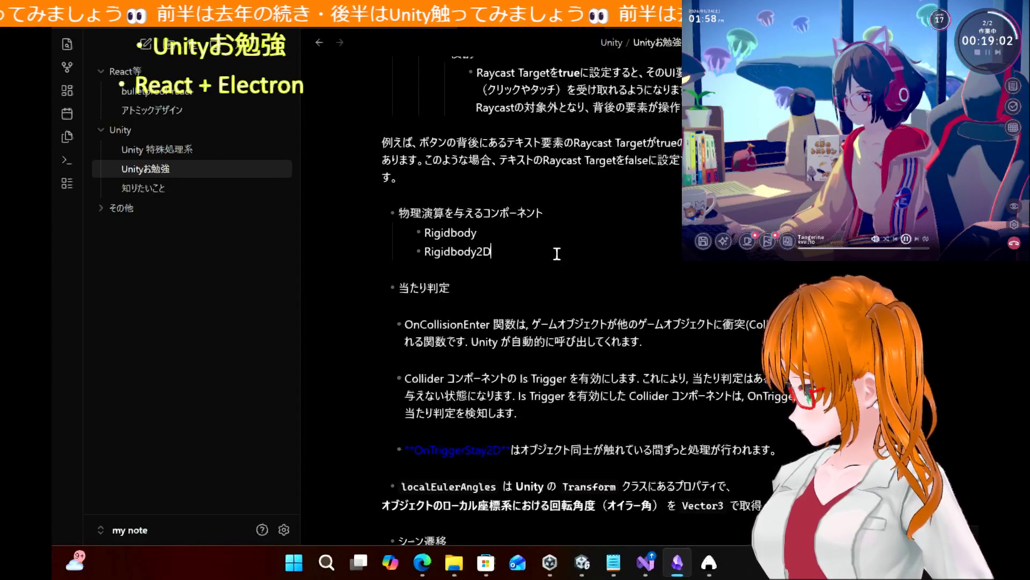
Add an empty sub-bullet nested beneath Rigidbody2D
click(557, 253)
key(Return)
key(BackSpace)
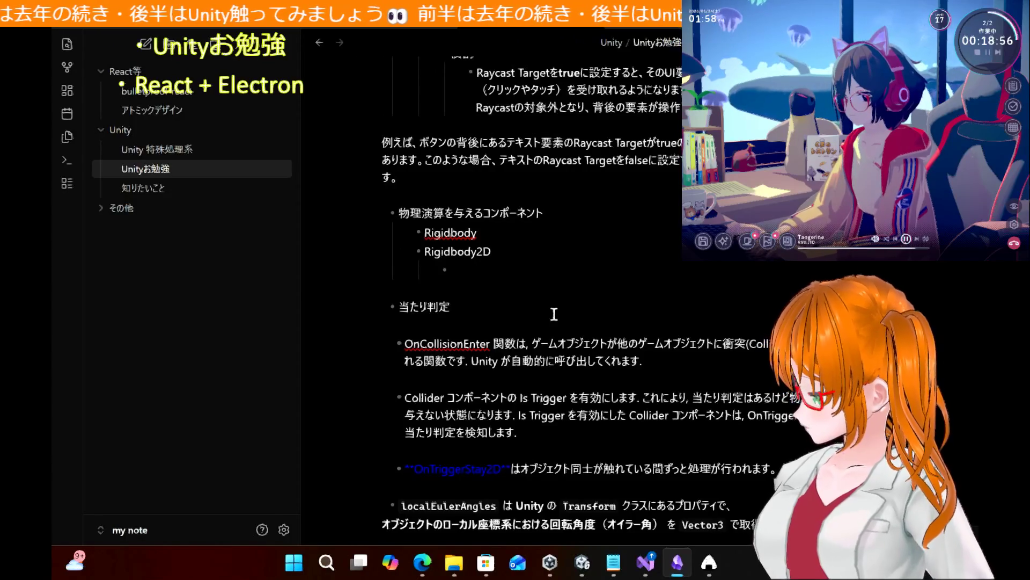
Copy the Dynamic, Kinematic and Static explanations from Bing and return to the Obsidian note
mouse_move(430, 566)
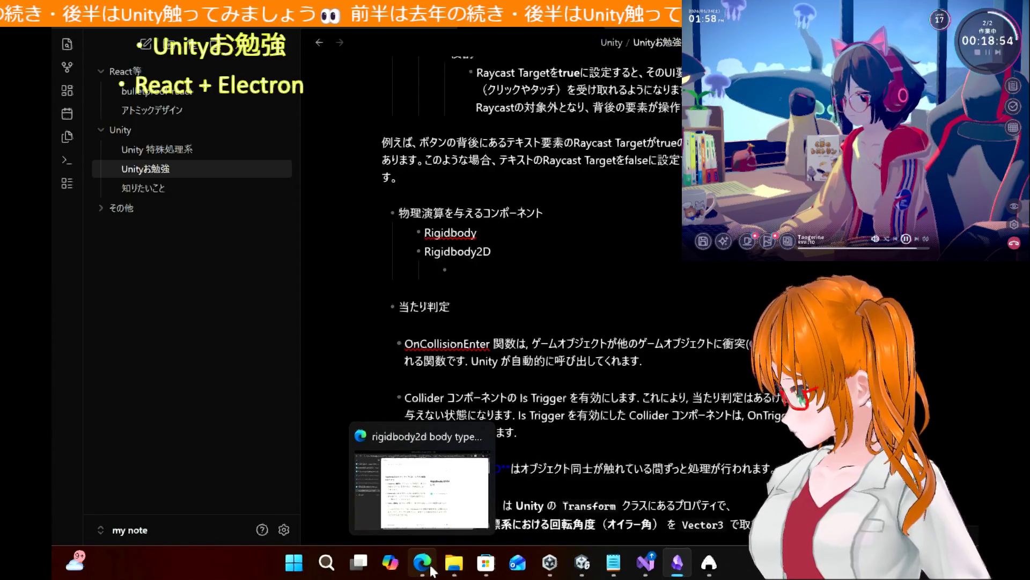
click(435, 523)
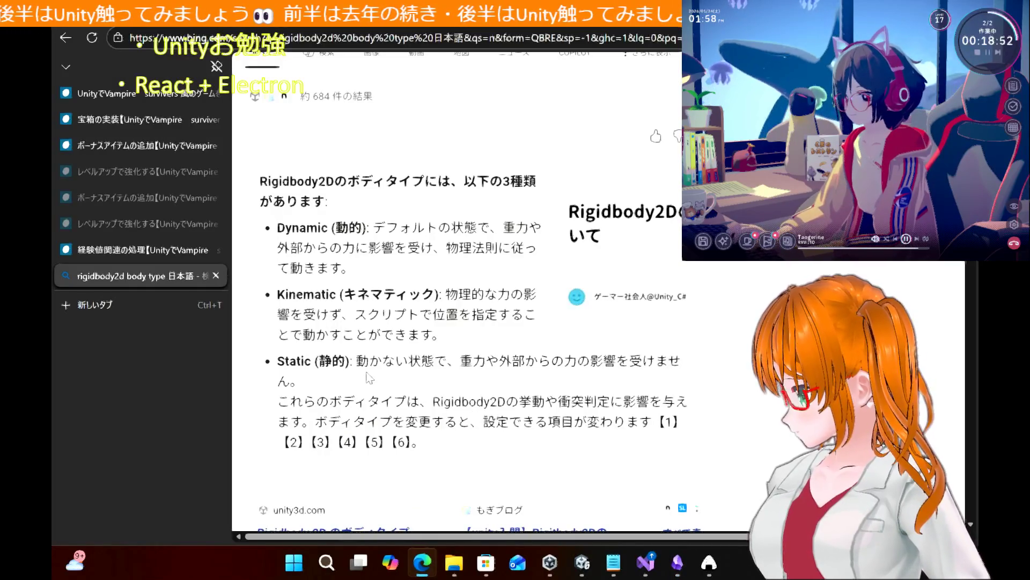
mouse_move(369, 377)
mouse_down()
mouse_move(258, 288)
mouse_move(278, 220)
mouse_up()
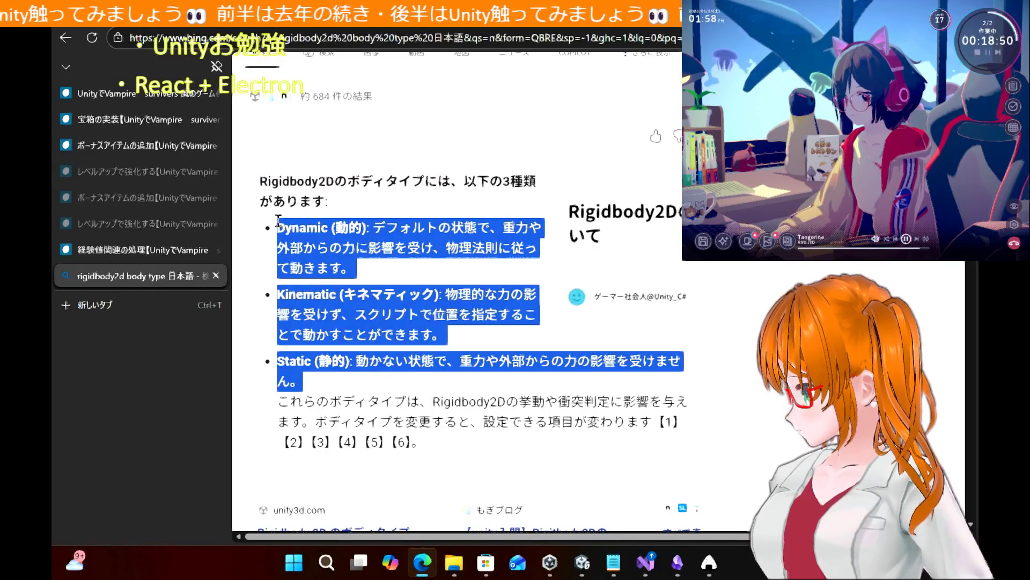
click(278, 221)
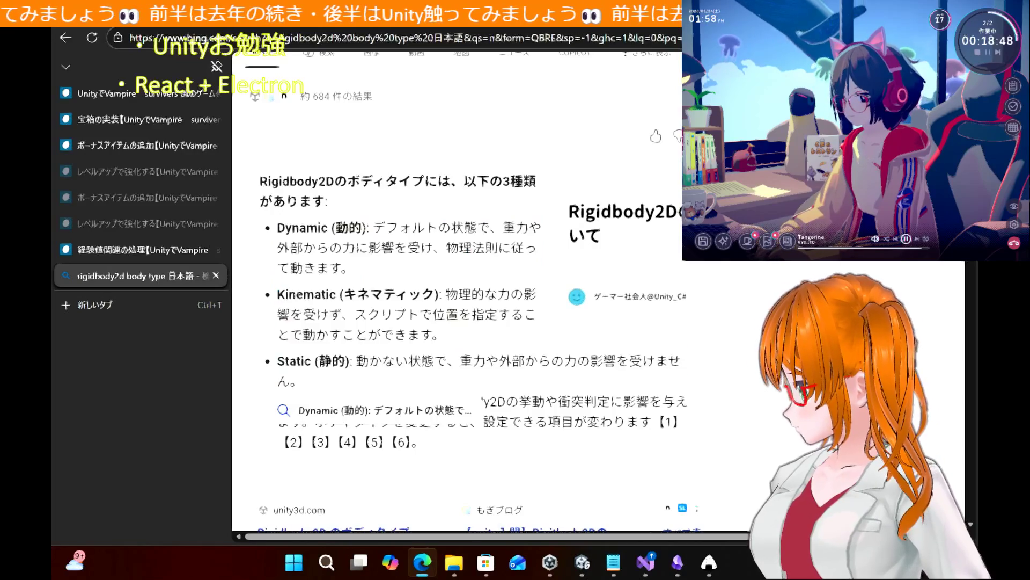
scroll(278, 220, up, 2)
key(ctrl+a)
key(alt+Tab)
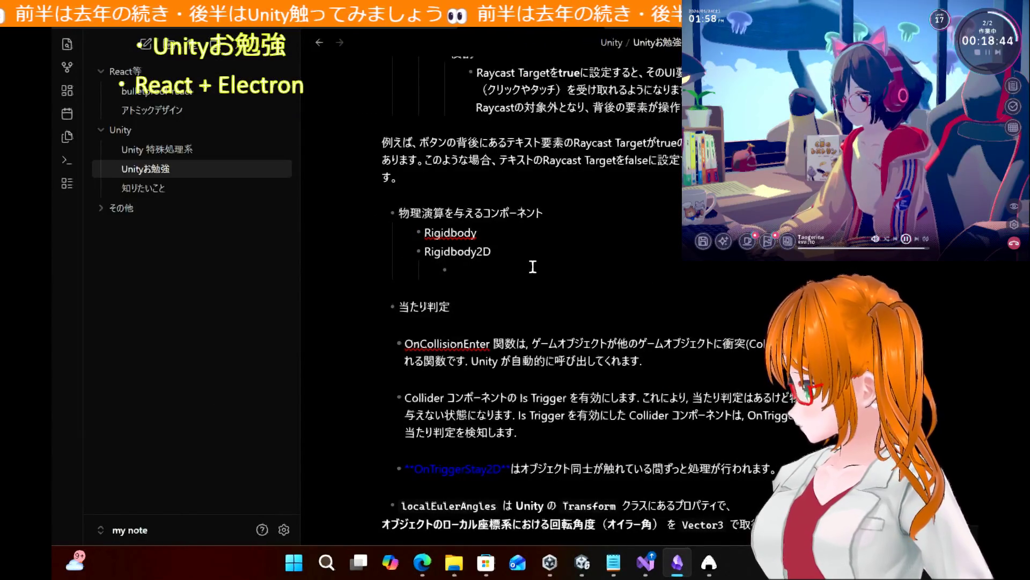
Type the heading ボディタイプ and paste the body type explanations below it
text(ボディたいむ)
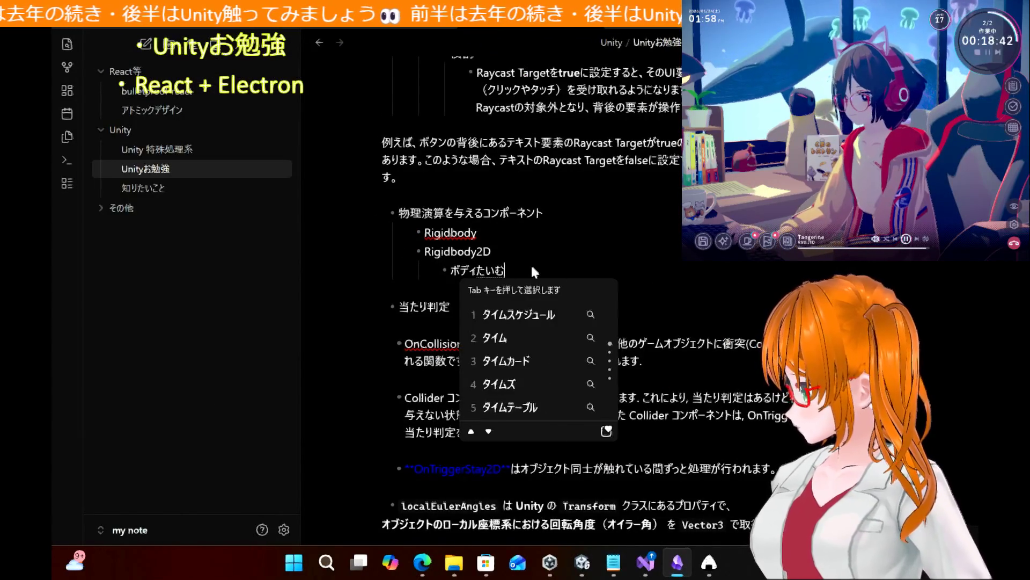
key(BackSpace)
text(ぷ)
key(space)
key(Return)
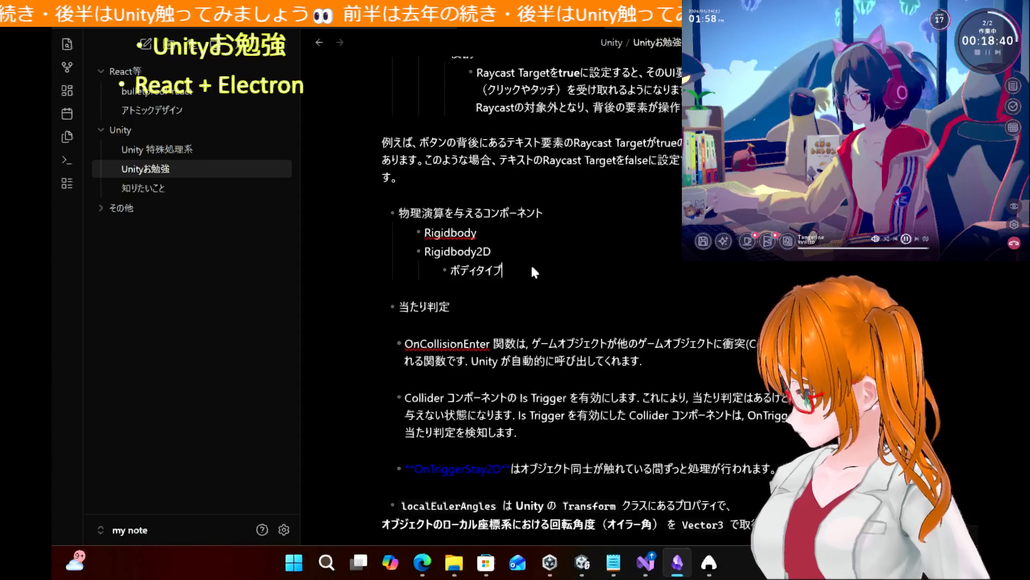
key(ctrl+v)
Redo the dash on the Dynamic item and indent it under ボディタイプ
drag(451, 288, 580, 283)
key(Left)
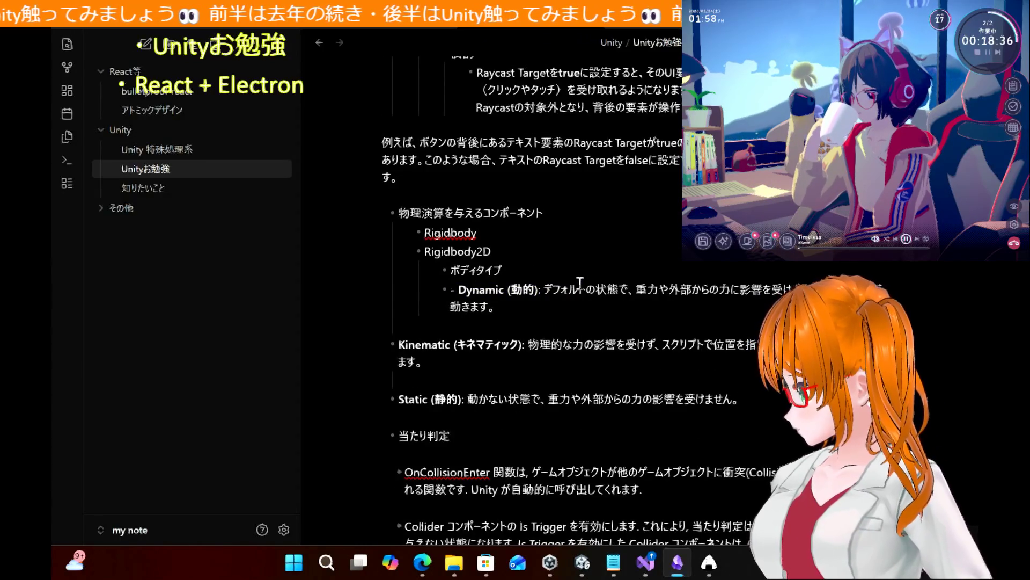
key(BackSpace)
key(BackSpace)
text(-)
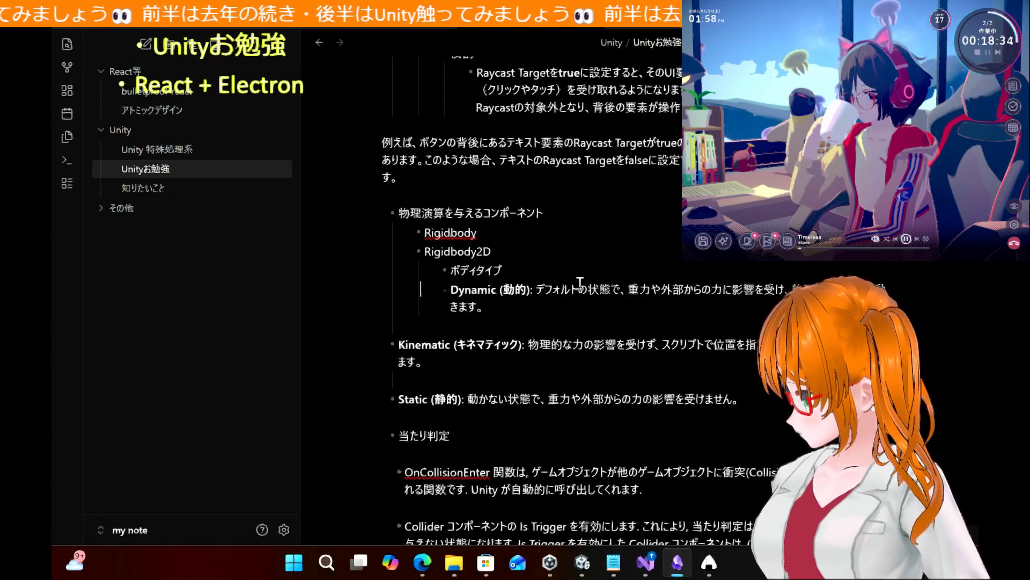
key(Tab)
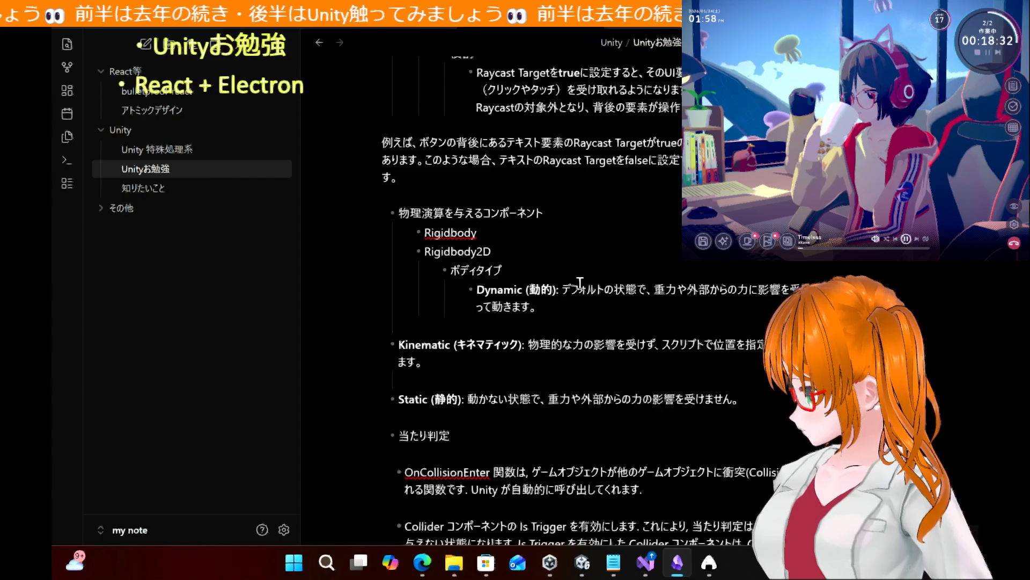
key(BackSpace)
Indent the Kinematic and Static lines under ボディタイプ and remove the blank line between them
key(Down)
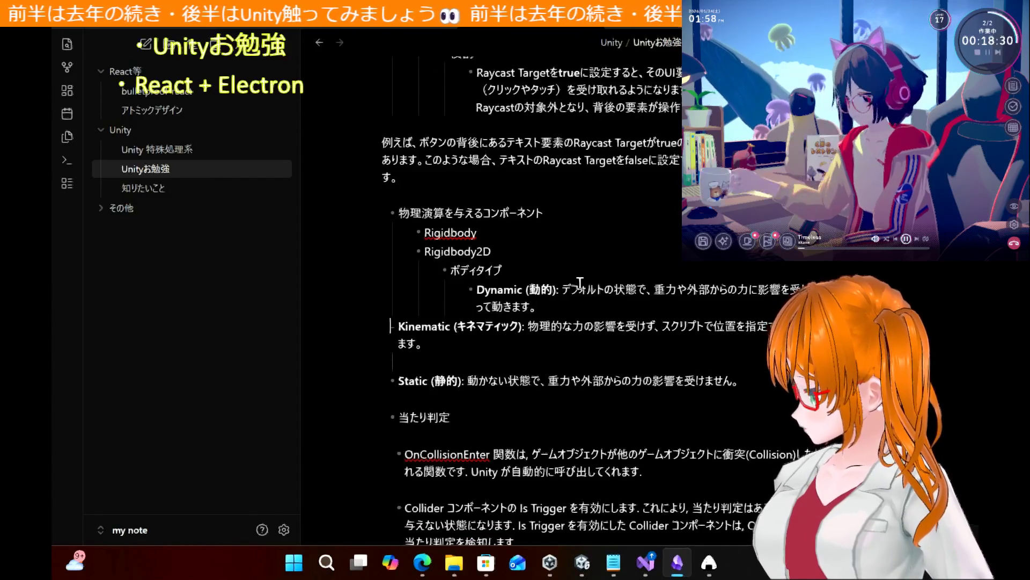
key(Tab)
key(Tab)
key(Tab)
key(Down)
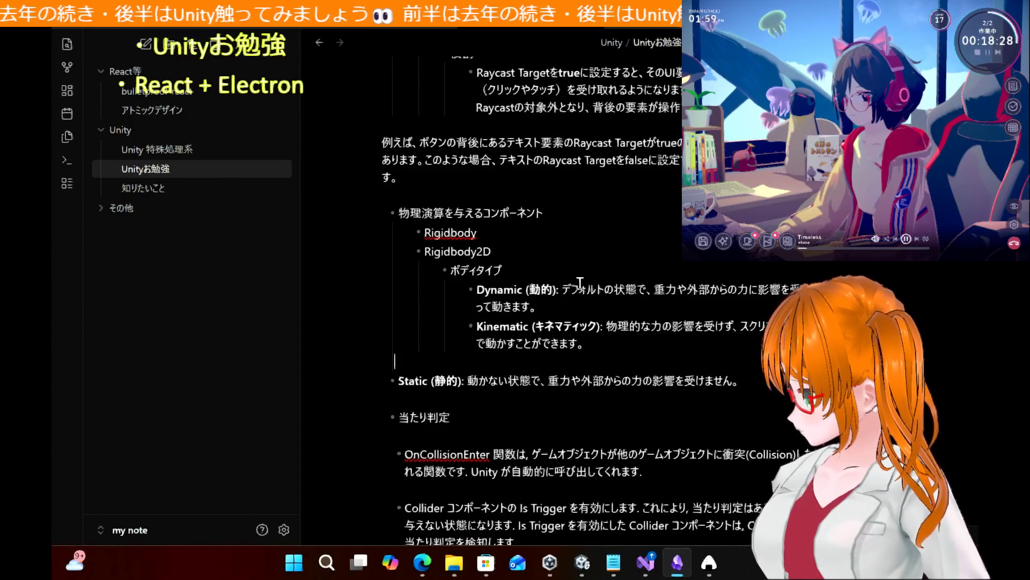
key(BackSpace)
key(Down)
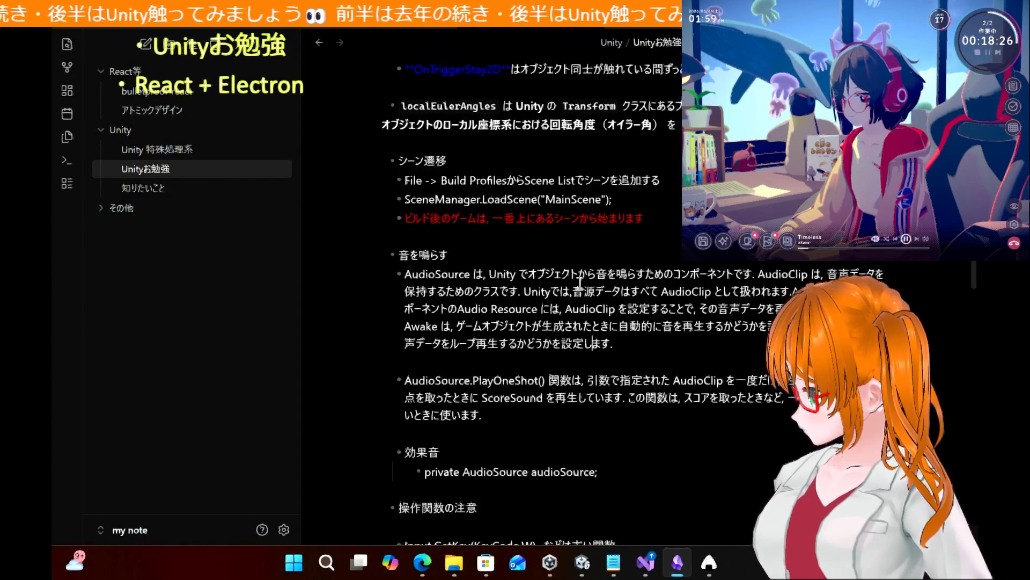
key(Home)
key(Tab)
key(Tab)
key(Tab)
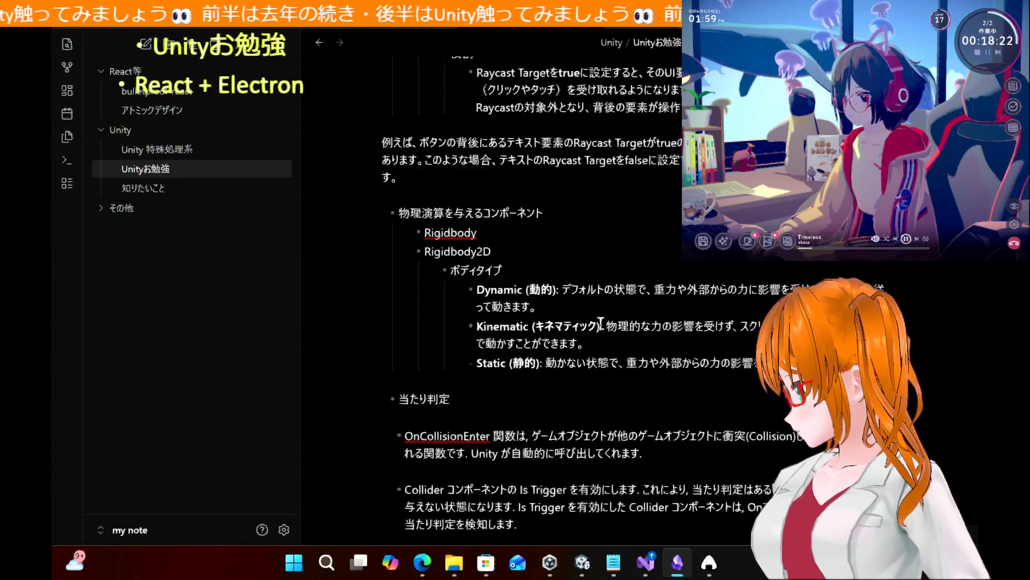
key(Right)
key(Right)
key(Up)
key(Up)
key(Up)
key(End)
Switch the note to reading view and select the Dynamic and Kinematic descriptions
key(ctrl+e)
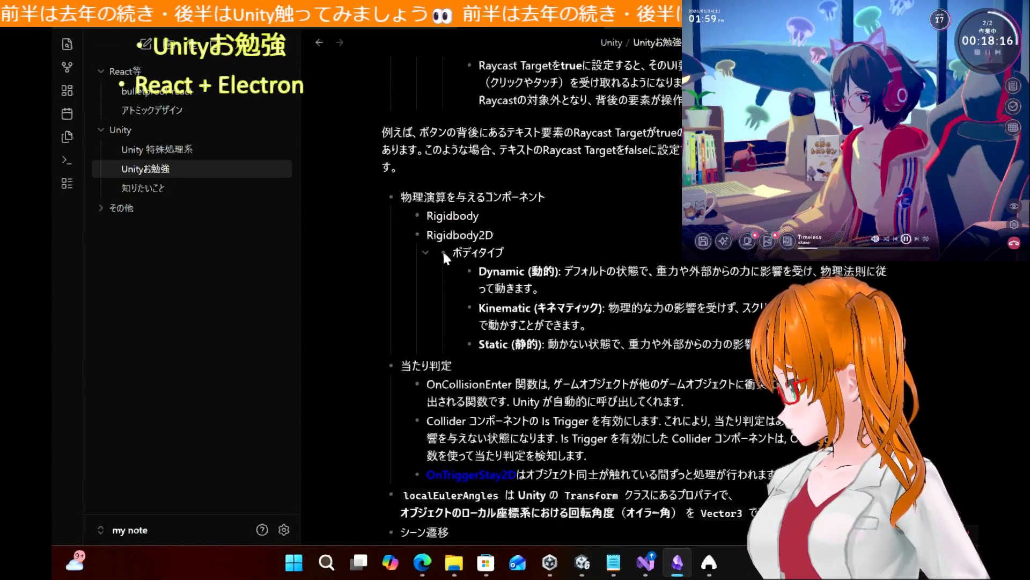
drag(533, 307, 480, 272)
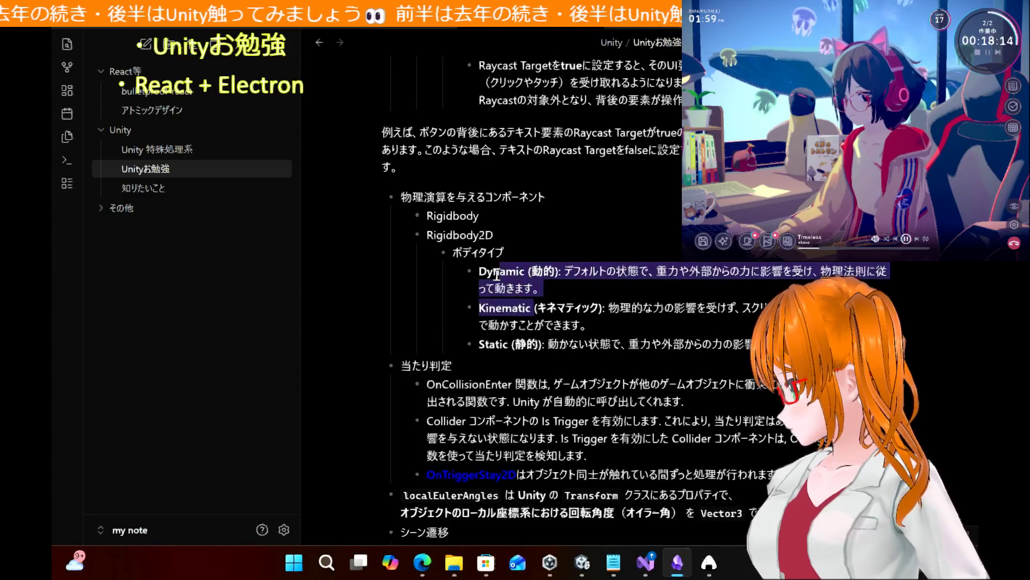
mouse_move(610, 308)
mouse_down()
mouse_move(783, 311)
mouse_move(698, 326)
mouse_move(789, 309)
mouse_move(627, 318)
mouse_up()
Leave Obsidian for Unity, then bring Edge's Rigidbody2D body type results to the front
click(578, 240)
key(alt+Tab)
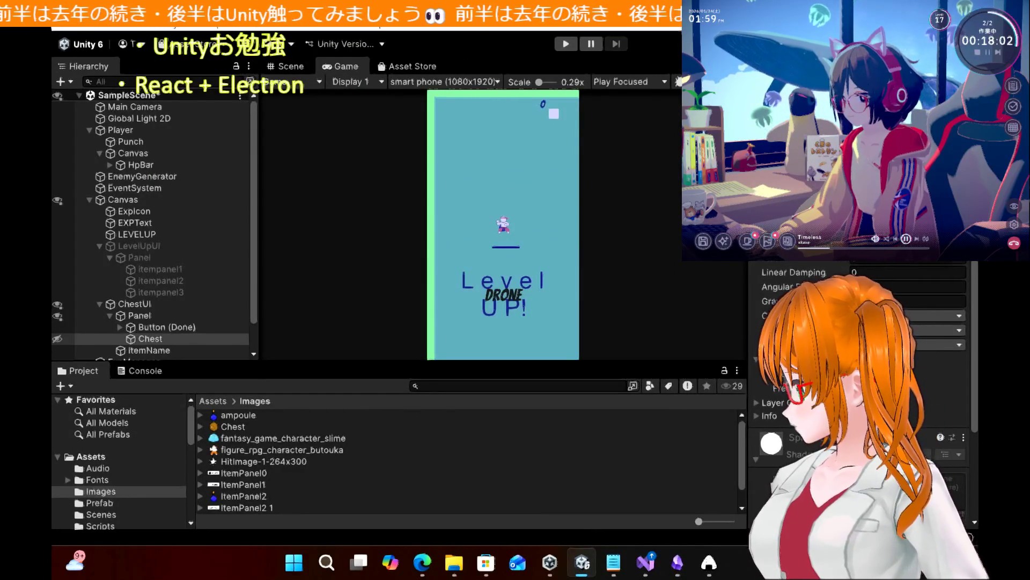
scroll(859, 349, down, 2)
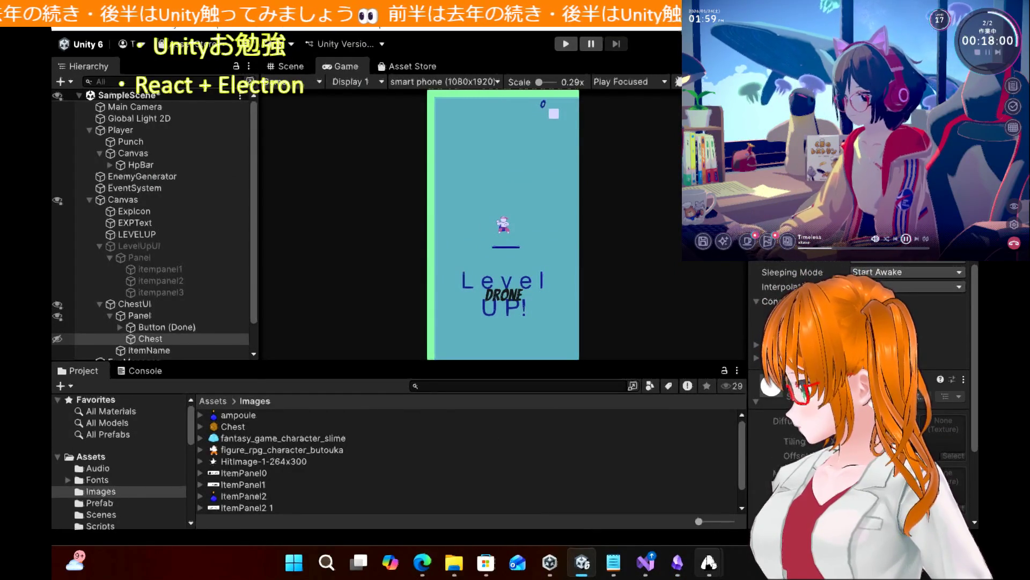
mouse_move(709, 561)
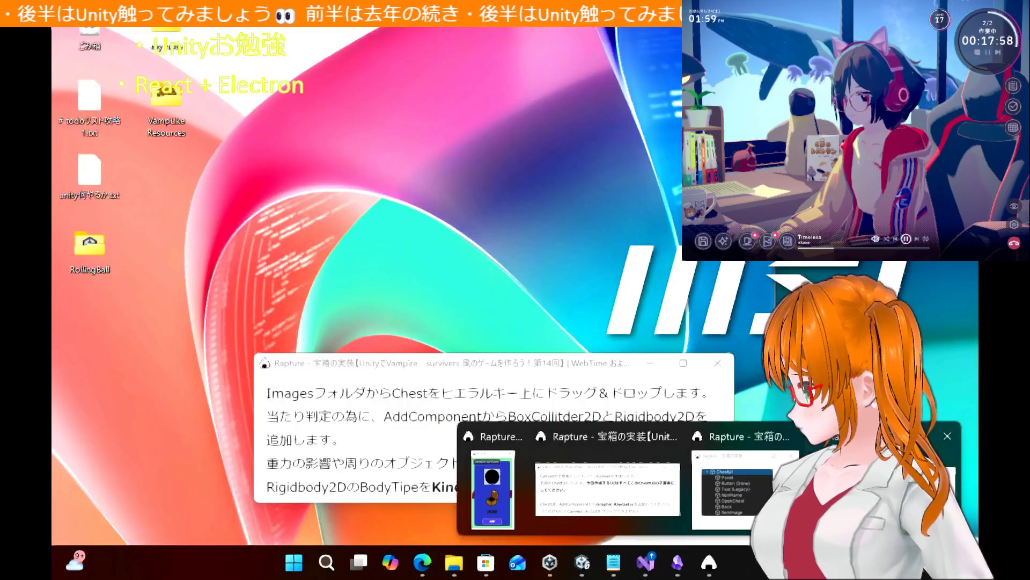
click(732, 488)
click(742, 387)
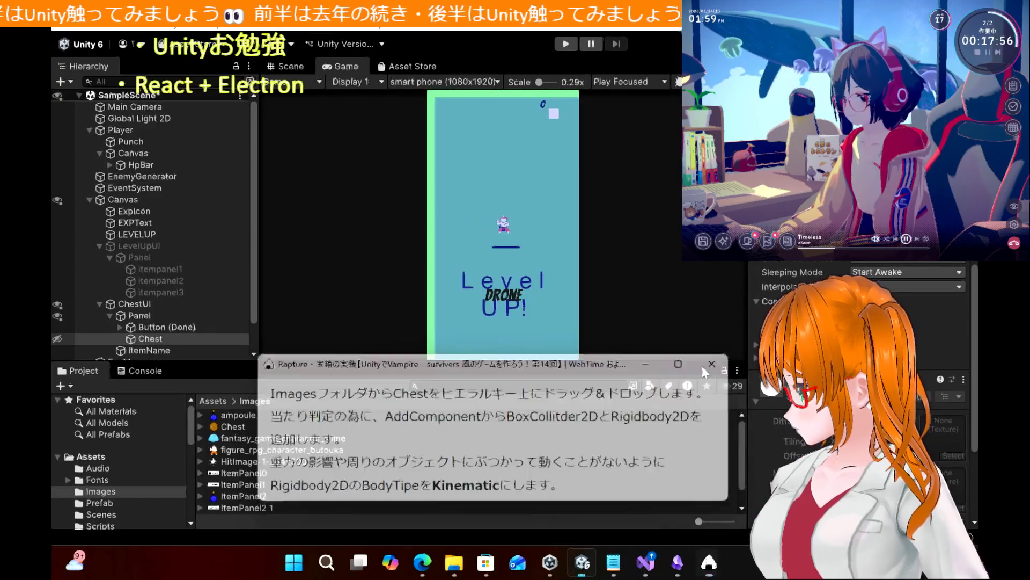
click(424, 563)
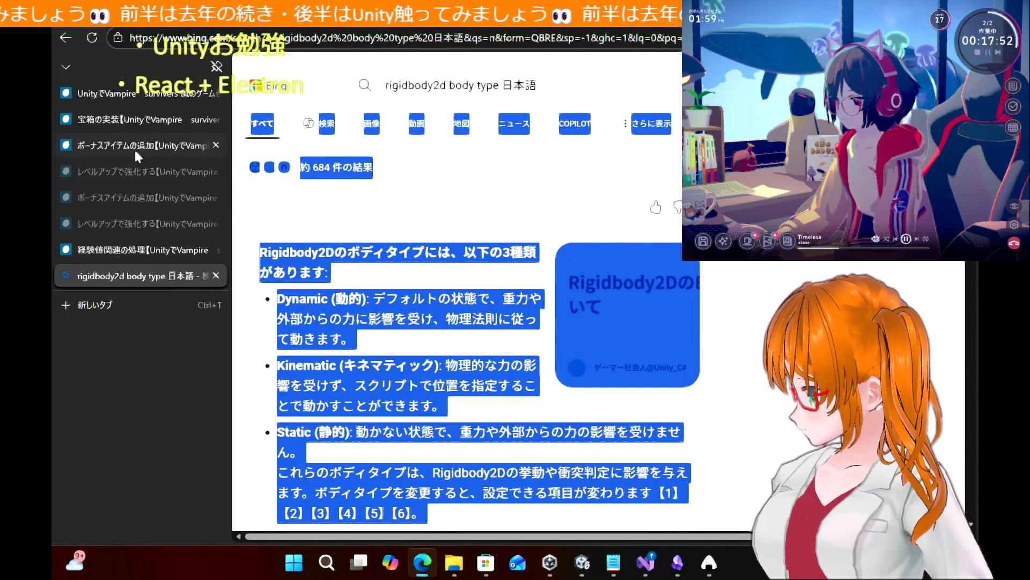
Open the 宝箱の実装 chest article from the tutorial index and scroll to its ChestScript code
click(129, 96)
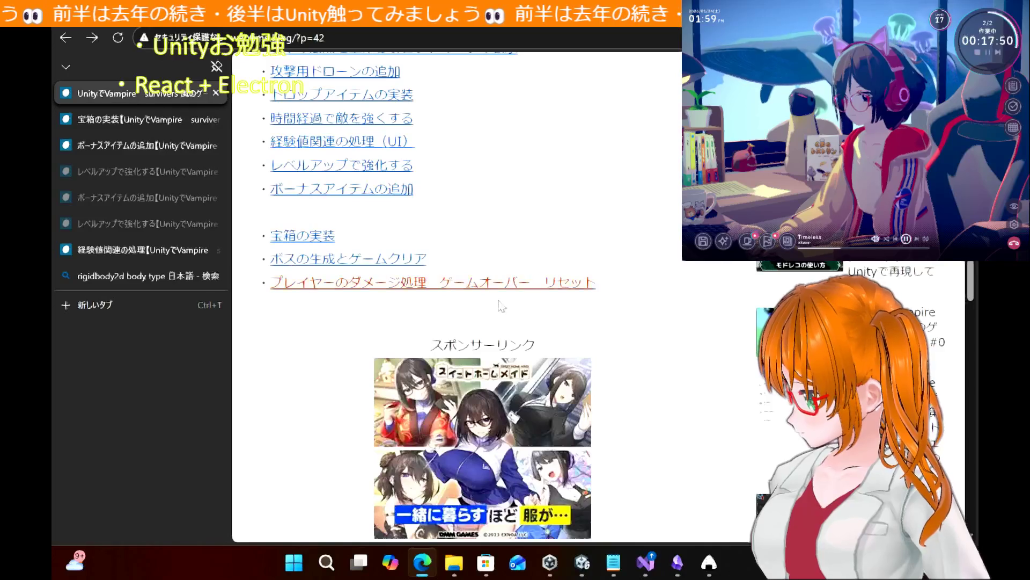
click(114, 117)
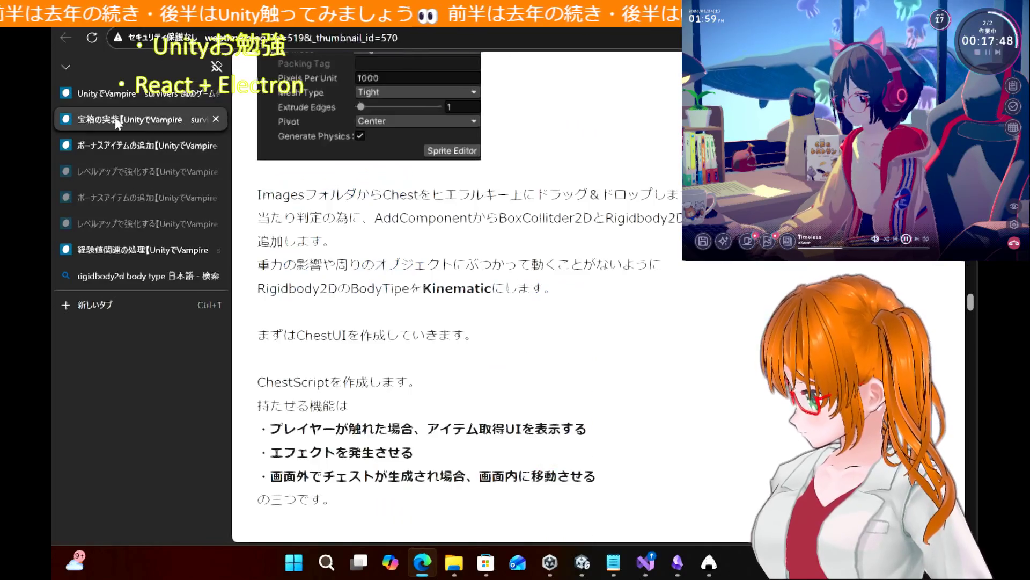
scroll(385, 290, down, 2)
scroll(386, 290, down, 2)
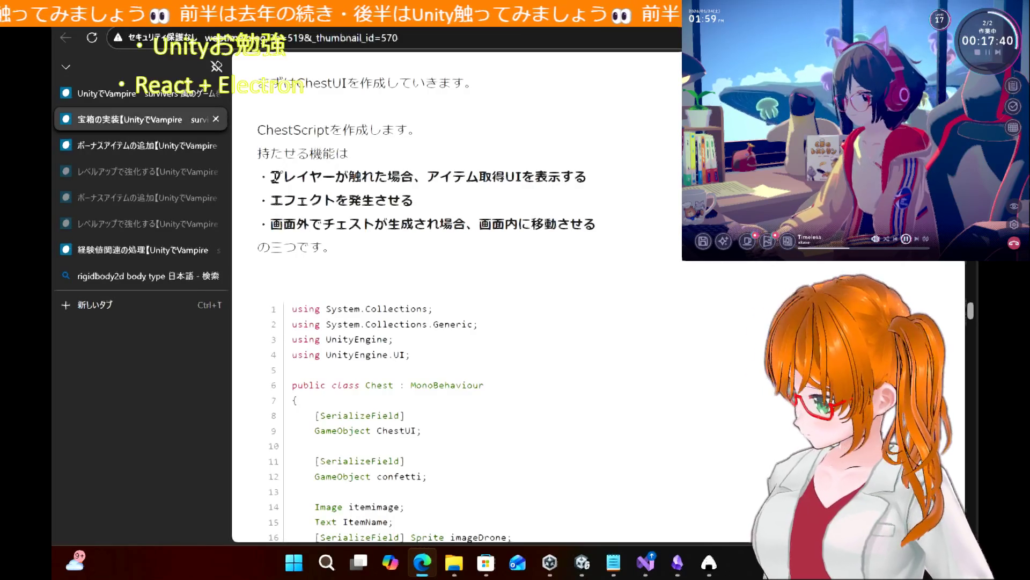
Read through the ChestScript feature bullets, highlighting each, then switch back to Unity
mouse_move(276, 176)
mouse_down()
mouse_move(613, 184)
mouse_move(614, 226)
mouse_up()
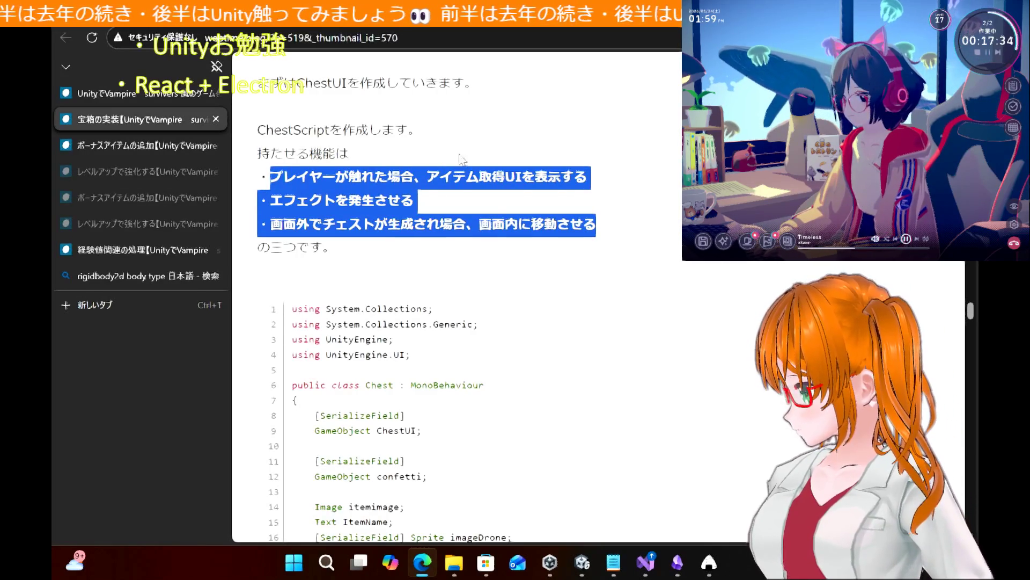
click(546, 105)
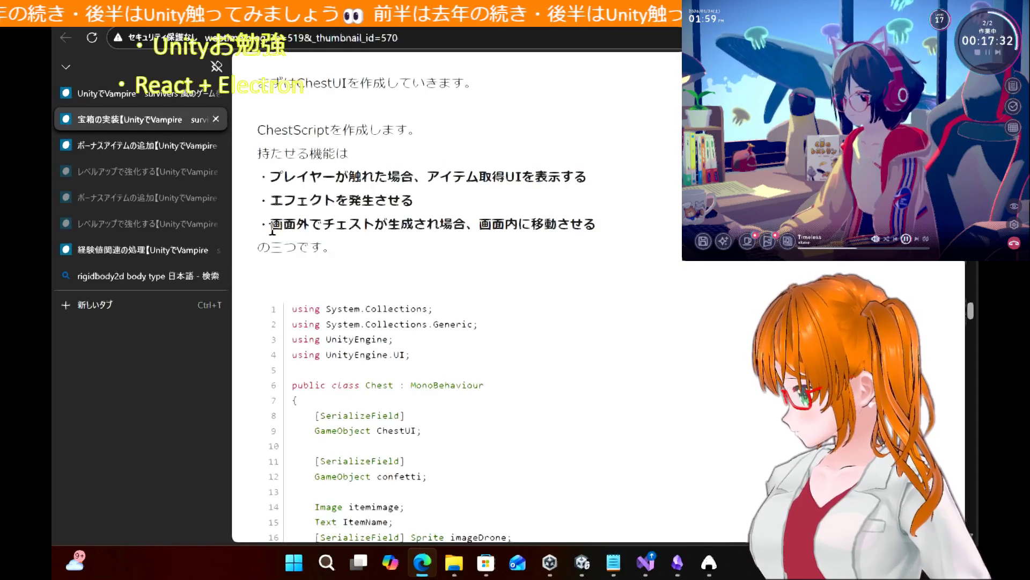
mouse_move(271, 225)
mouse_down()
mouse_move(330, 248)
mouse_move(600, 226)
mouse_up()
click(392, 129)
drag(260, 129, 337, 131)
click(515, 130)
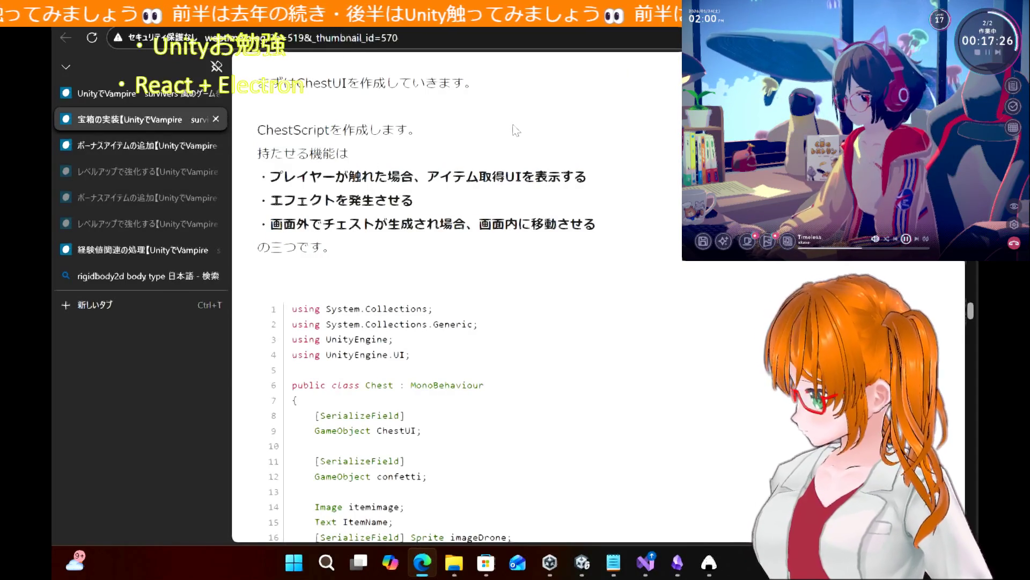
mouse_move(657, 570)
mouse_move(642, 504)
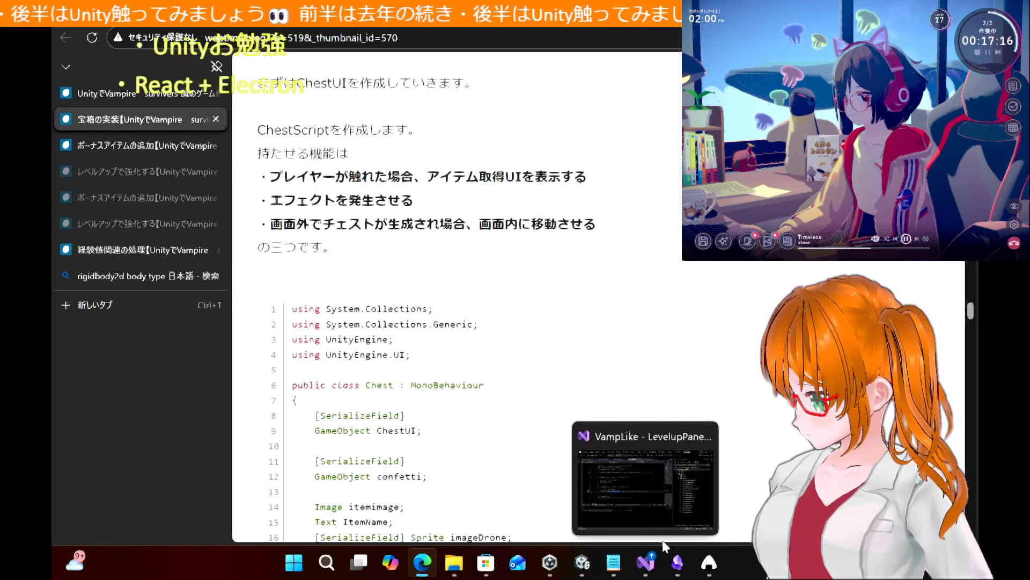
click(584, 564)
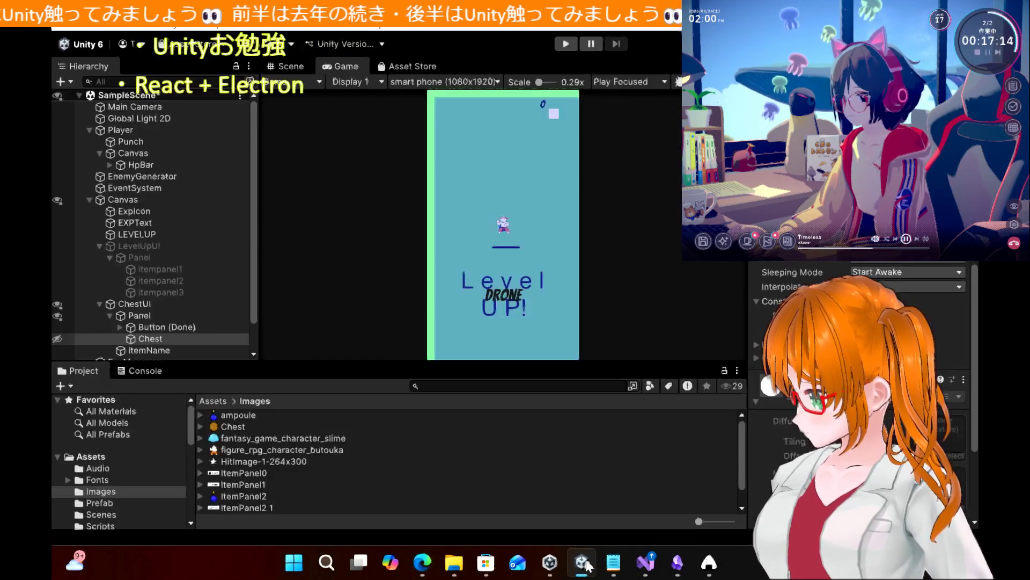
Show the Scripts folder and open DroneScipt in the code editor
scroll(105, 495, down, 5)
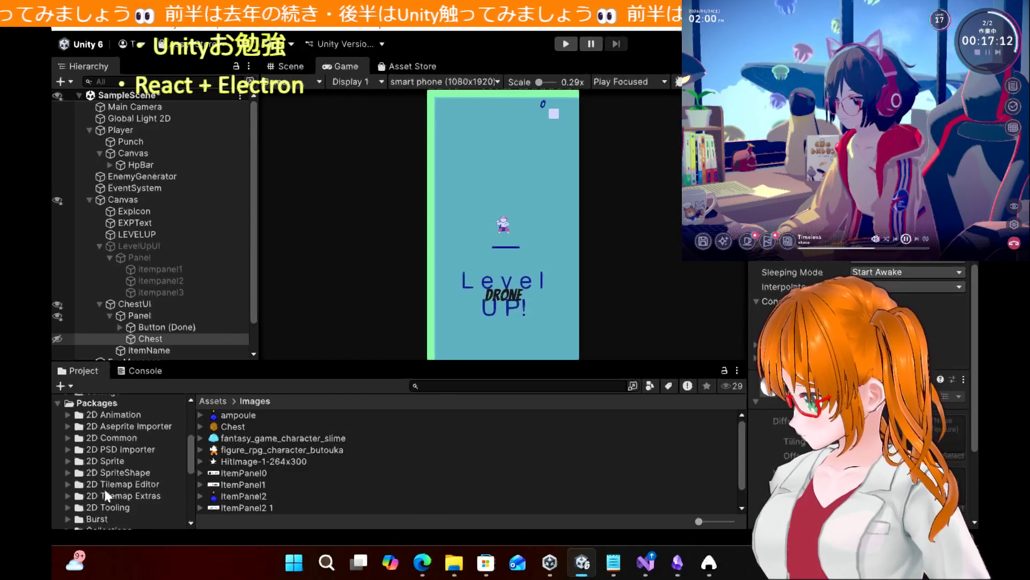
scroll(105, 494, up, 1)
click(102, 428)
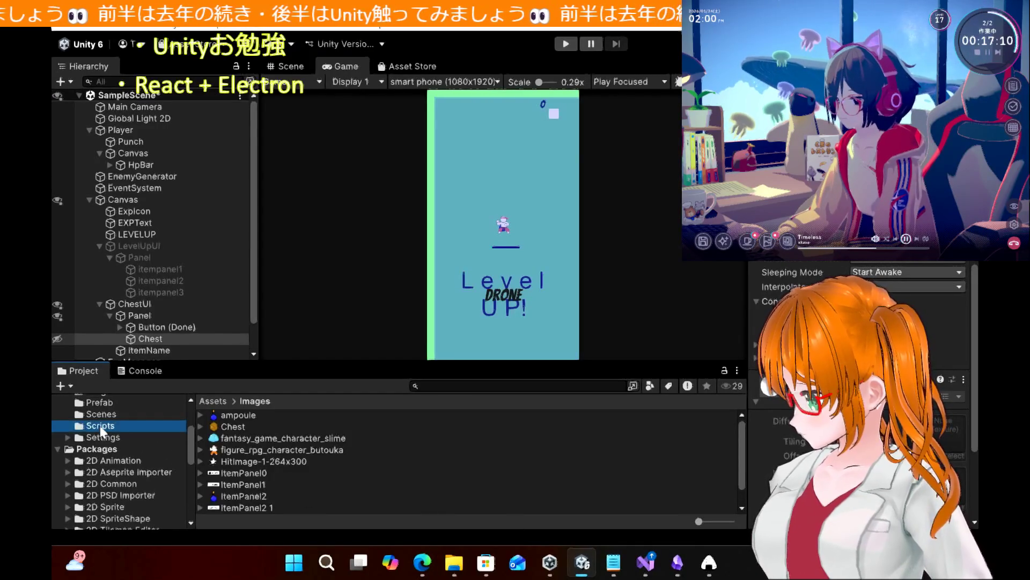
right_click(101, 428)
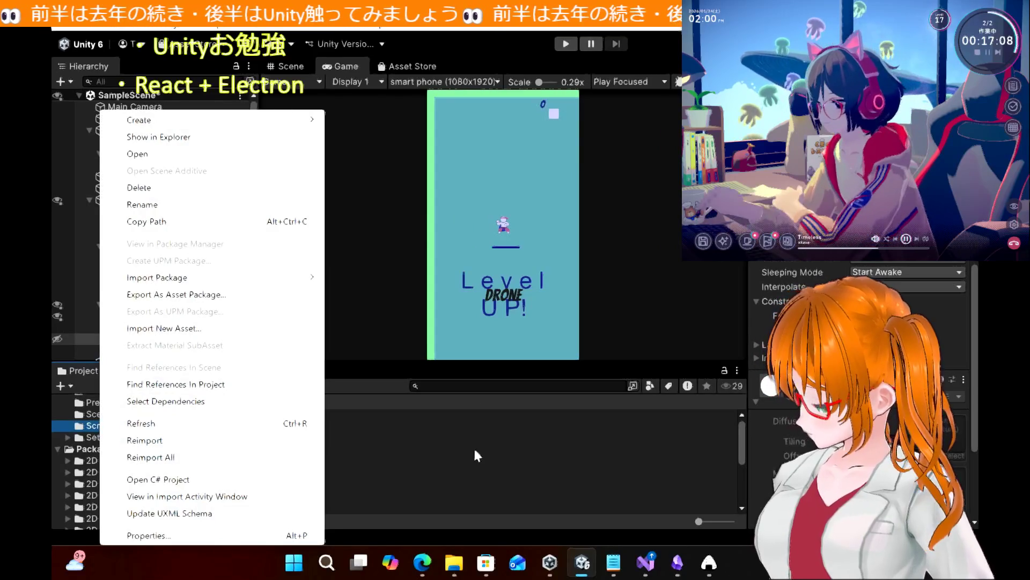
click(475, 451)
double_click(475, 449)
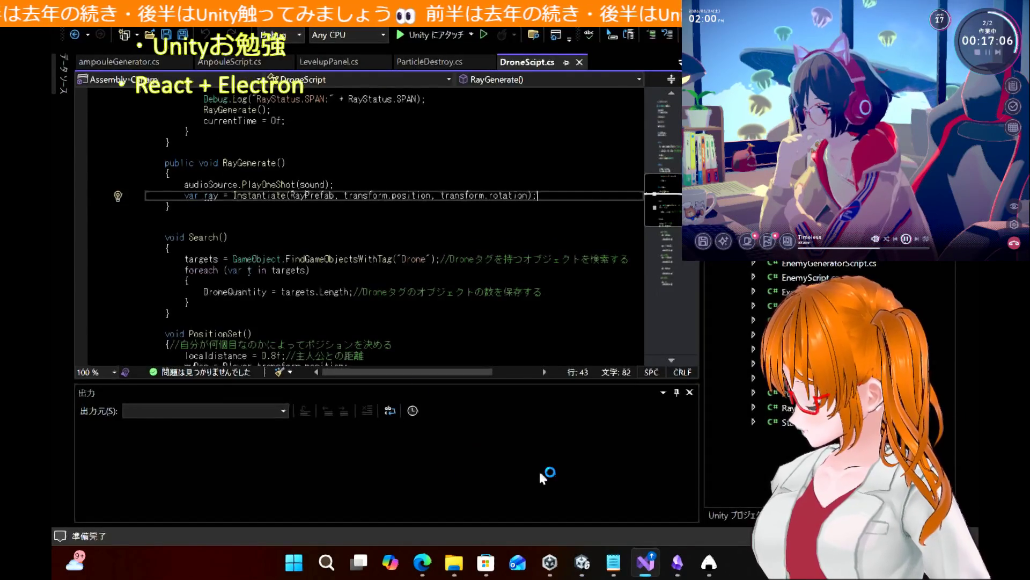
key(alt+Tab)
Create a new MonoBehaviour script named ChestScript in the Scripts folder
right_click(446, 450)
mouse_move(628, 46)
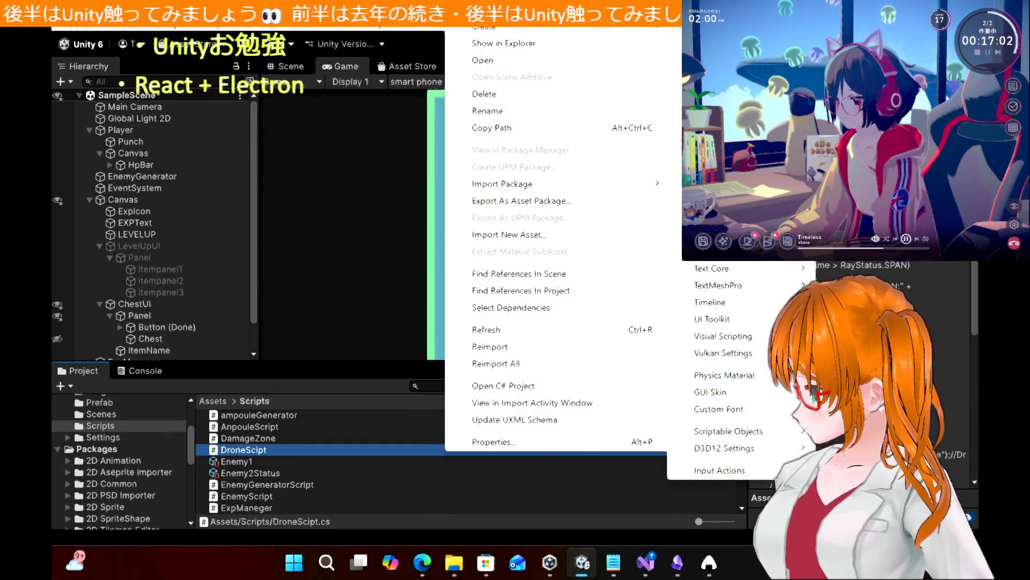
mouse_move(714, 177)
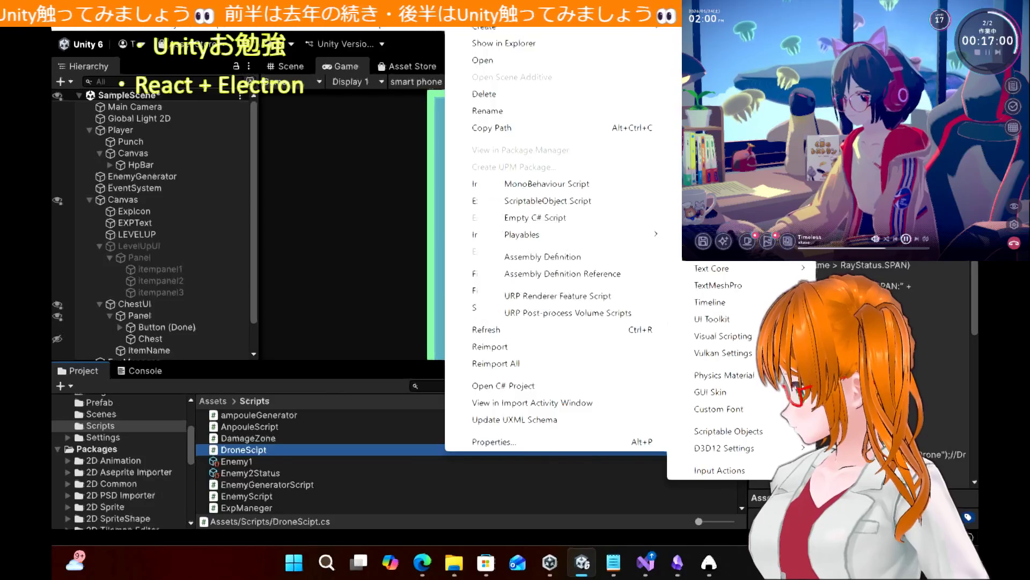
click(600, 183)
text(ChestScript)
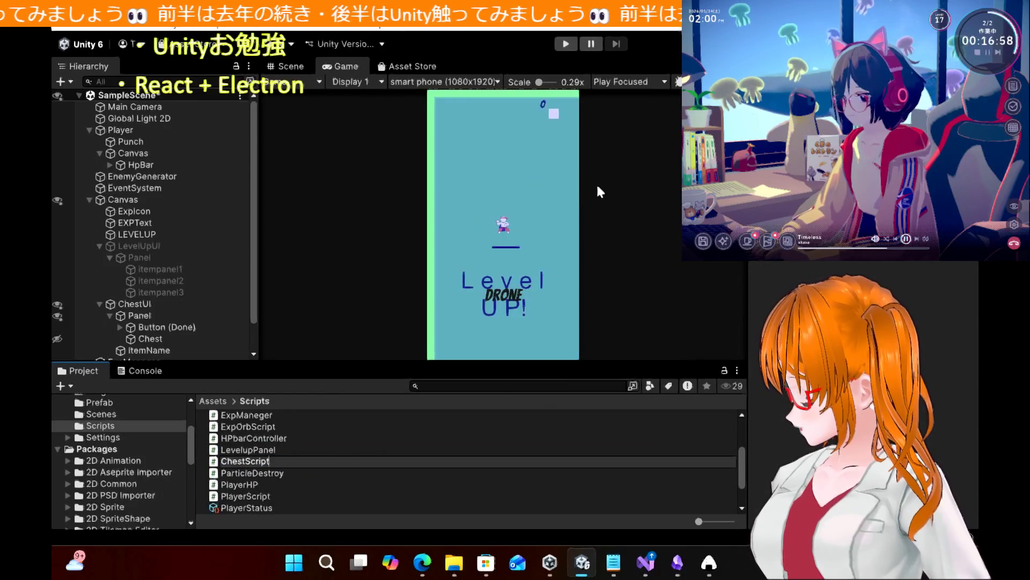
key(Return)
Return to the chest tutorial in Edge and scroll down its script
key(alt+Tab)
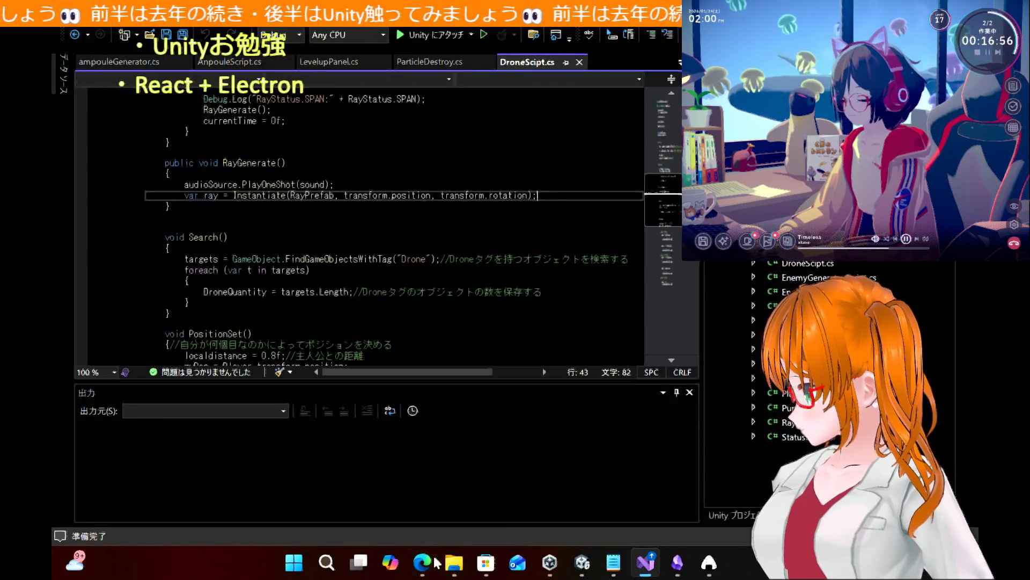
click(433, 561)
scroll(399, 368, down, 10)
scroll(400, 368, down, 15)
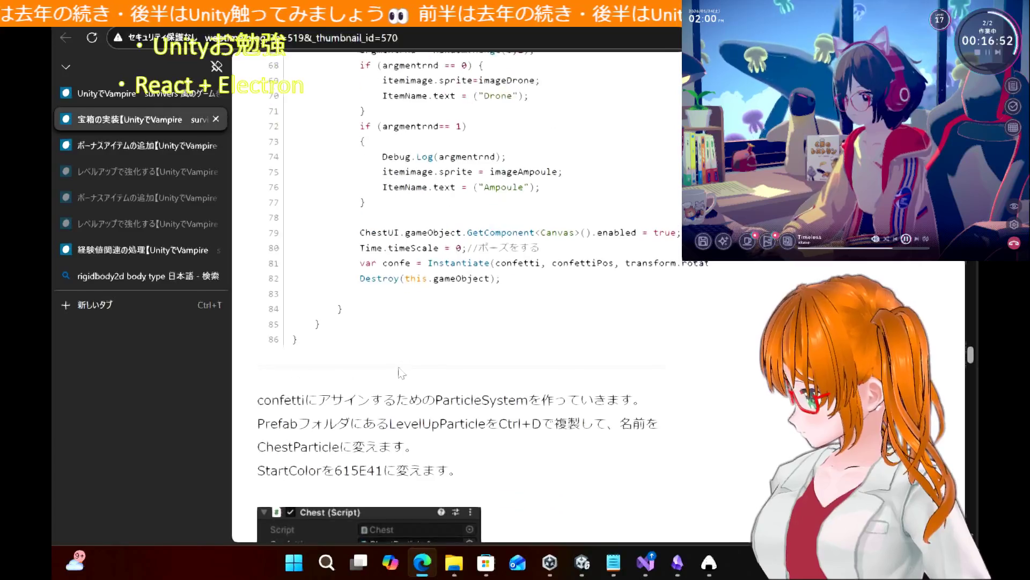
Go from the tutorial page through Visual Studio's DroneScipt.cs back to the Unity editor
mouse_move(349, 357)
mouse_down()
mouse_move(320, 232)
mouse_move(308, 59)
mouse_move(302, 221)
mouse_move(294, 53)
mouse_move(292, 202)
mouse_move(291, 185)
mouse_up()
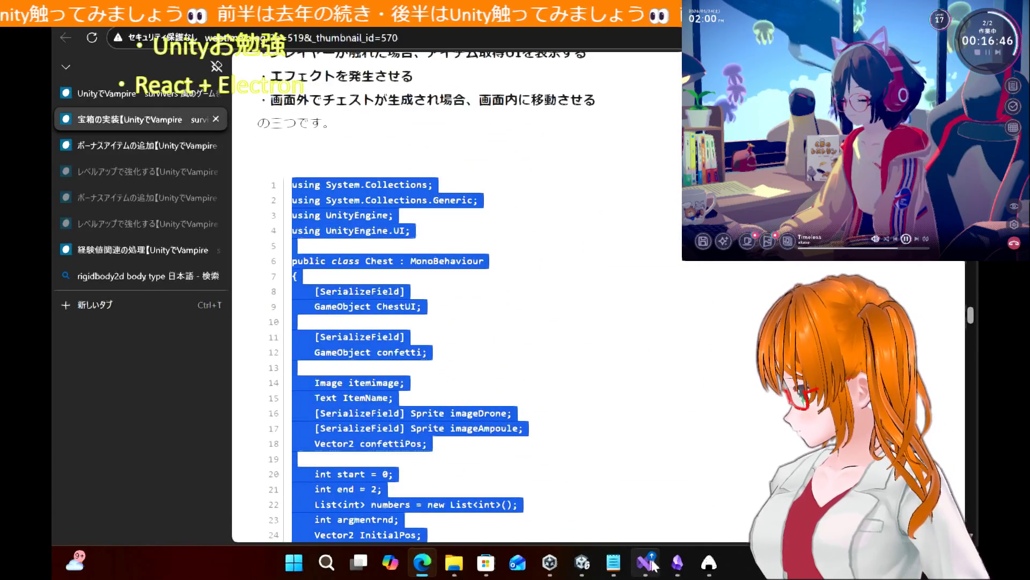
click(651, 562)
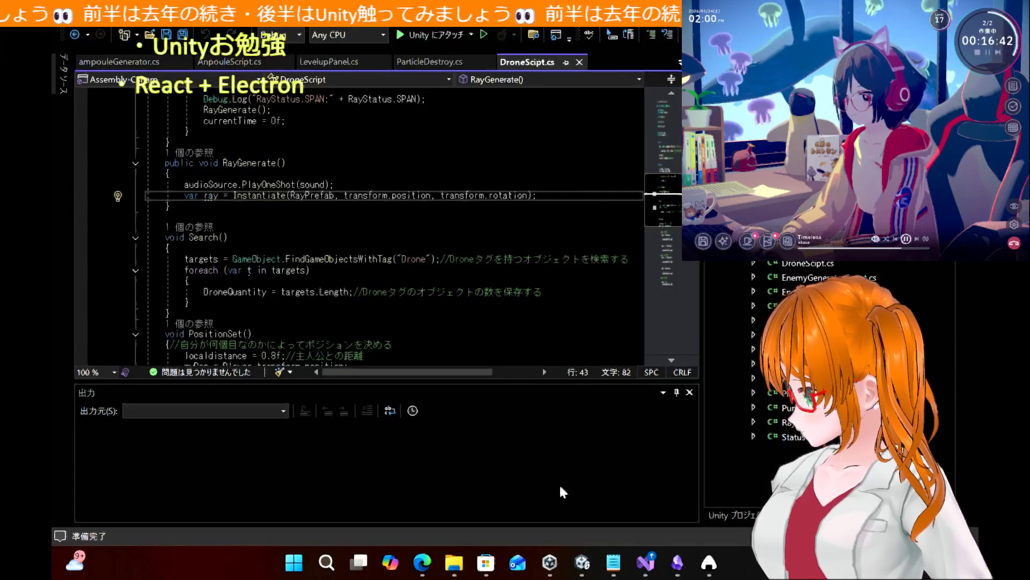
click(550, 562)
Open ChestScript.cs from the Scripts folder and read through its Chest class and player-trigger code
mouse_move(550, 561)
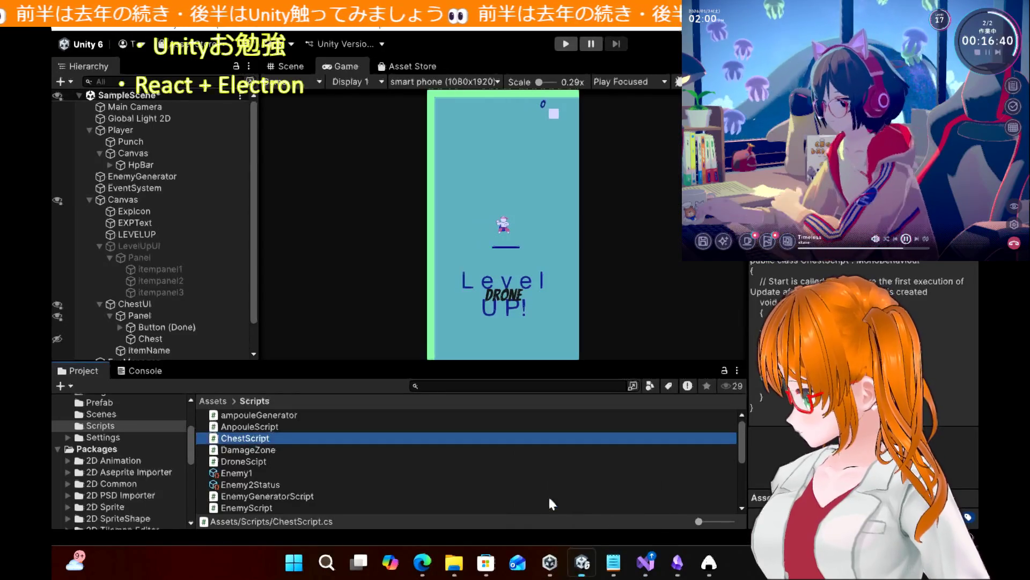
double_click(261, 438)
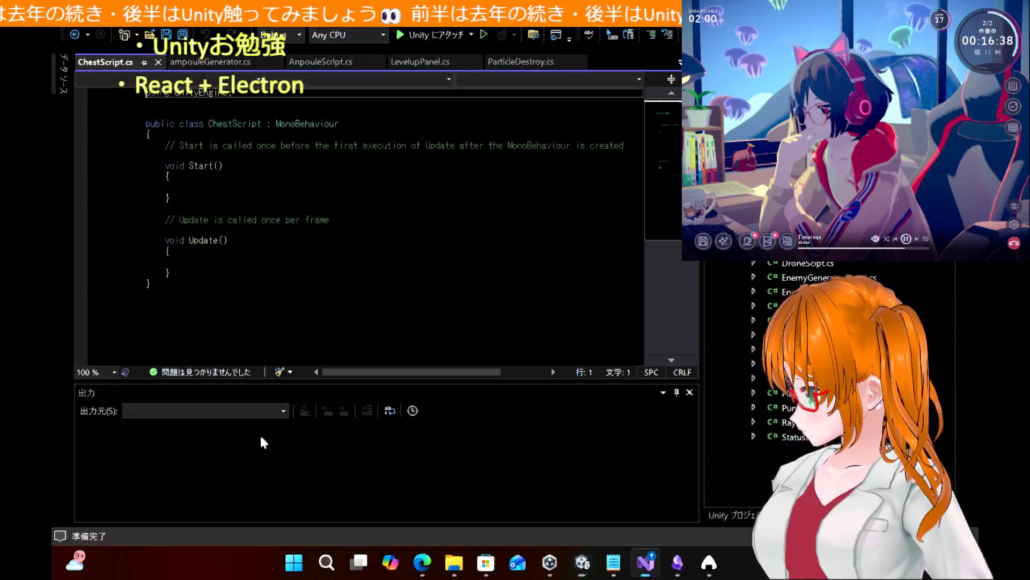
scroll(372, 207, up, 6)
scroll(371, 206, up, 15)
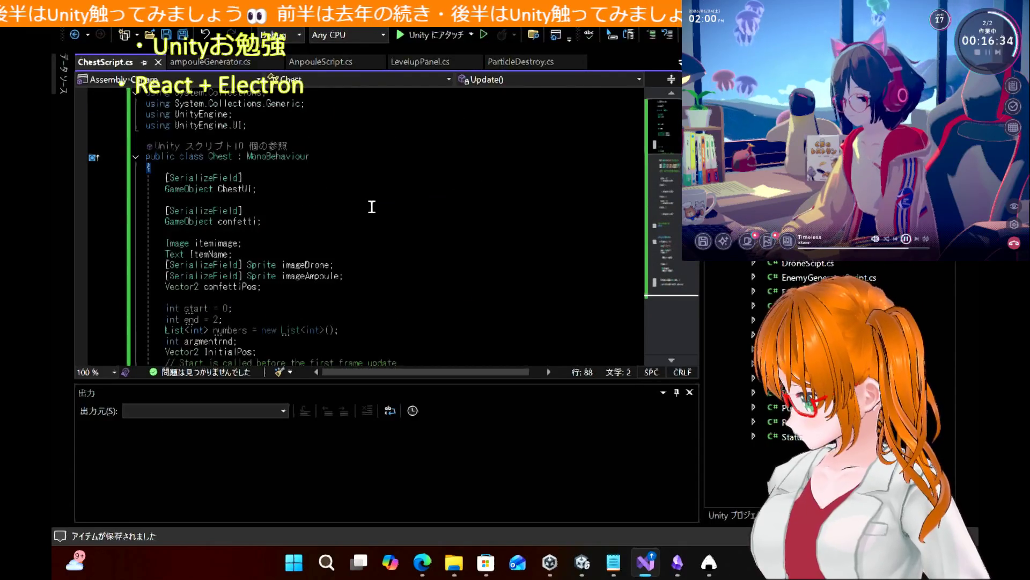
scroll(371, 207, down, 6)
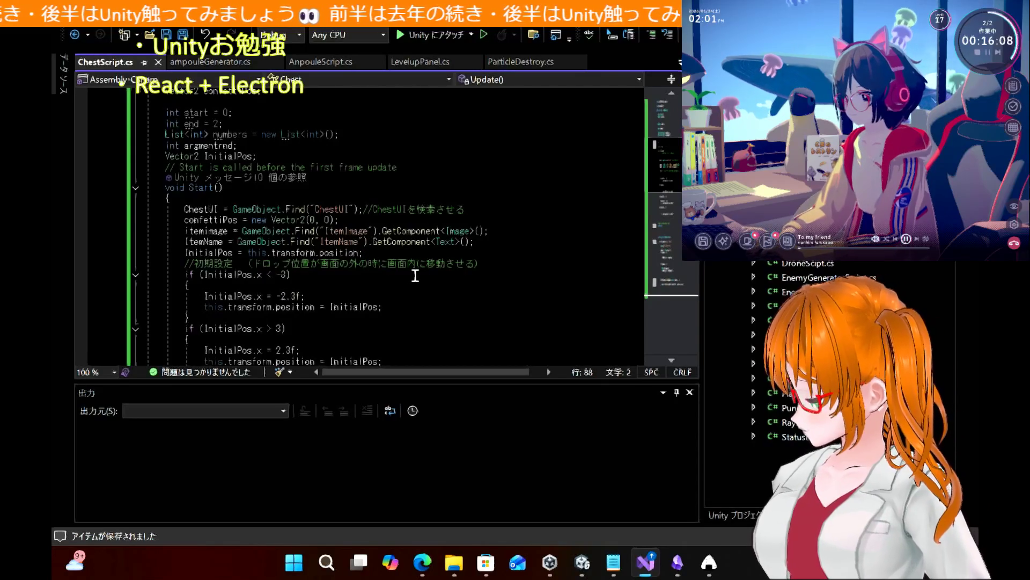
scroll(414, 275, down, 7)
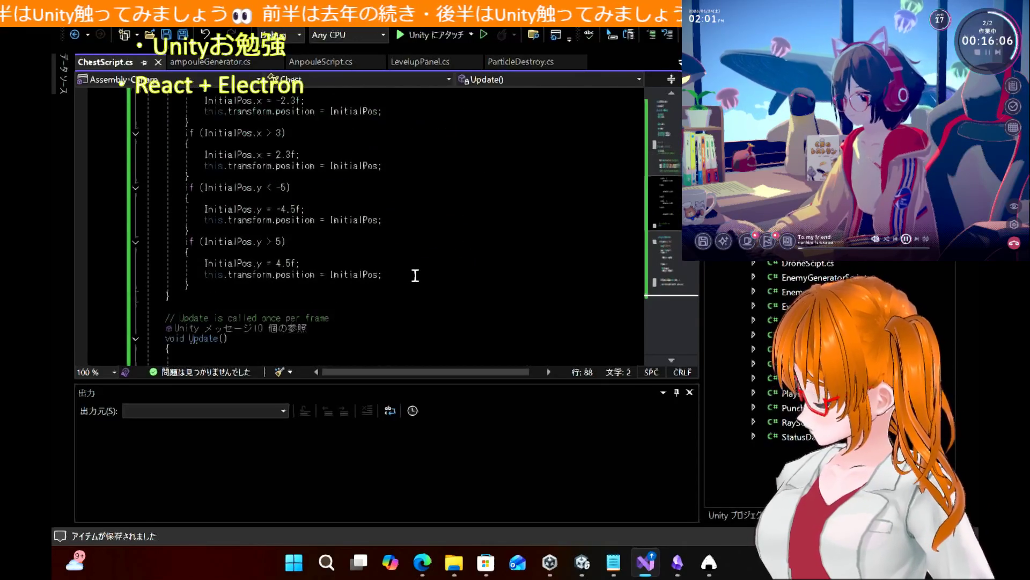
scroll(415, 276, down, 3)
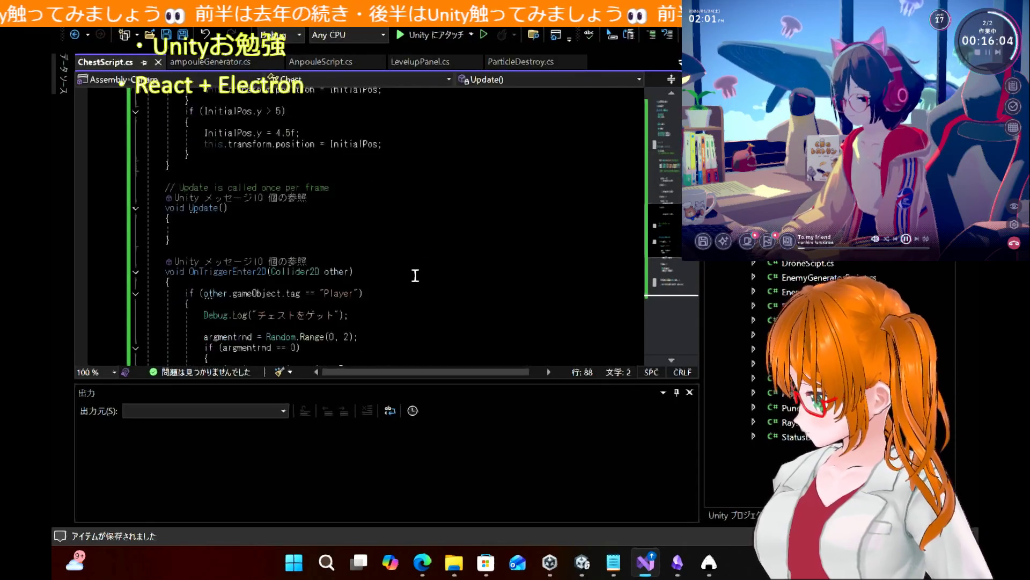
scroll(415, 275, down, 3)
scroll(415, 275, down, 2)
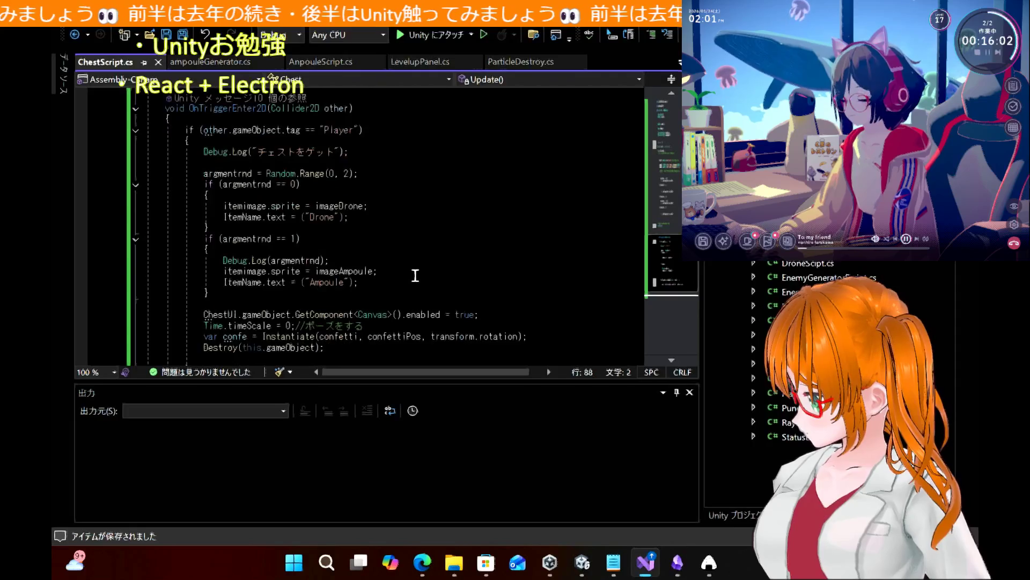
scroll(415, 276, down, 2)
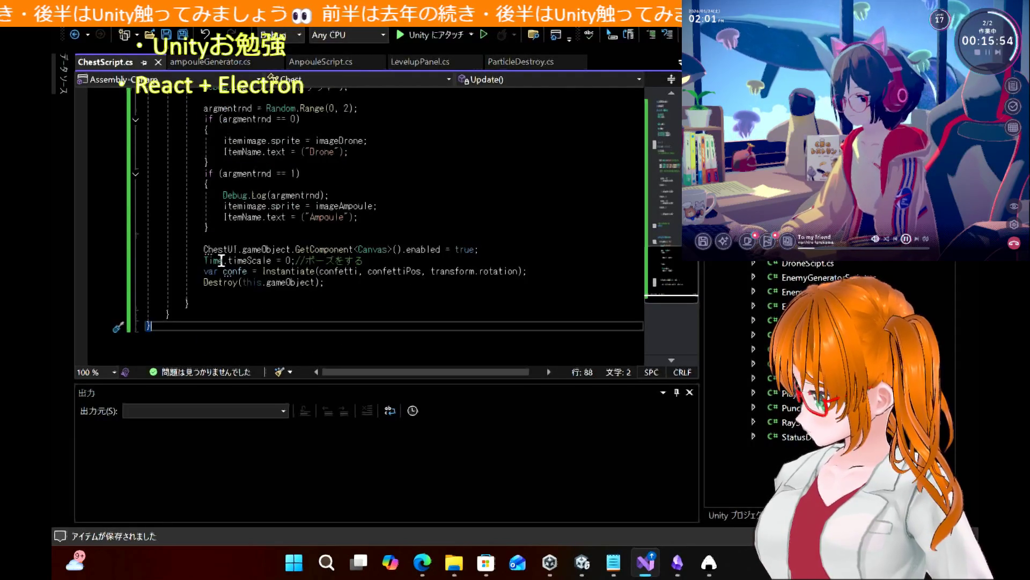
mouse_move(211, 260)
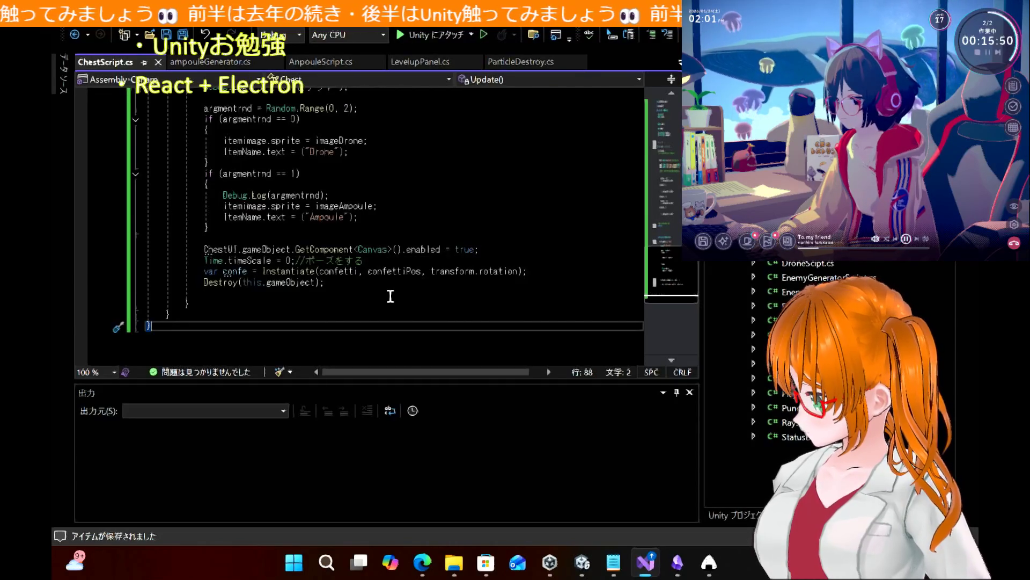
click(423, 561)
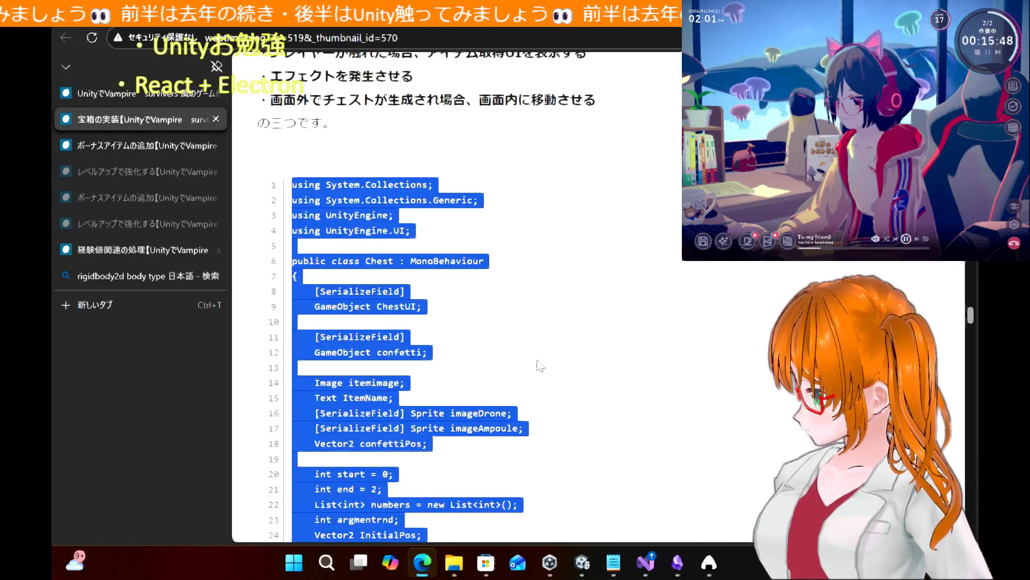
Return to ChestScript.cs and scroll through its fields and code
click(538, 365)
scroll(538, 363, down, 3)
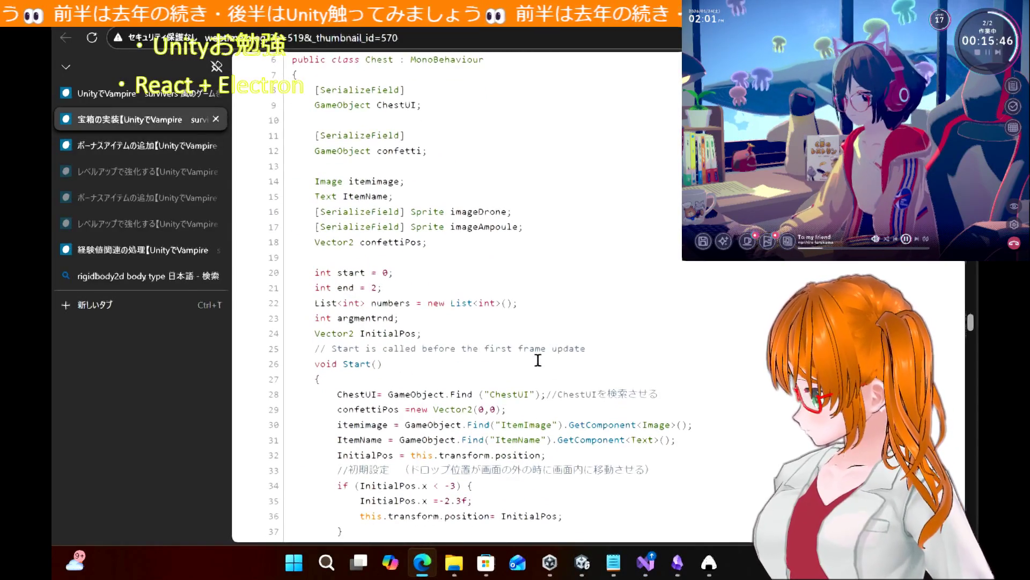
click(646, 561)
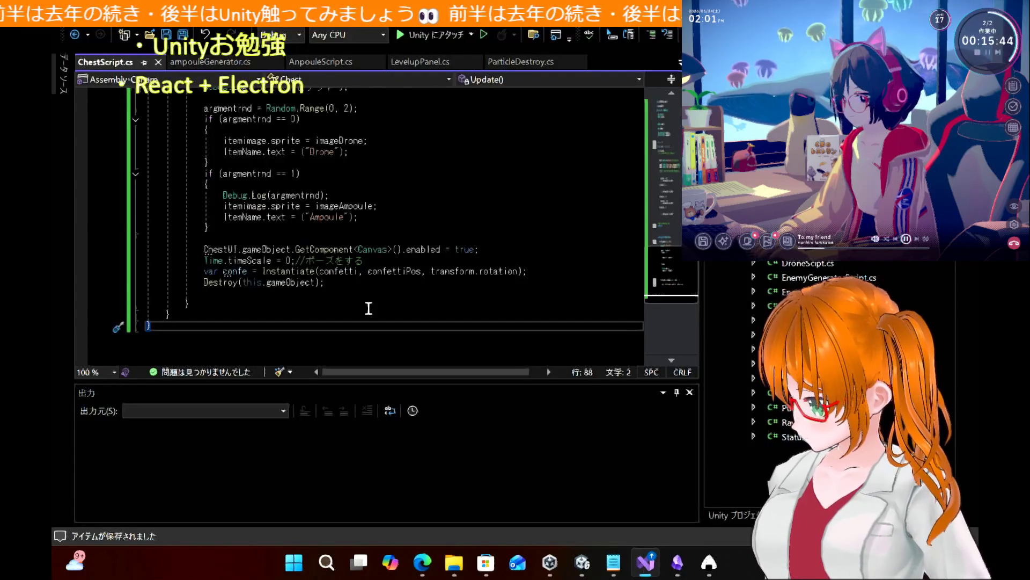
scroll(410, 300, up, 15)
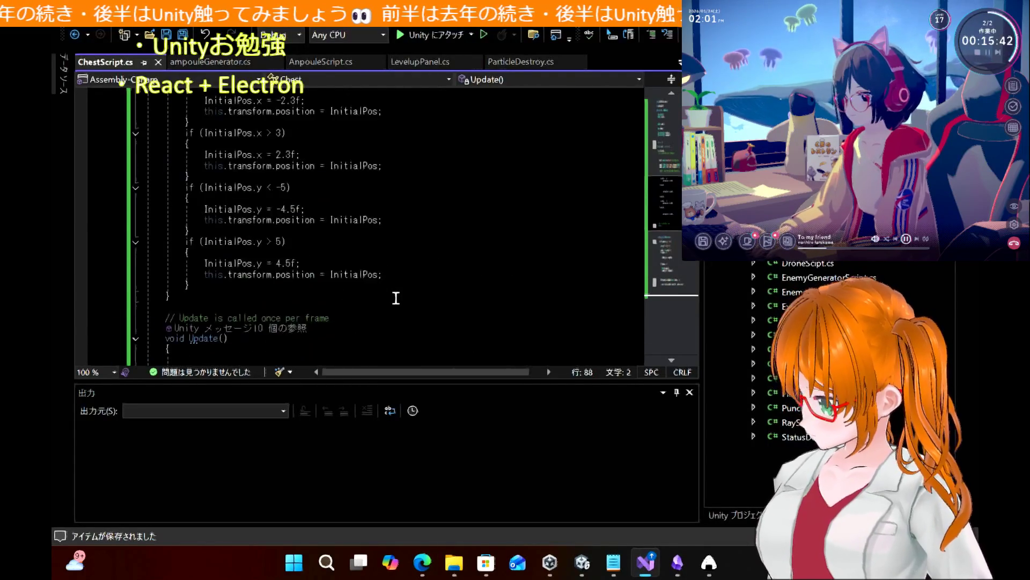
scroll(396, 297, up, 8)
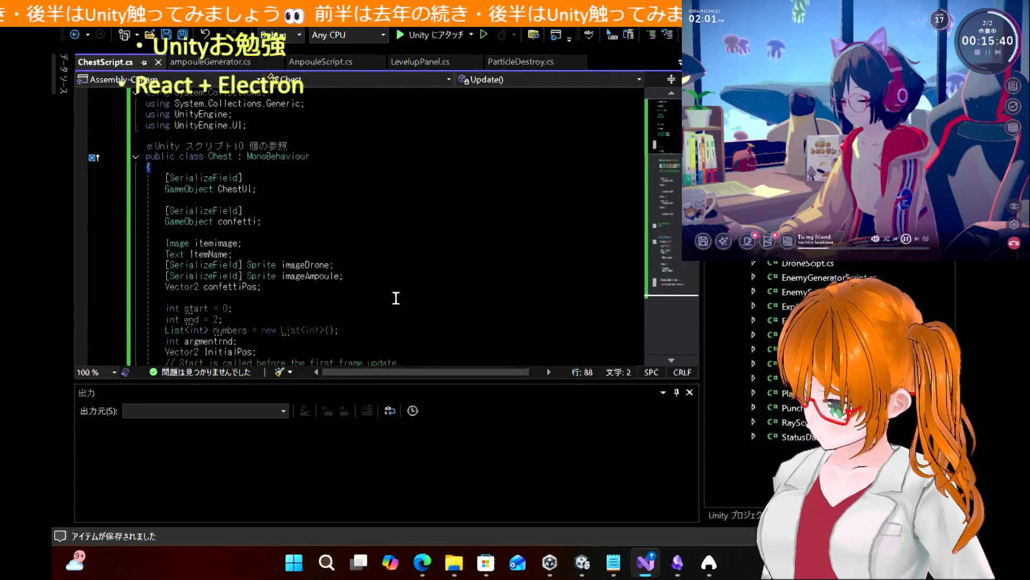
scroll(396, 297, down, 9)
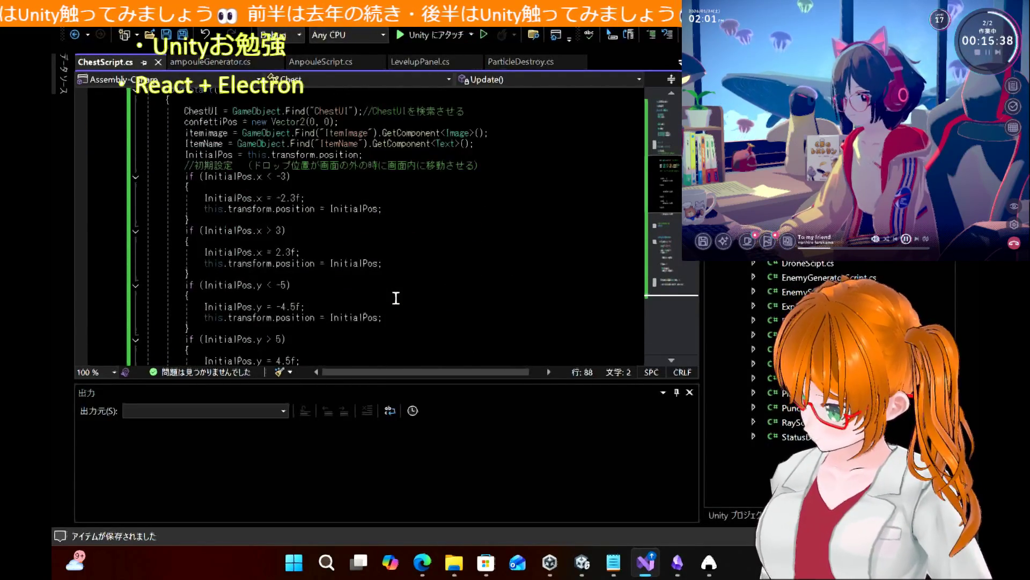
scroll(396, 298, down, 3)
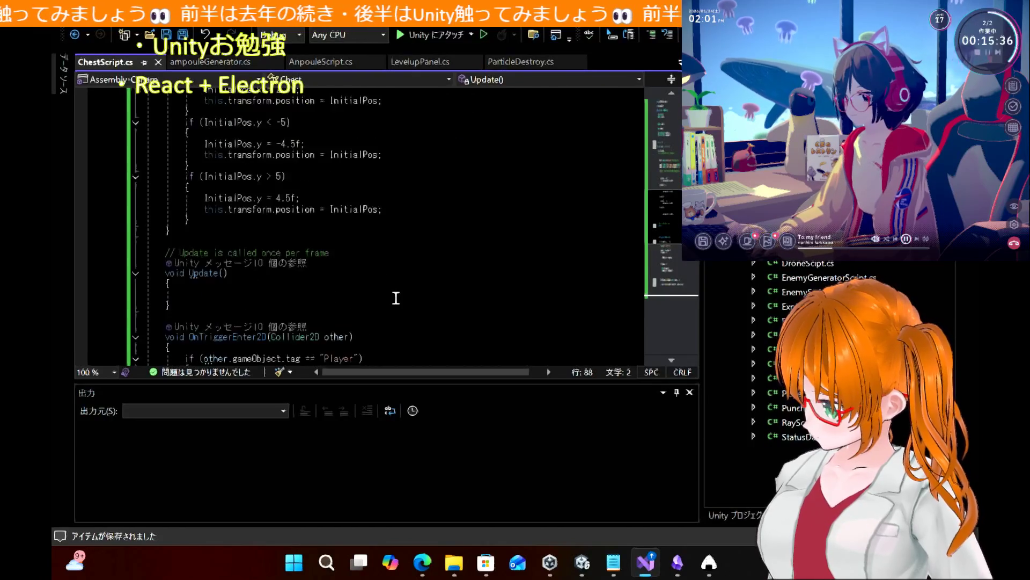
scroll(396, 298, up, 4)
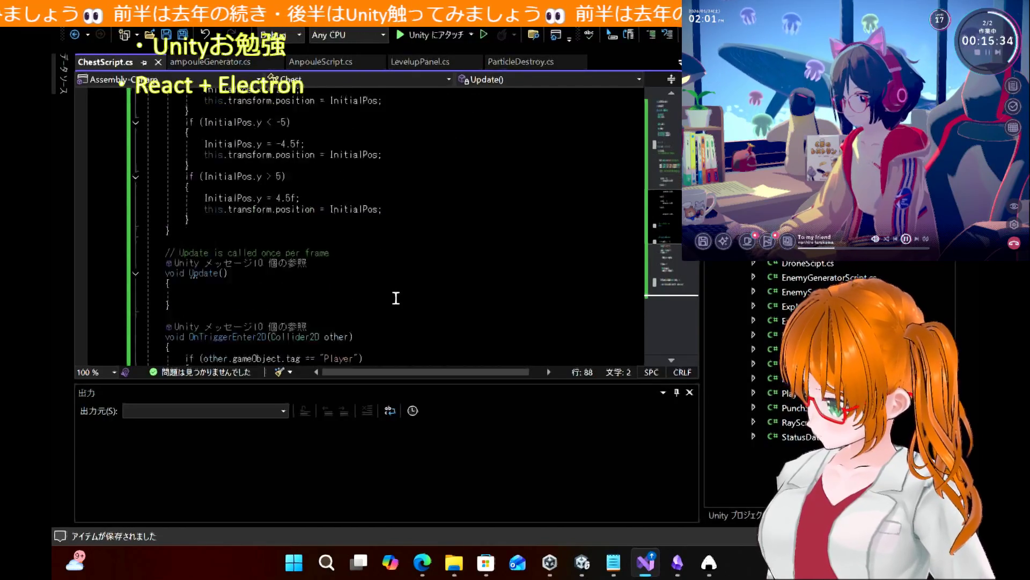
scroll(396, 298, up, 2)
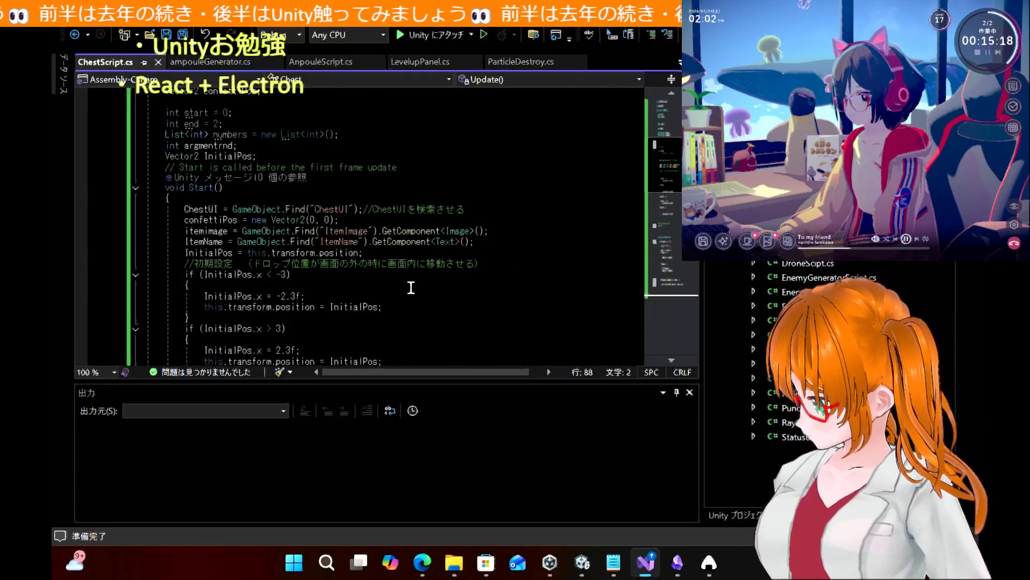
scroll(411, 288, down, 10)
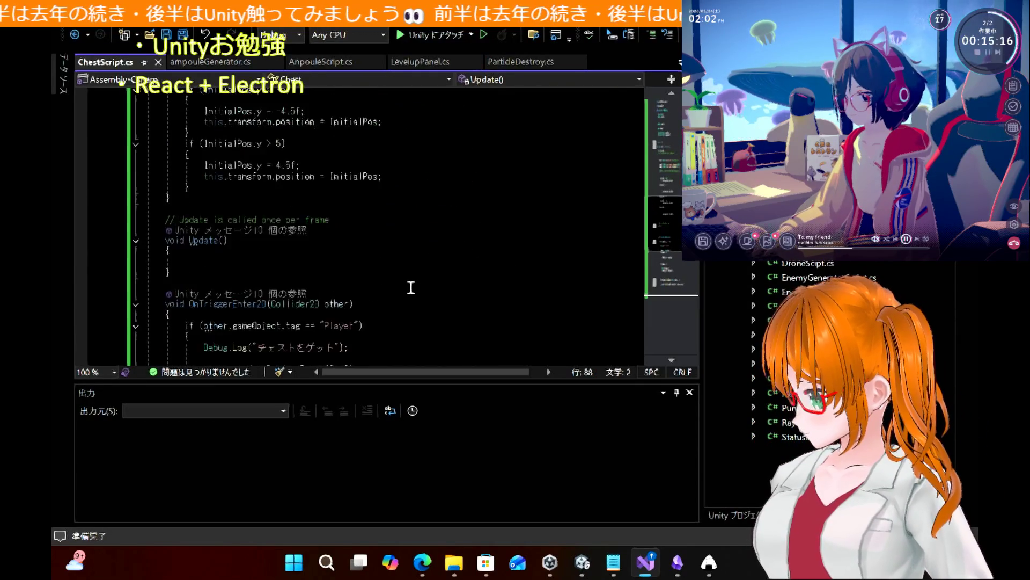
scroll(411, 288, up, 2)
scroll(411, 288, down, 8)
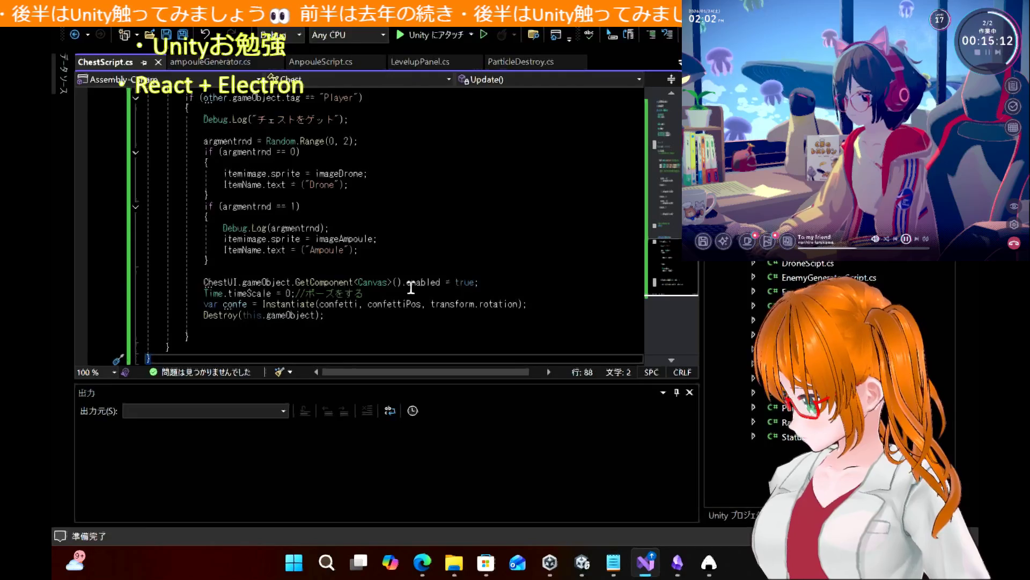
scroll(411, 287, up, 2)
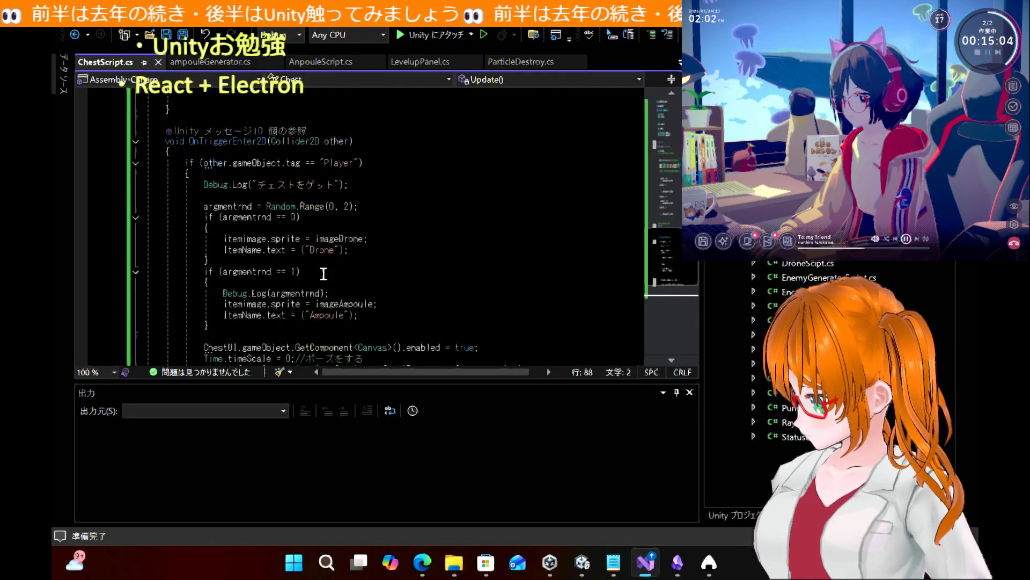
scroll(395, 212, down, 3)
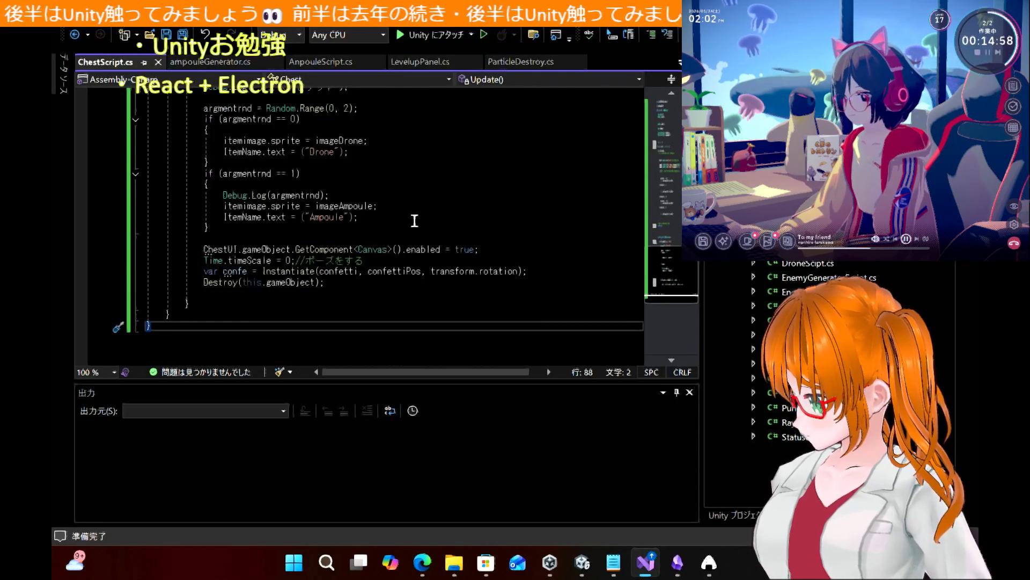
Highlight the line enabling ChestUI, the ChestUI variable name and the confetti field
mouse_move(483, 252)
mouse_down()
mouse_move(180, 258)
mouse_move(184, 248)
mouse_up()
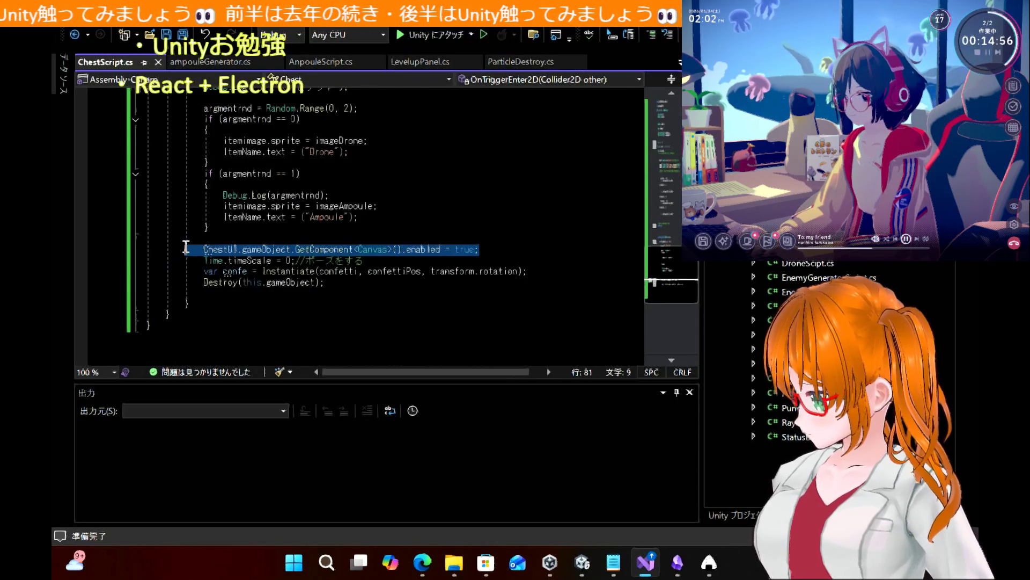
click(224, 250)
double_click(224, 250)
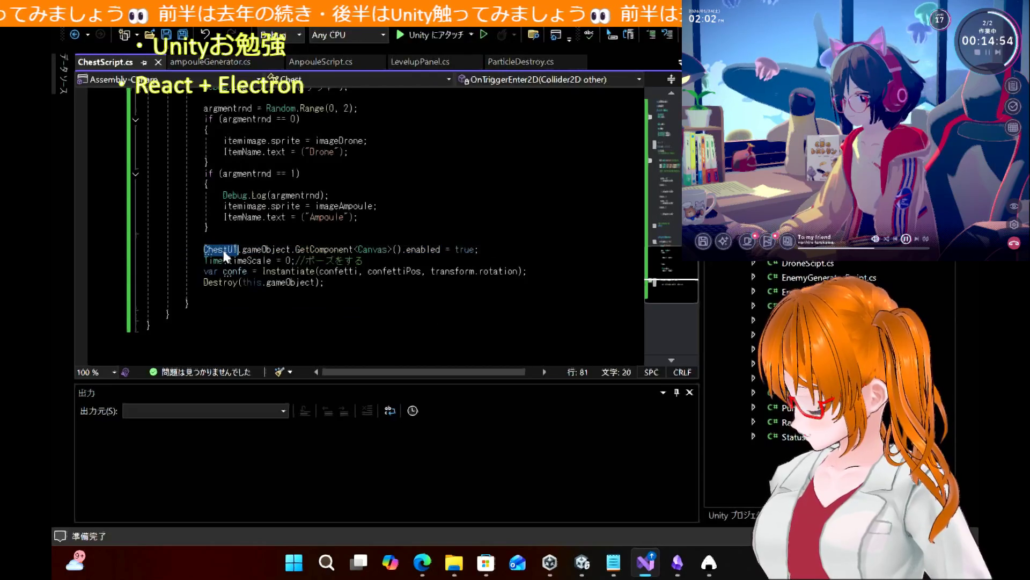
scroll(350, 197, up, 15)
scroll(350, 197, up, 3)
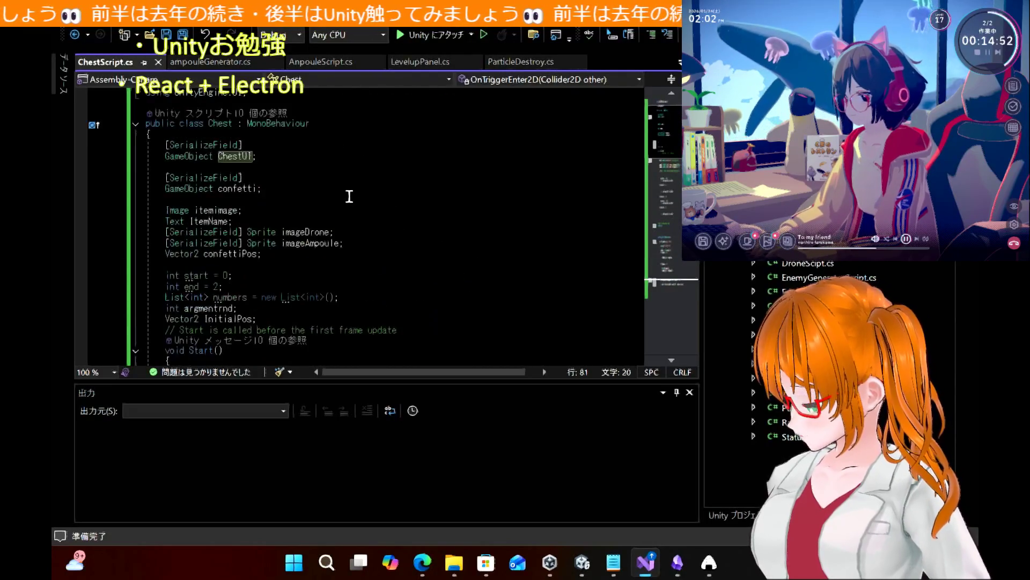
double_click(241, 188)
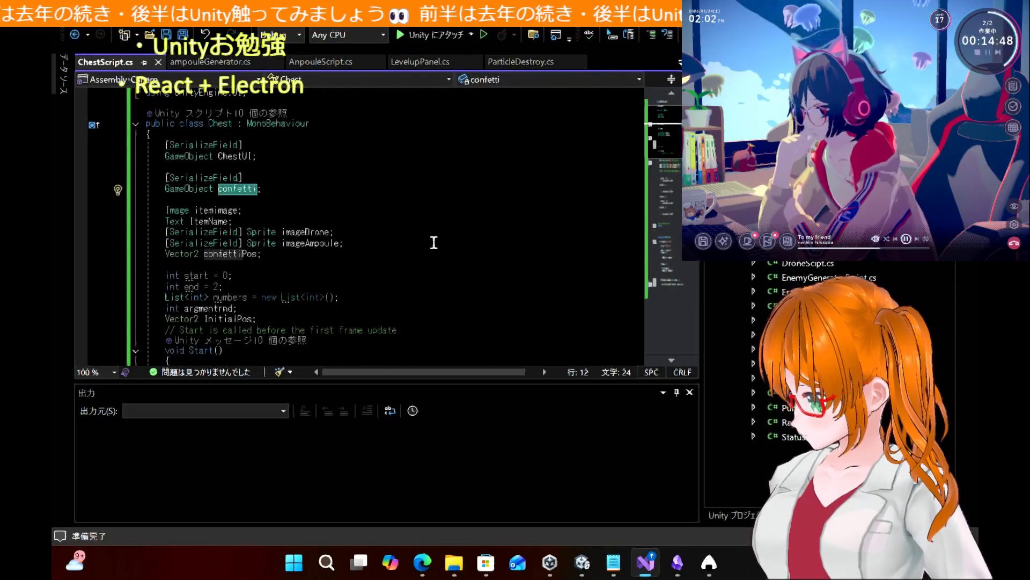
Scroll down through ChestScript to OnTriggerEnter2D, then bring up the chest tutorial article
scroll(434, 243, down, 7)
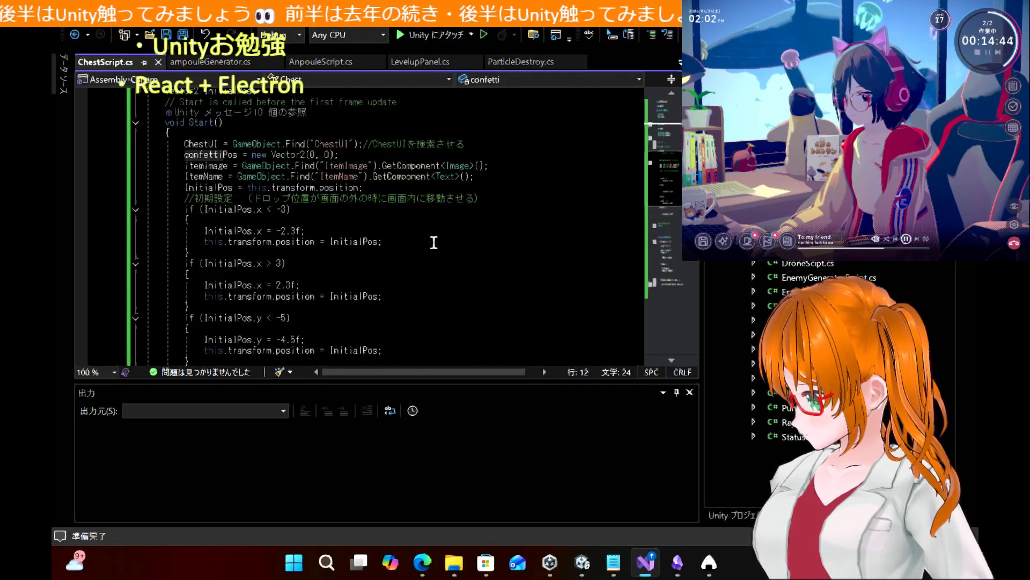
scroll(434, 242, down, 4)
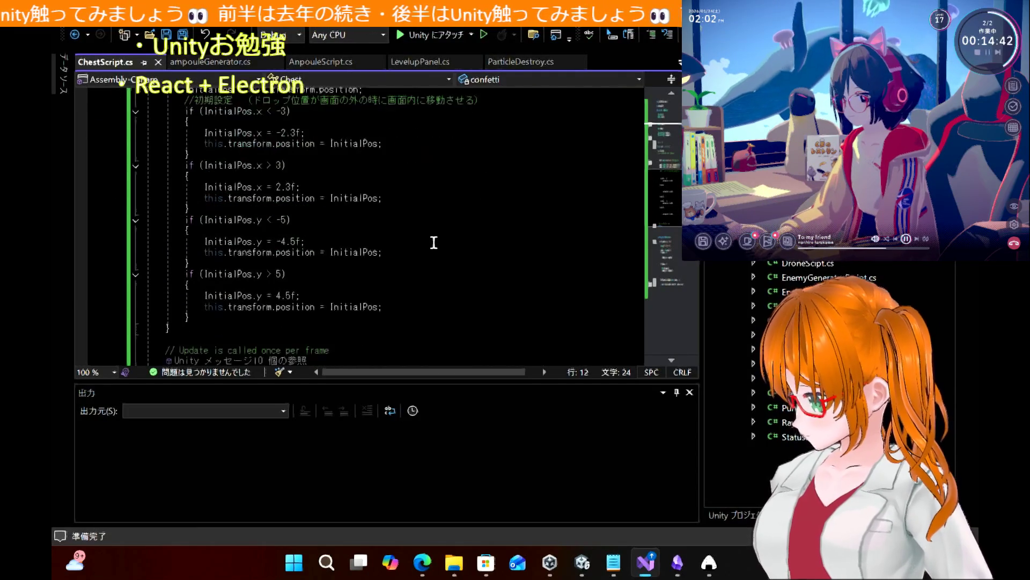
scroll(434, 243, down, 8)
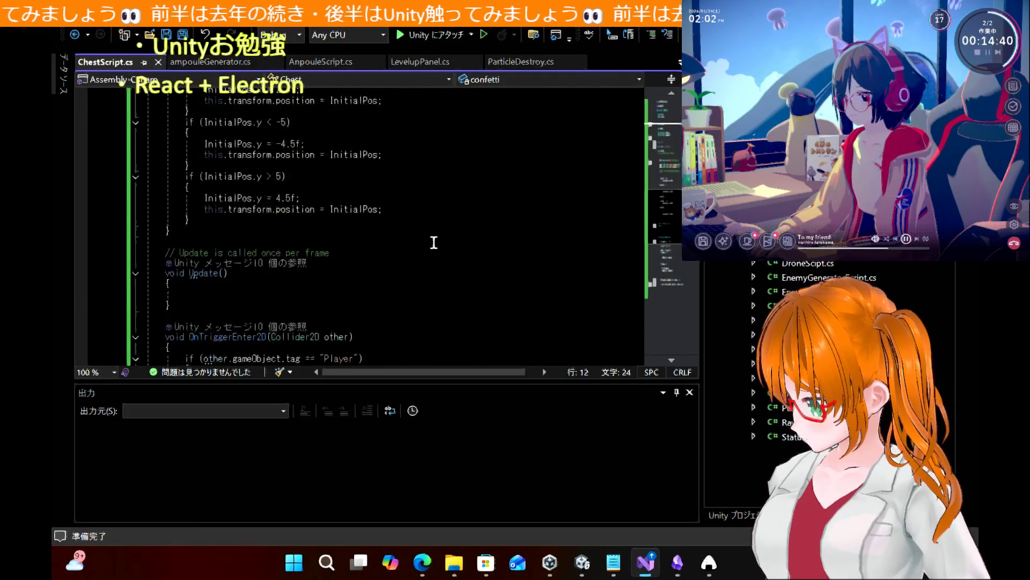
scroll(434, 243, down, 3)
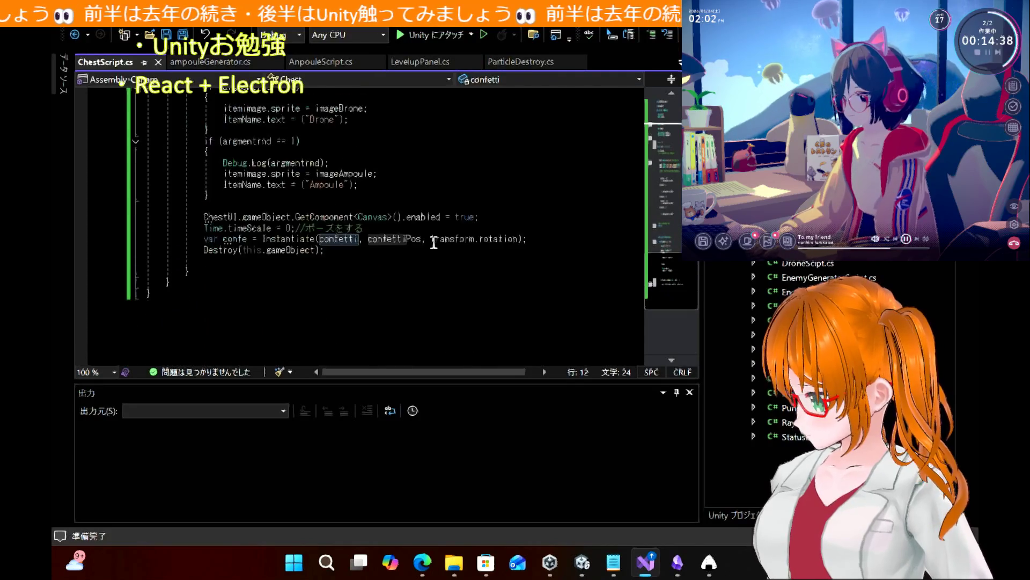
scroll(433, 243, up, 2)
scroll(434, 243, up, 12)
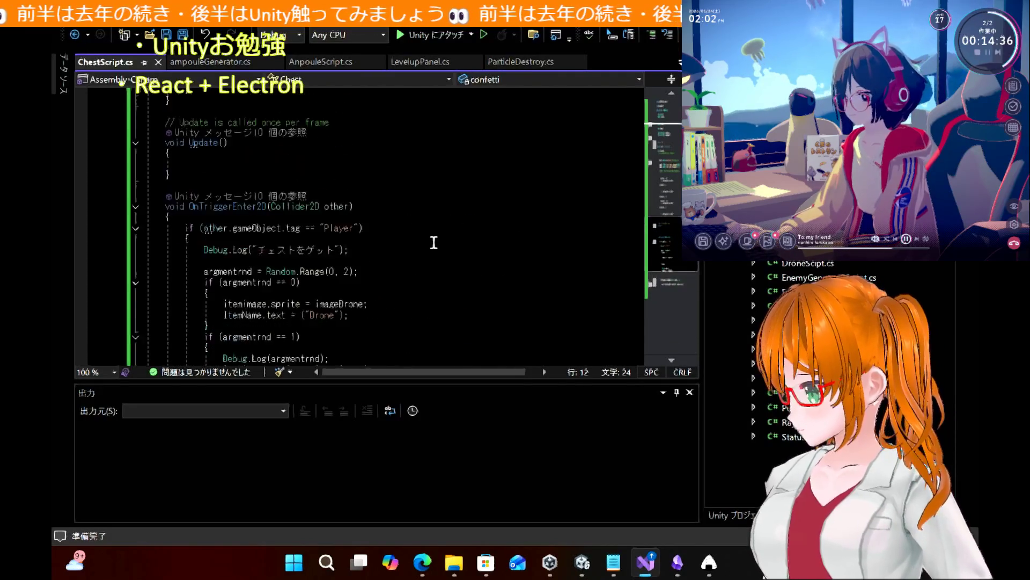
scroll(434, 242, up, 5)
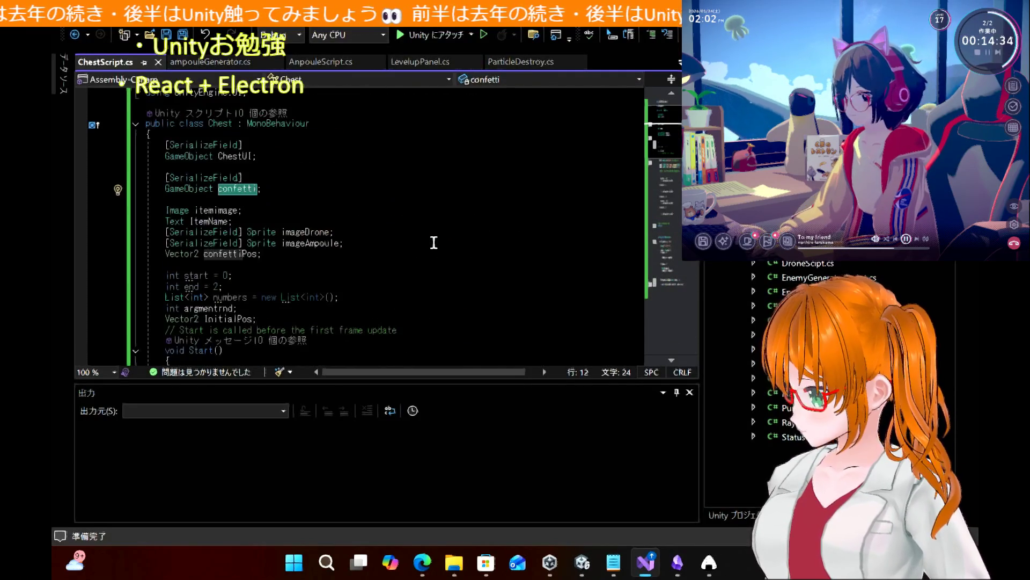
scroll(434, 242, down, 13)
scroll(433, 243, down, 6)
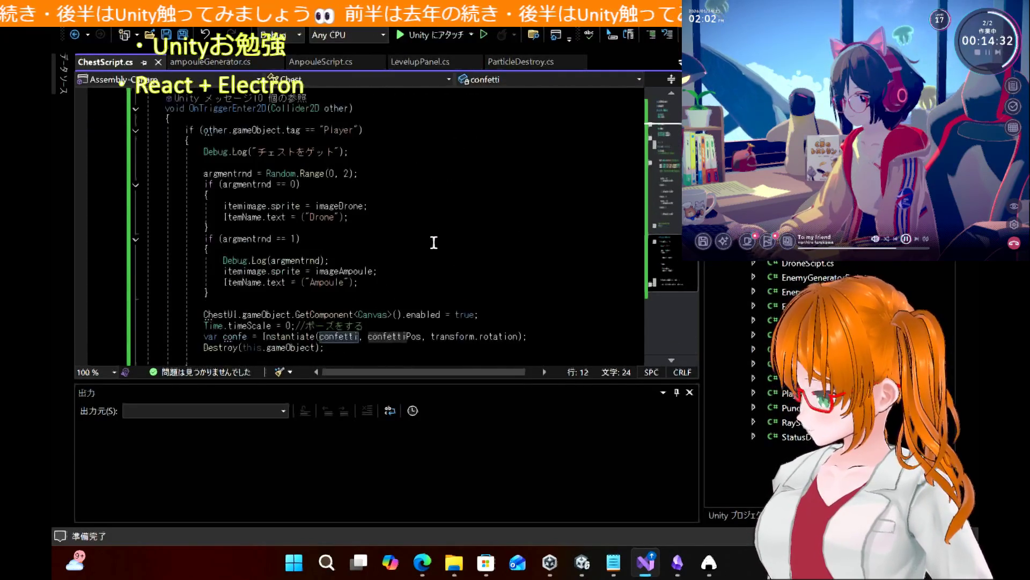
scroll(434, 243, down, 7)
scroll(434, 243, up, 11)
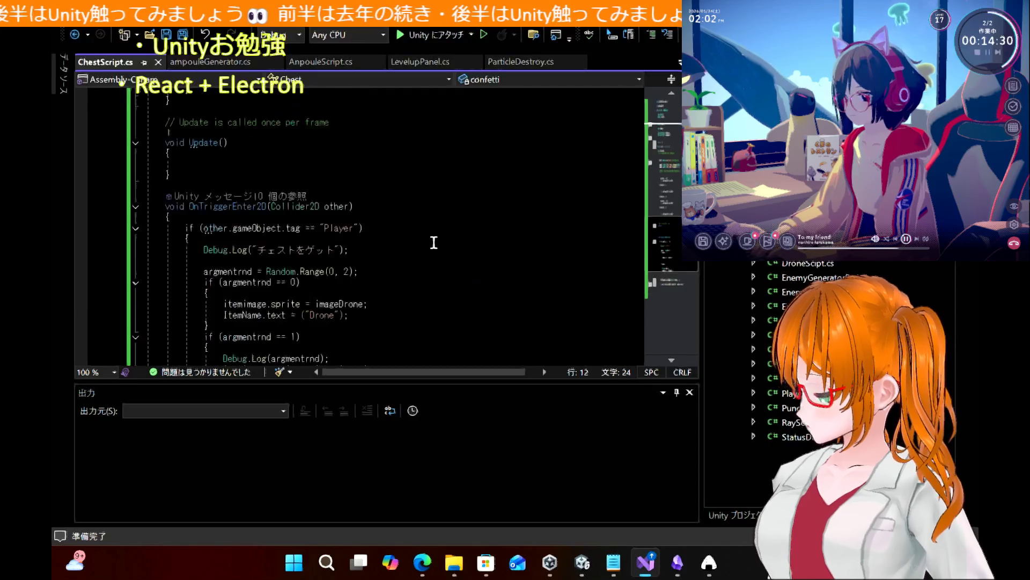
scroll(433, 243, down, 2)
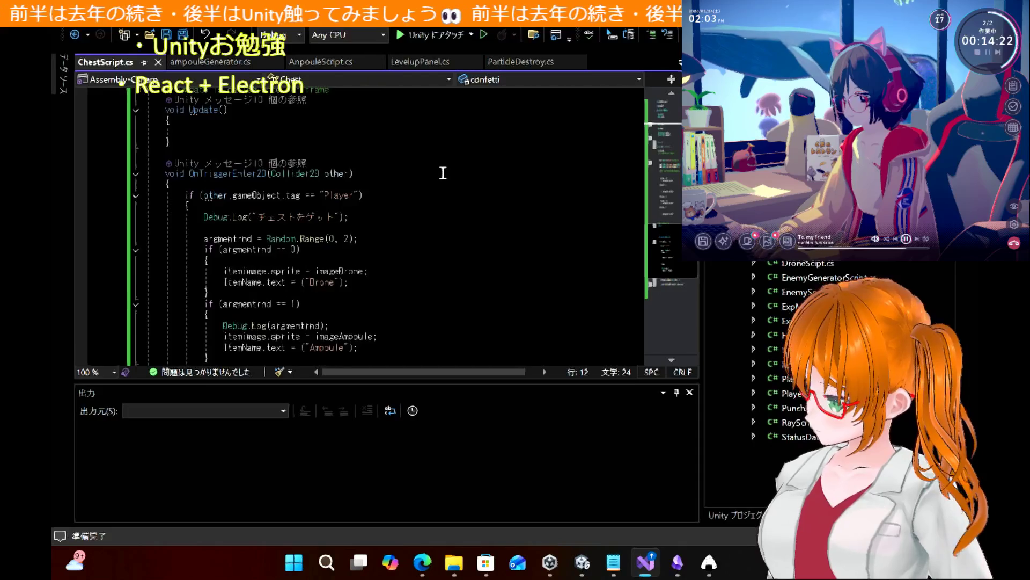
scroll(440, 172, up, 9)
scroll(443, 173, up, 1)
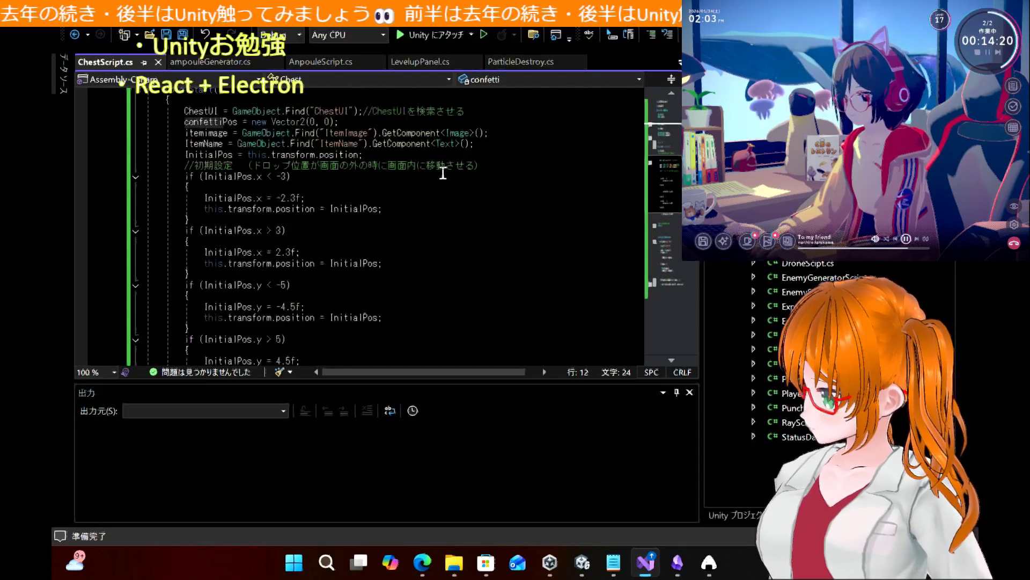
scroll(443, 173, down, 13)
scroll(443, 173, up, 1)
click(425, 562)
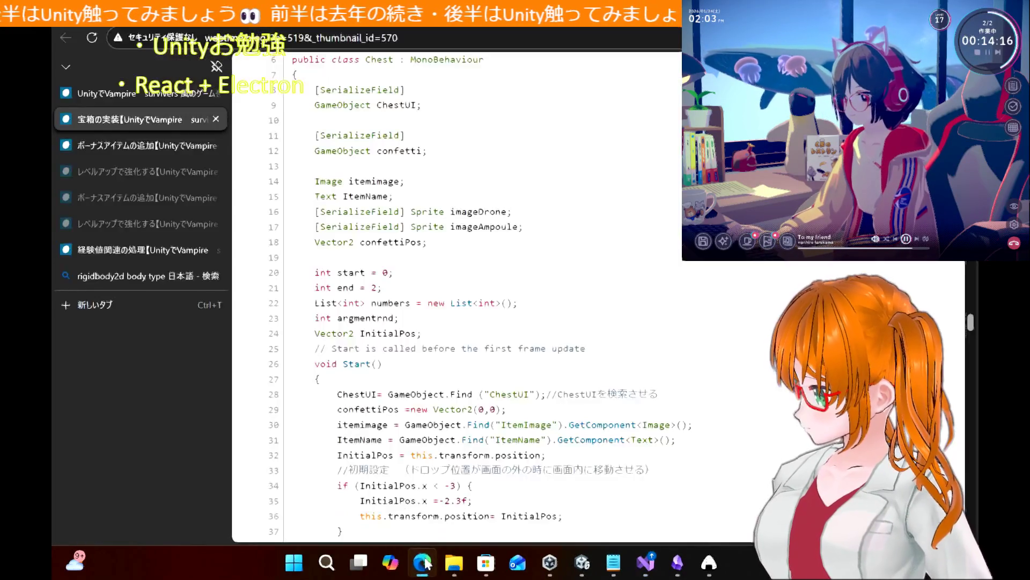
Read the tutorial's ChestParticle setup (duplicate LevelUpParticle, StartColor 615E41, assign images), then return to Visual Studio
scroll(470, 357, down, 8)
scroll(470, 357, down, 15)
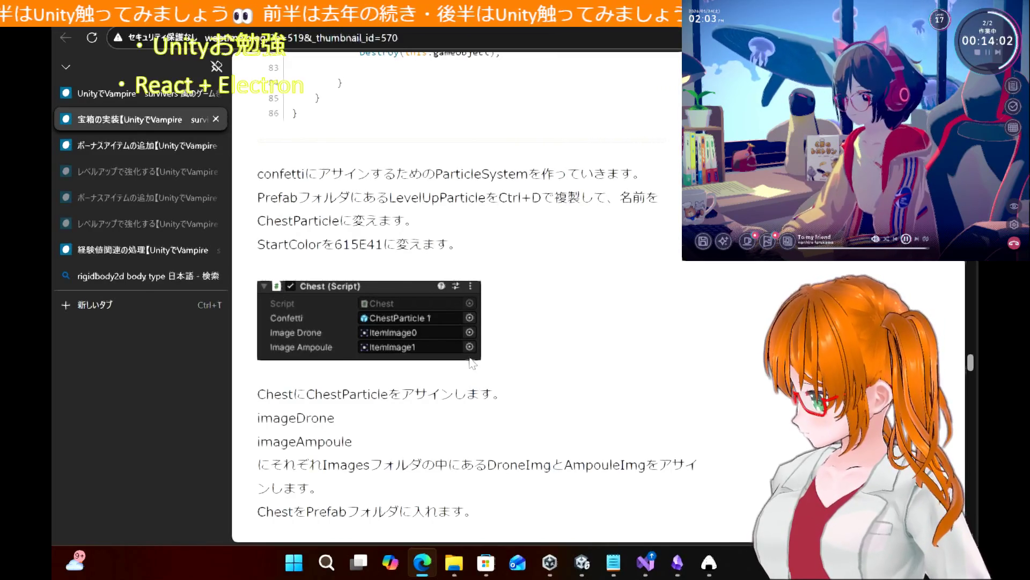
scroll(473, 363, down, 2)
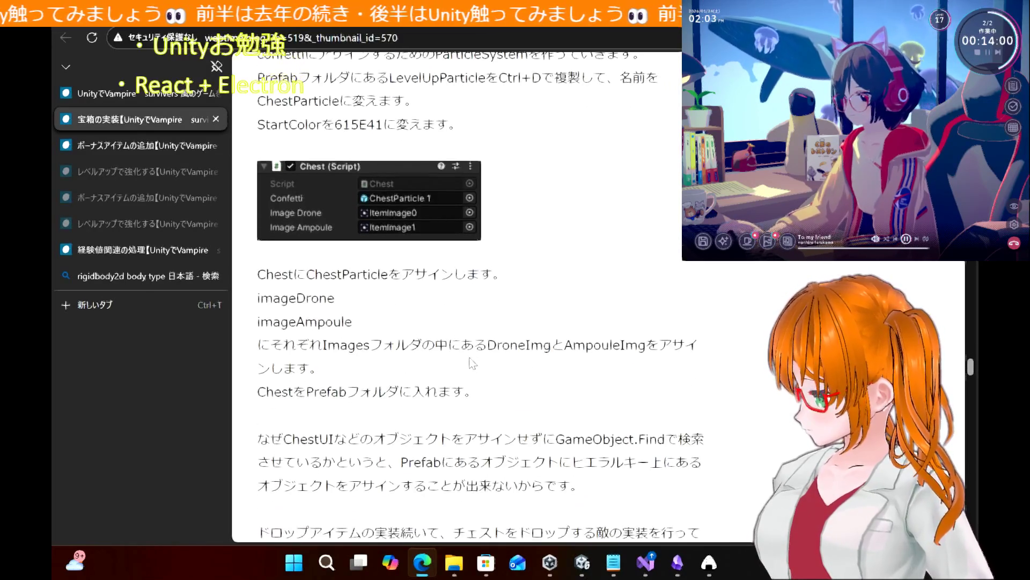
scroll(472, 364, down, 6)
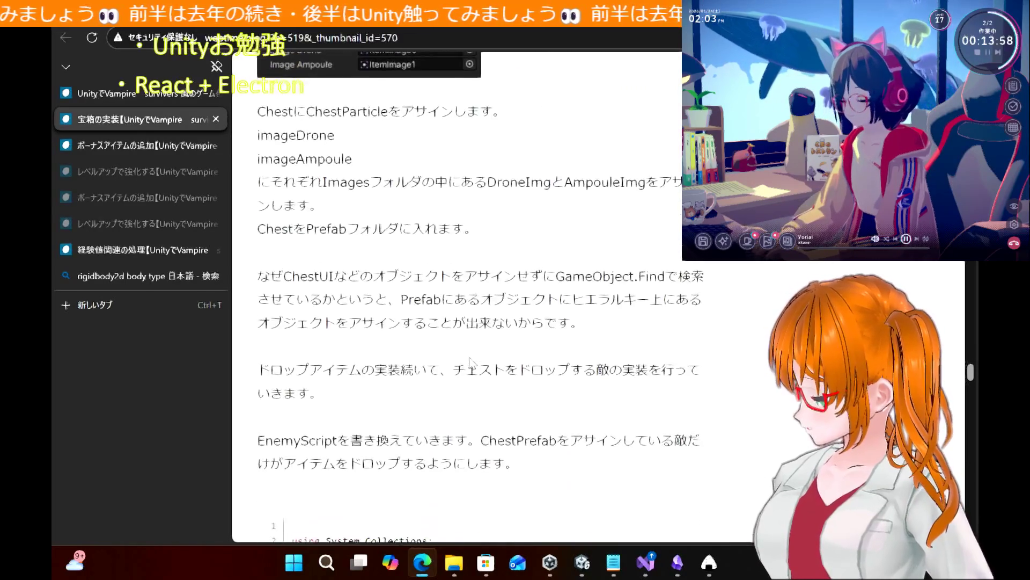
scroll(471, 359, up, 8)
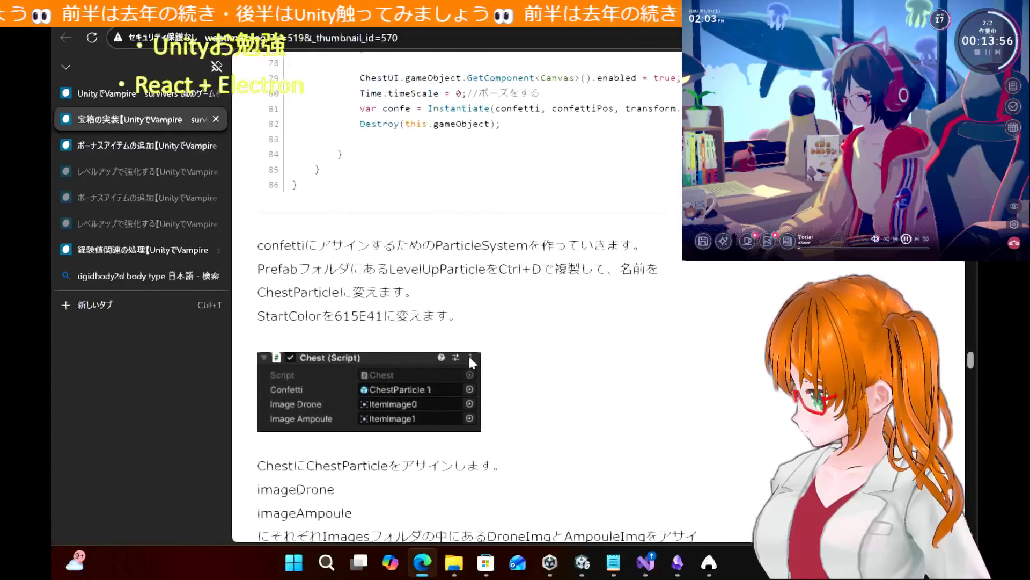
scroll(470, 363, down, 2)
scroll(471, 359, up, 1)
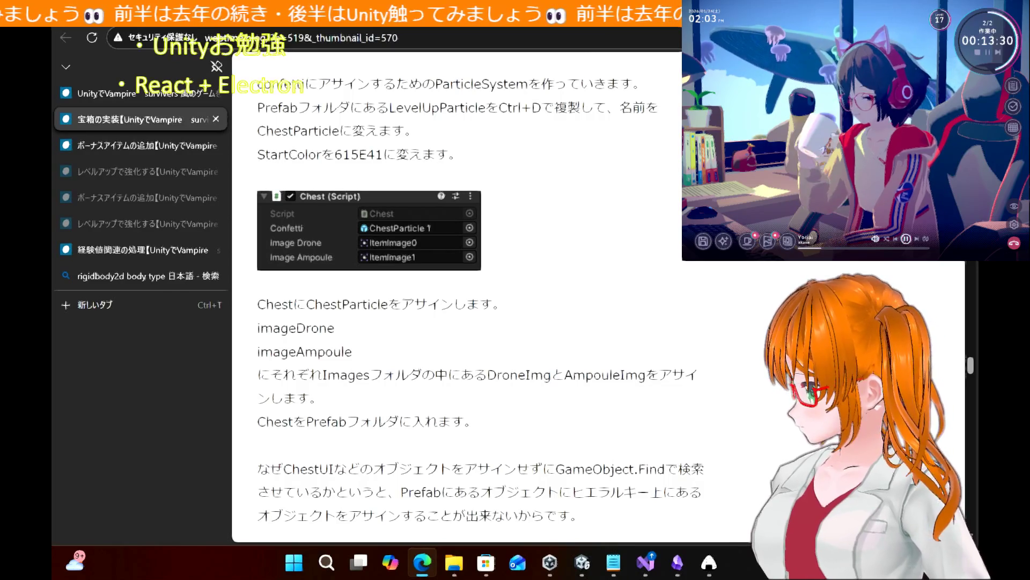
key(alt+Tab)
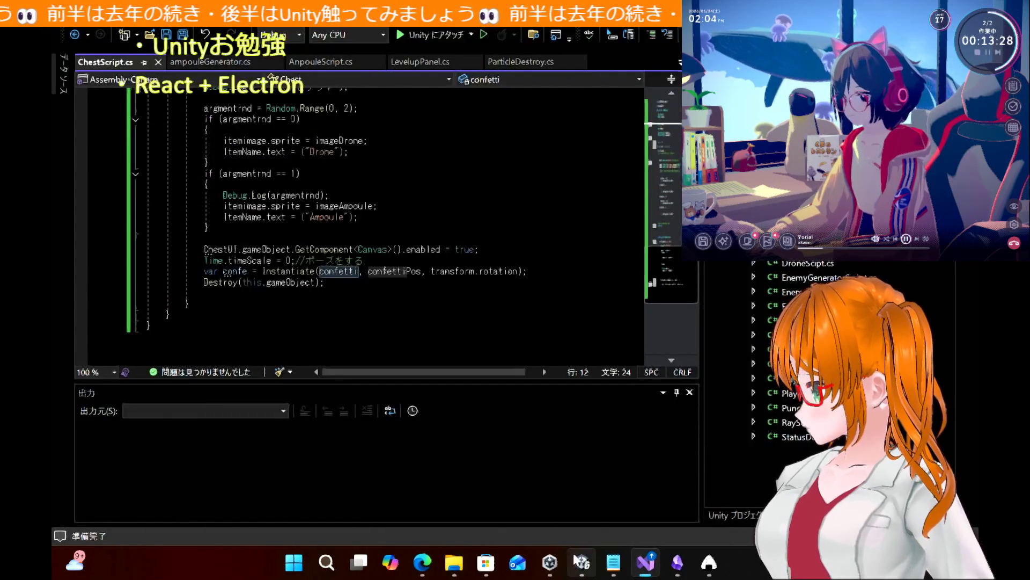
Bring Unity forward and collapse the LevelUpUI and ChestUI groups in the Hierarchy
click(579, 562)
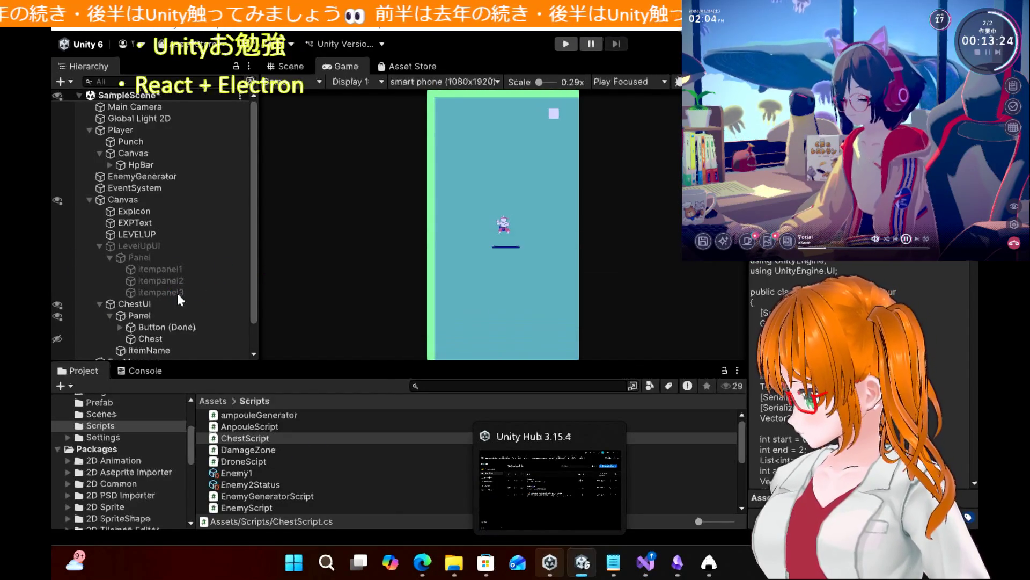
click(100, 246)
click(100, 258)
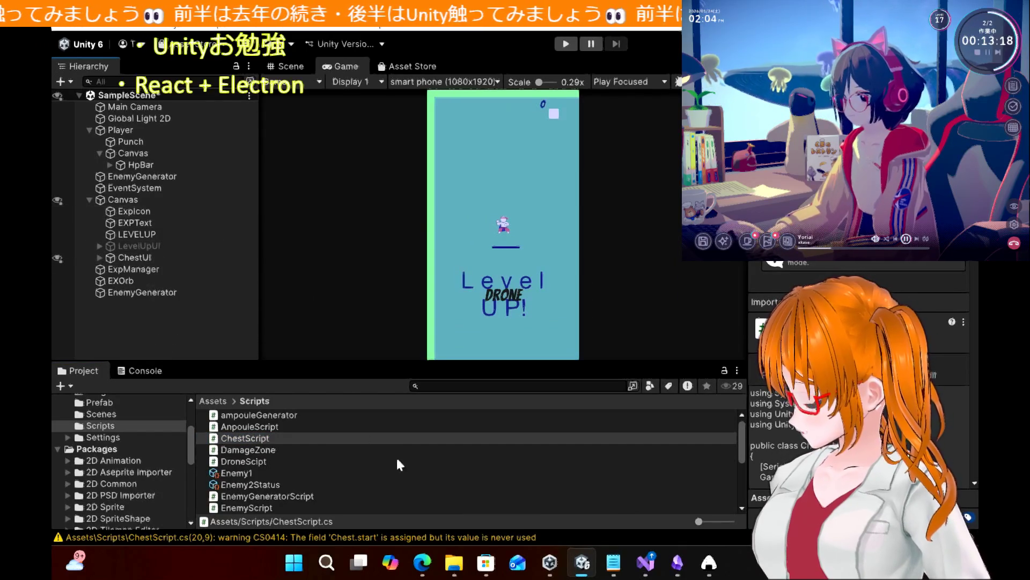
click(422, 570)
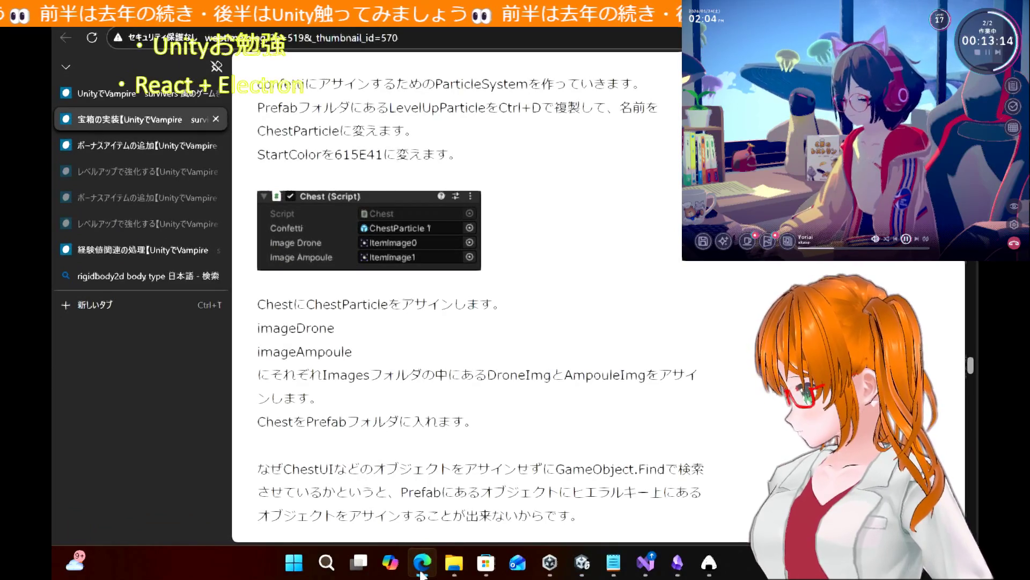
click(423, 573)
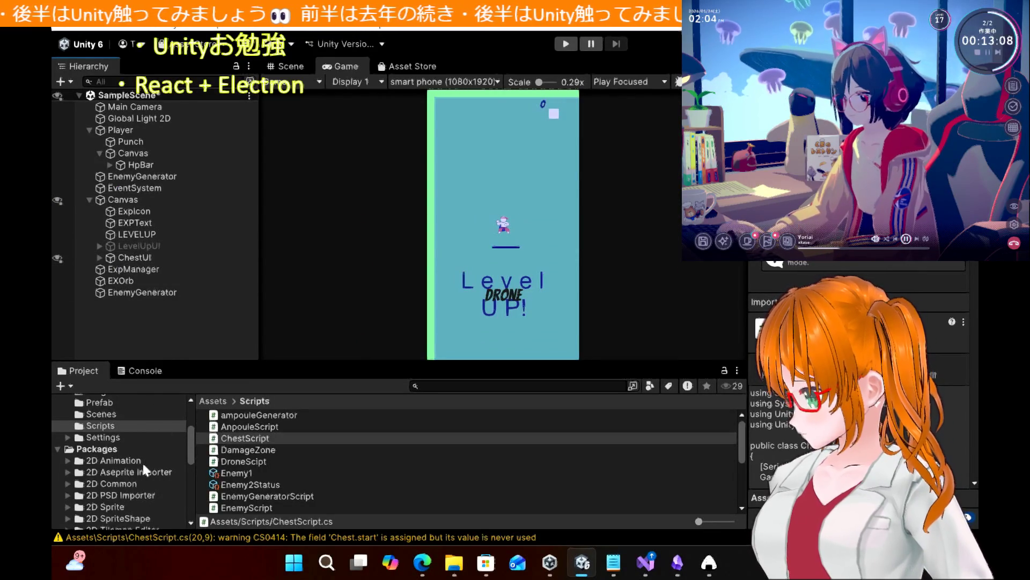
Duplicate the LevelUpParticle prefab in the Prefab folder, checking the tutorial's naming
scroll(144, 469, up, 2)
click(99, 458)
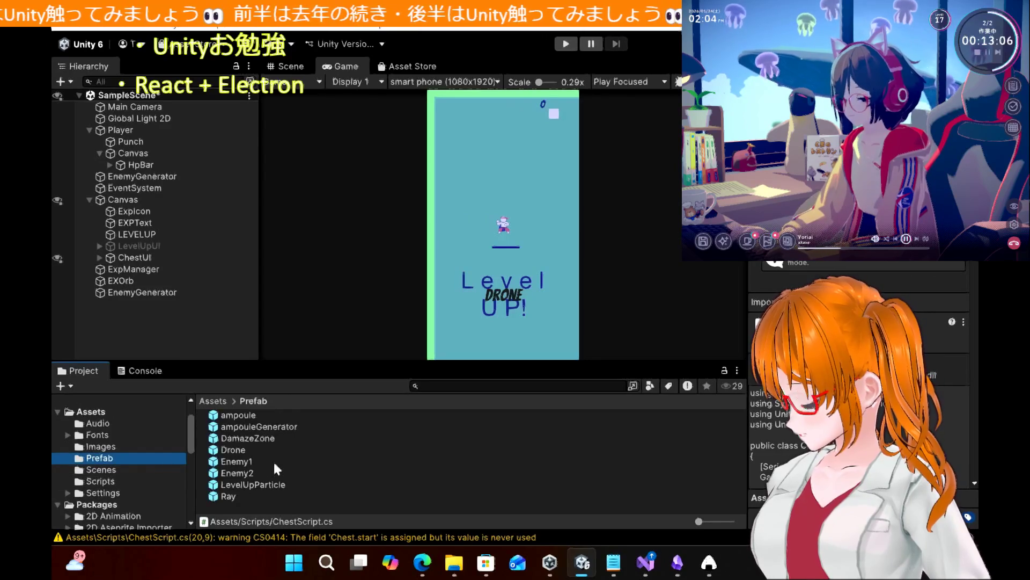
click(281, 485)
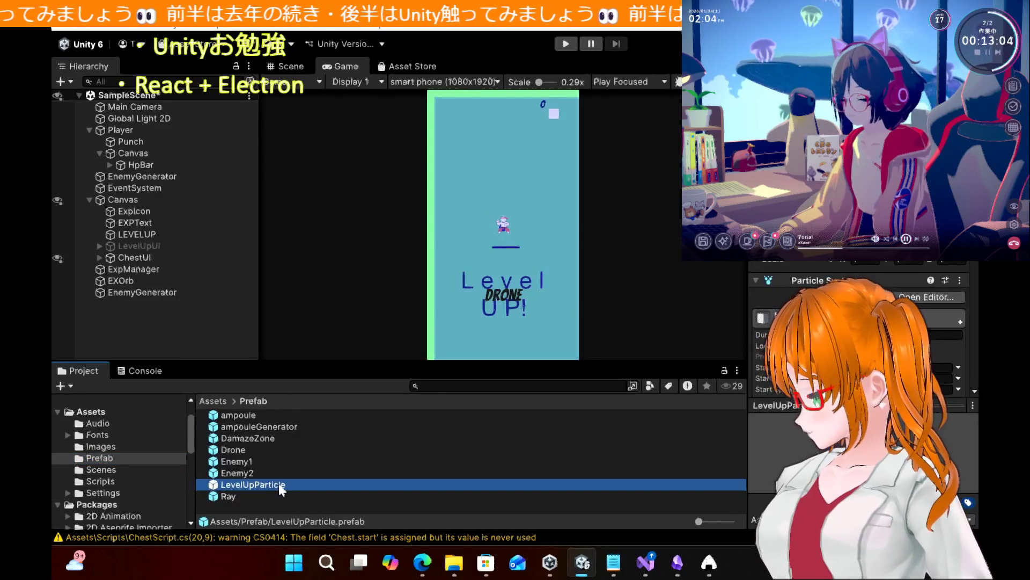
key(ctrl+d)
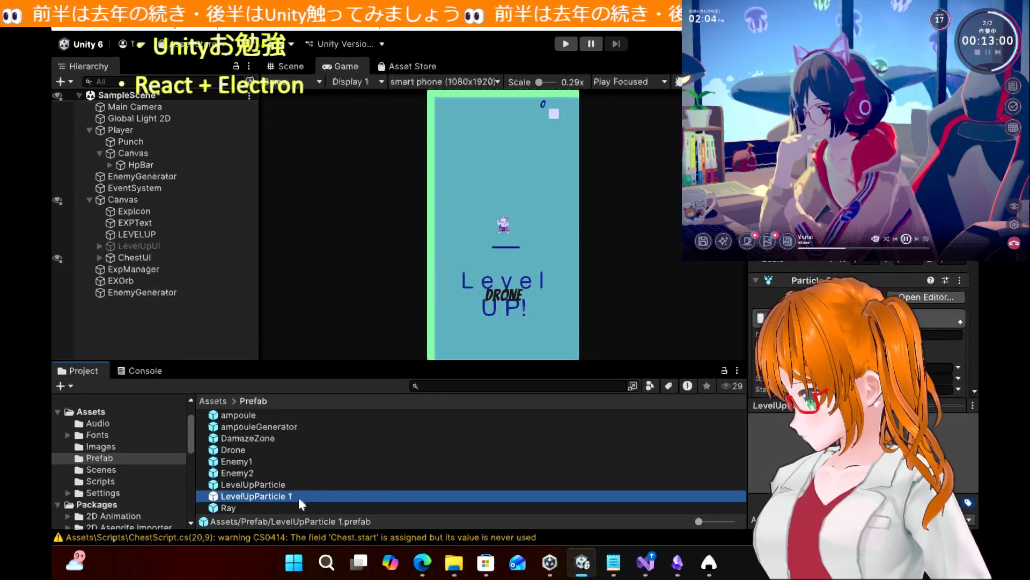
click(422, 561)
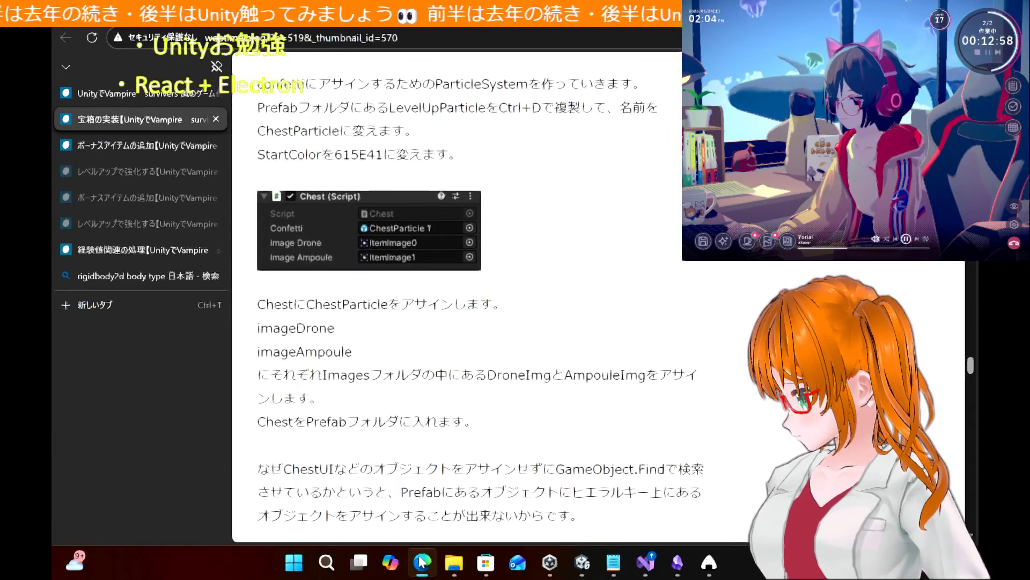
click(422, 561)
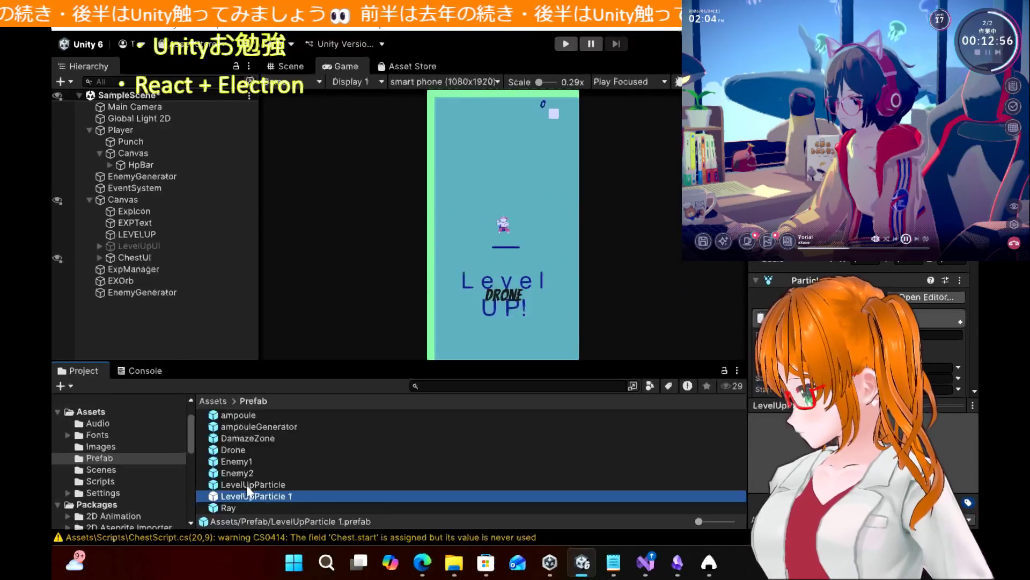
click(422, 562)
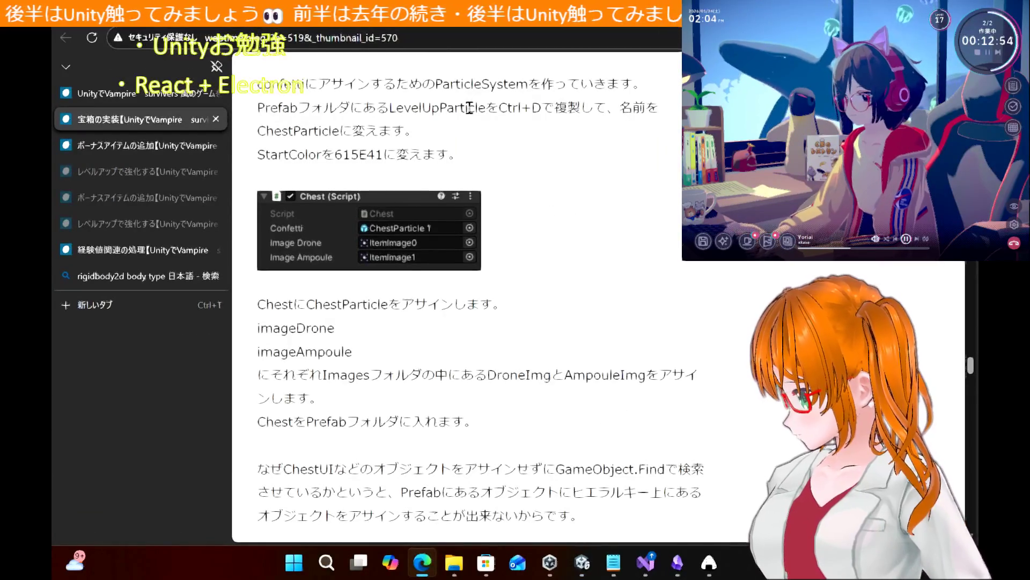
double_click(471, 110)
double_click(319, 133)
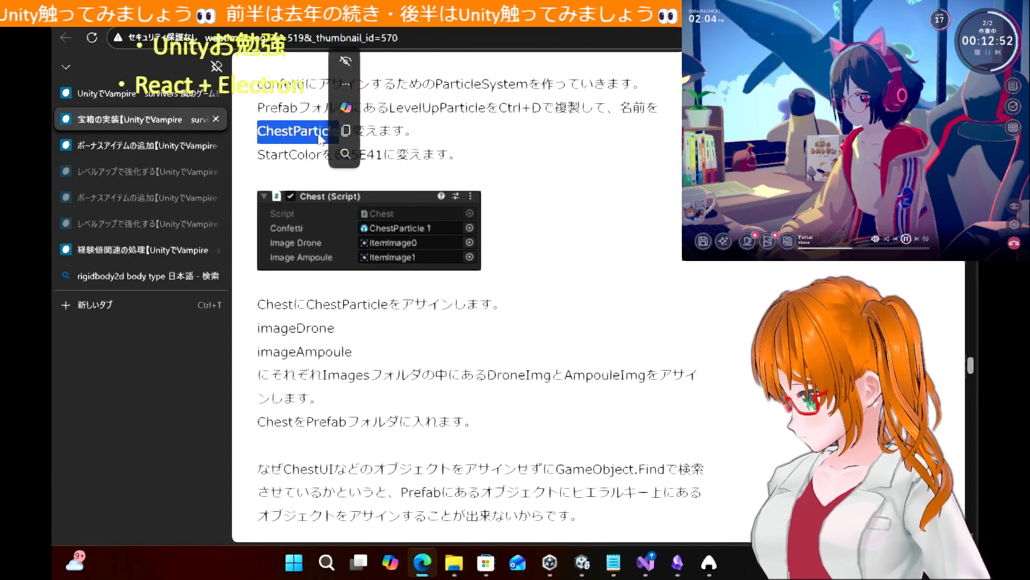
click(613, 255)
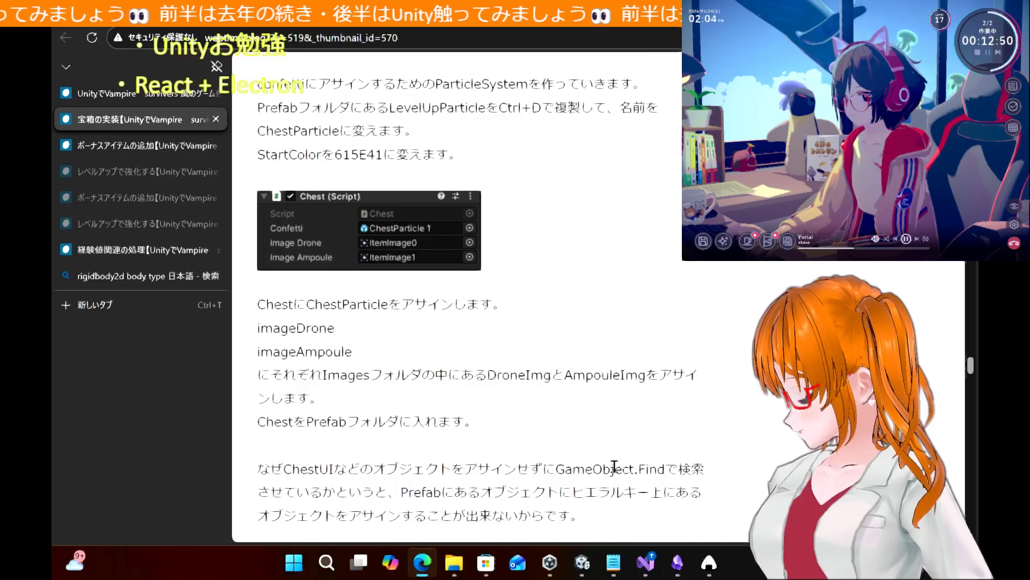
click(594, 569)
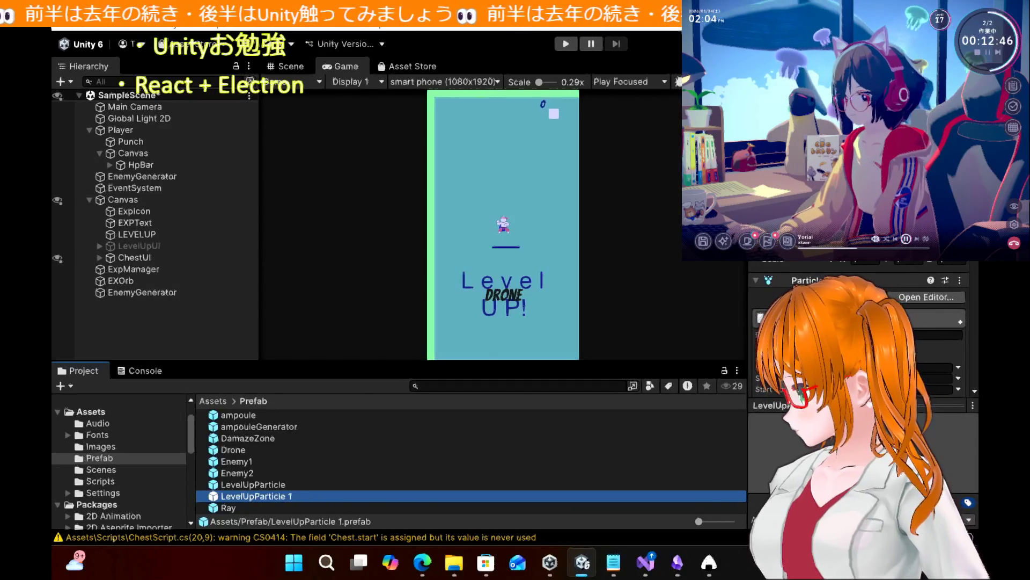
Rename the copy LevelUpParticle 1 to ChestParticle, then look up colour 615E41 in the tutorial
double_click(268, 498)
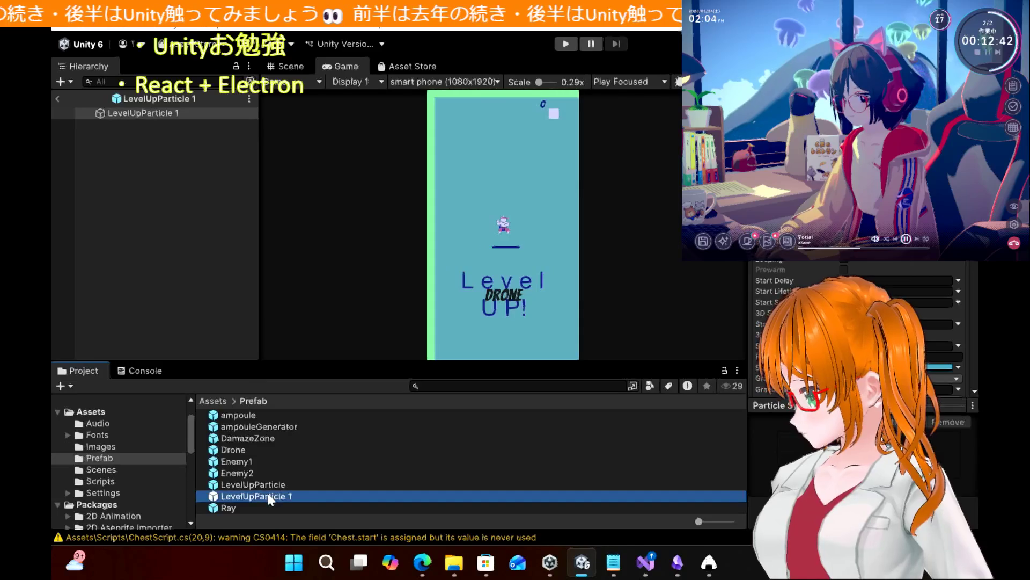
right_click(269, 497)
click(326, 153)
text(ChestParticle)
key(Return)
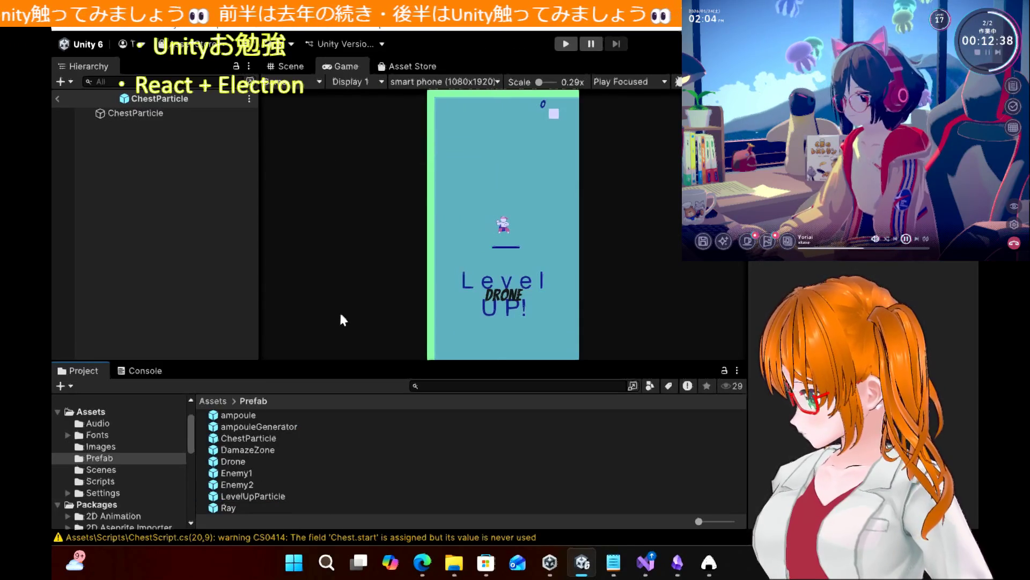
click(437, 563)
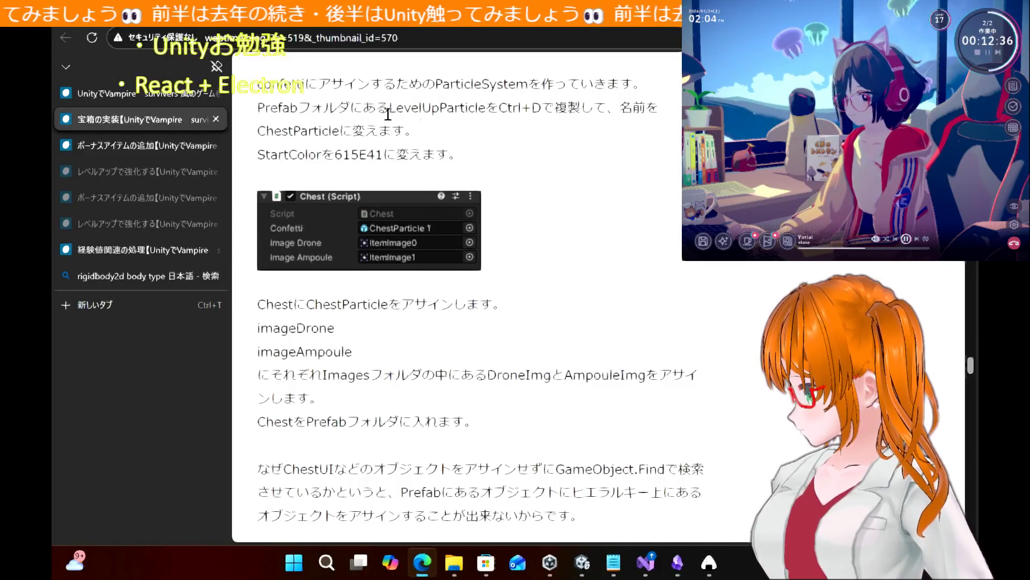
double_click(356, 153)
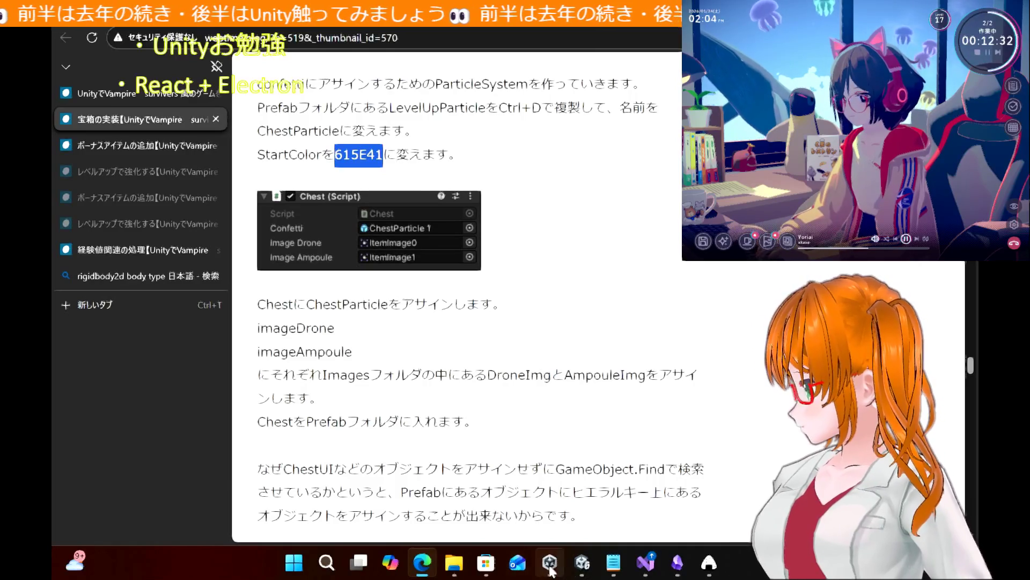
click(579, 573)
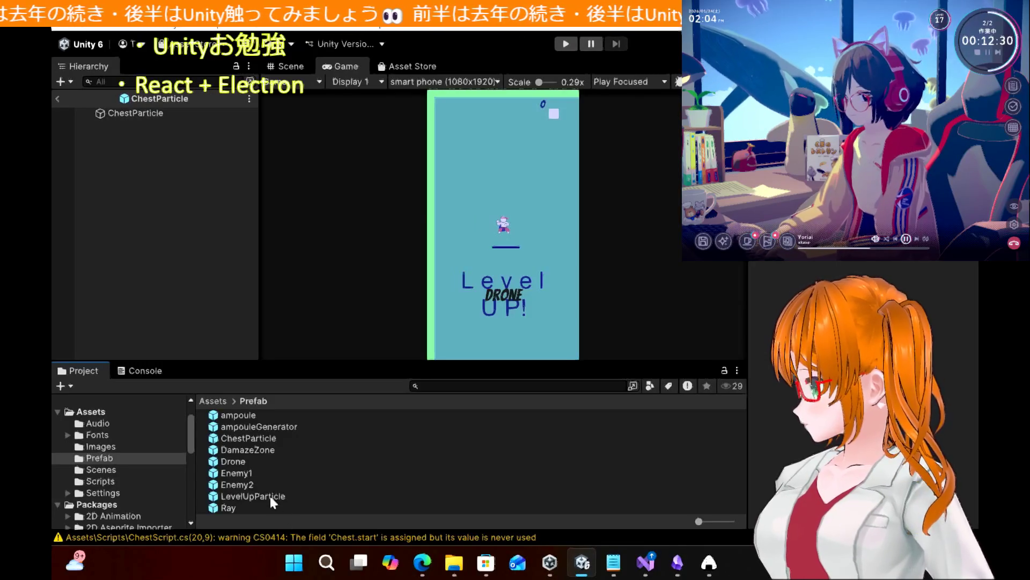
Set ChestParticle's Start Color to hex 615E41 in the Inspector
click(253, 440)
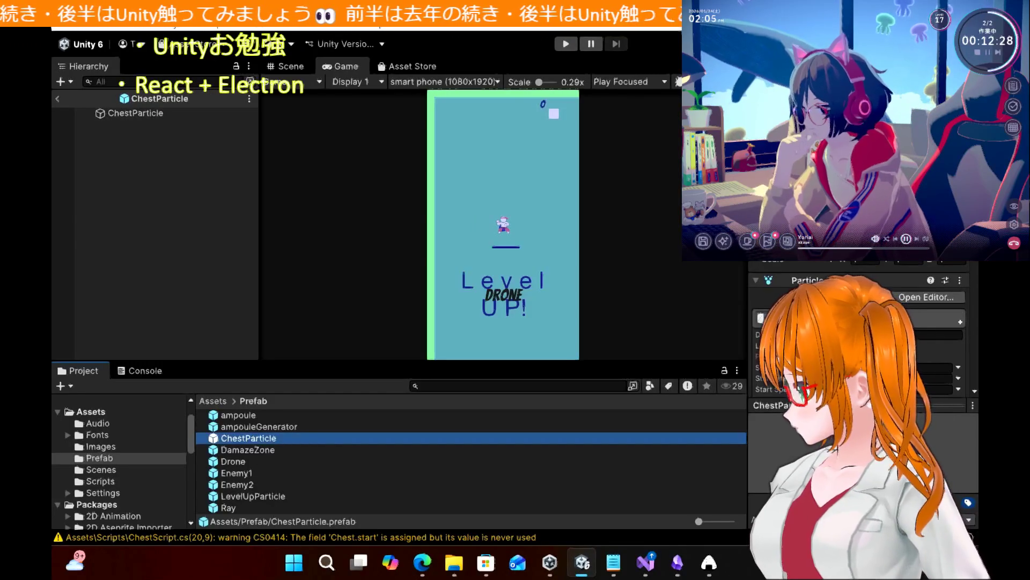
scroll(859, 327, down, 3)
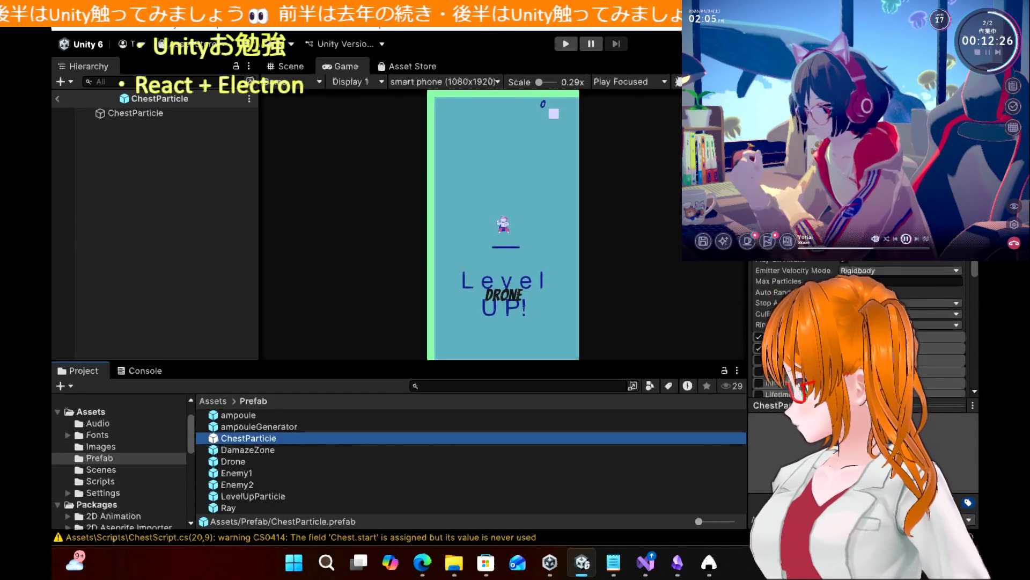
click(916, 290)
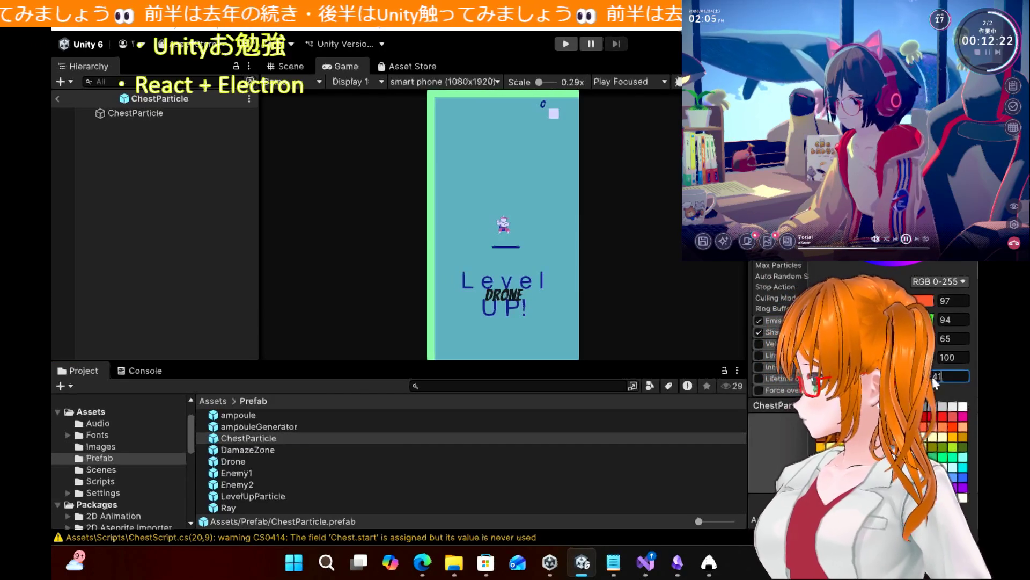
click(360, 279)
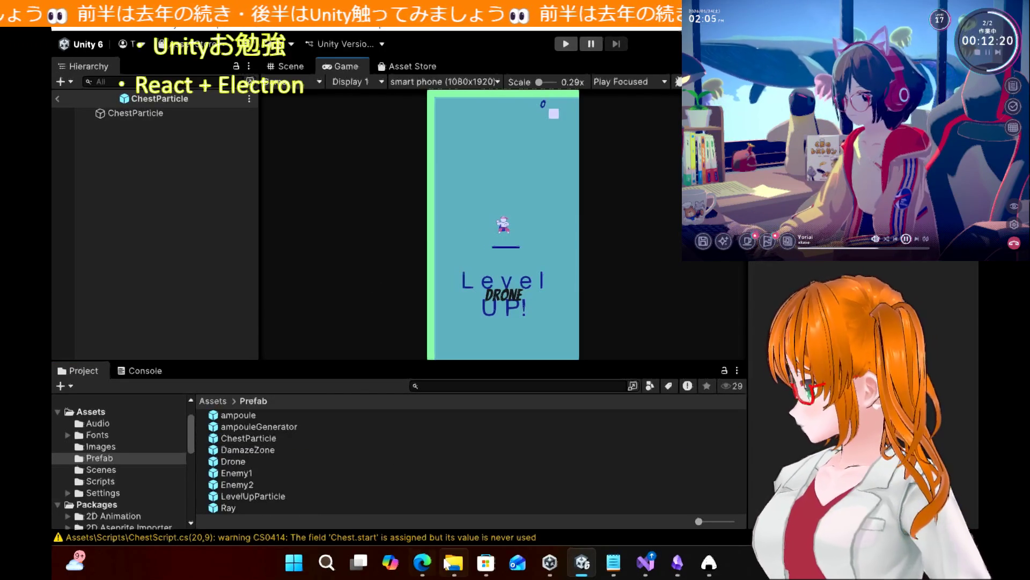
Read further down the tutorial article, then return to Unity
click(423, 563)
scroll(384, 373, down, 2)
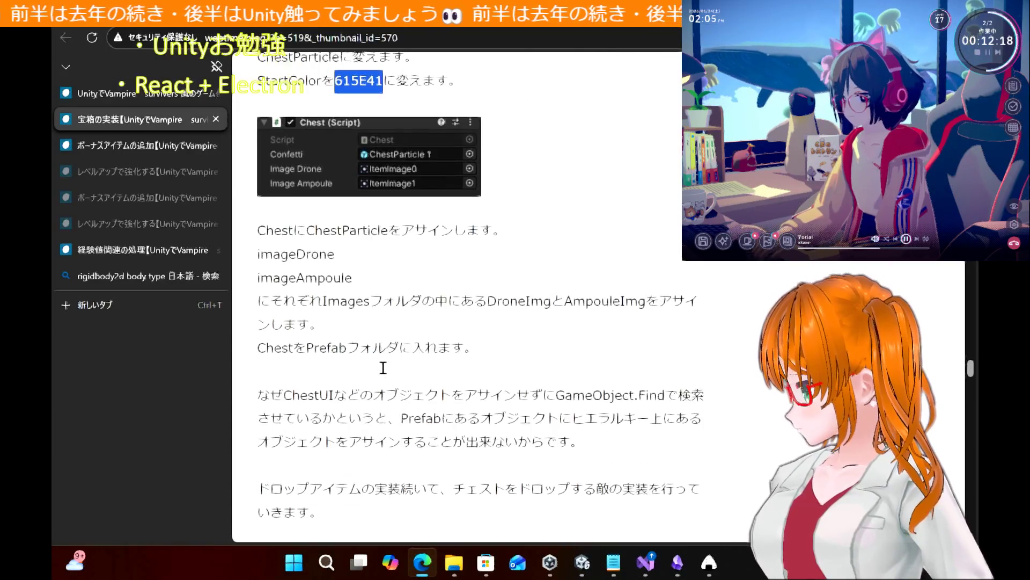
scroll(384, 373, down, 2)
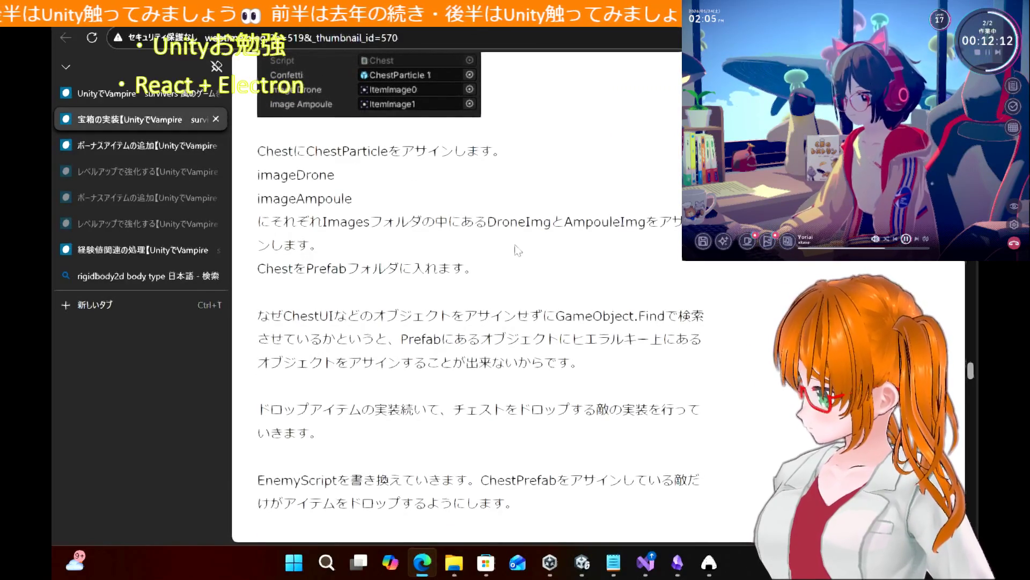
click(581, 564)
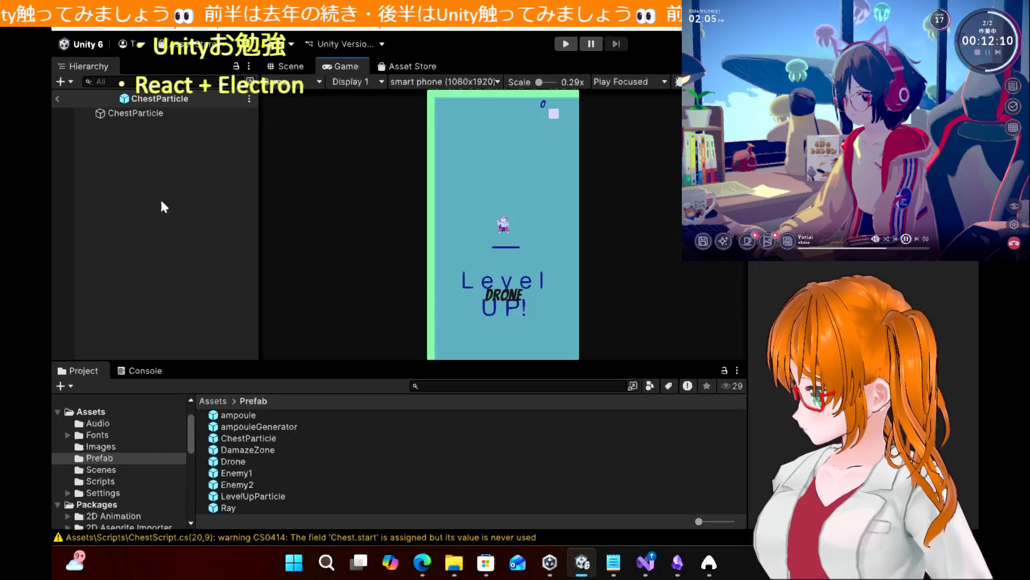
Exit prefab mode, expand ChestUI and select its Chest object, then scroll up the tutorial
click(58, 99)
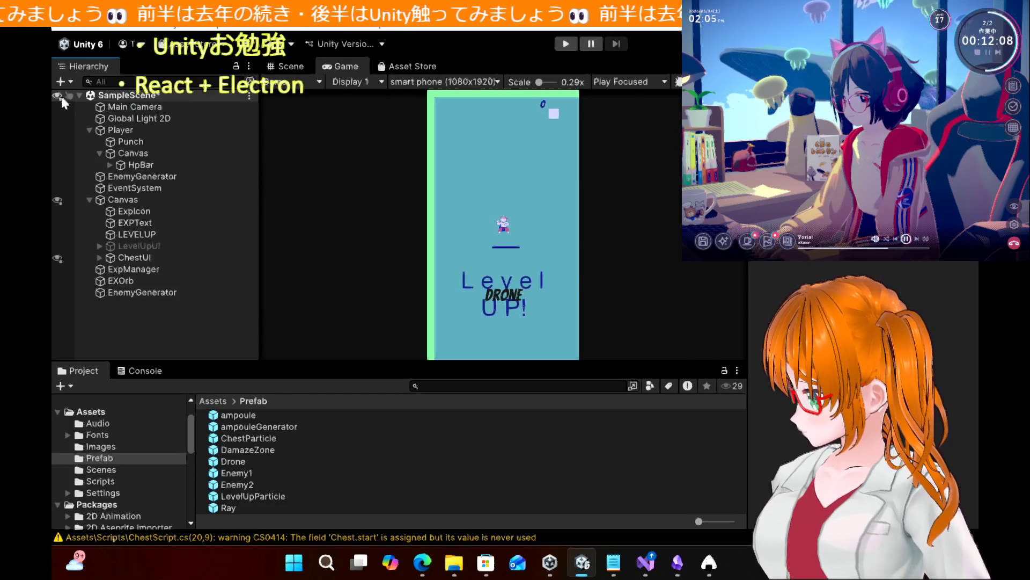
click(159, 259)
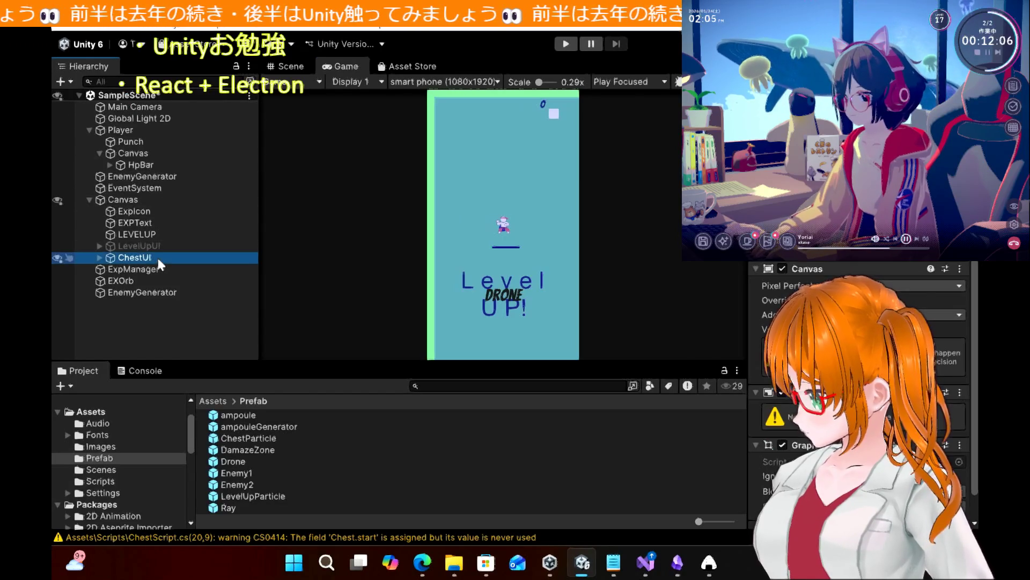
click(99, 258)
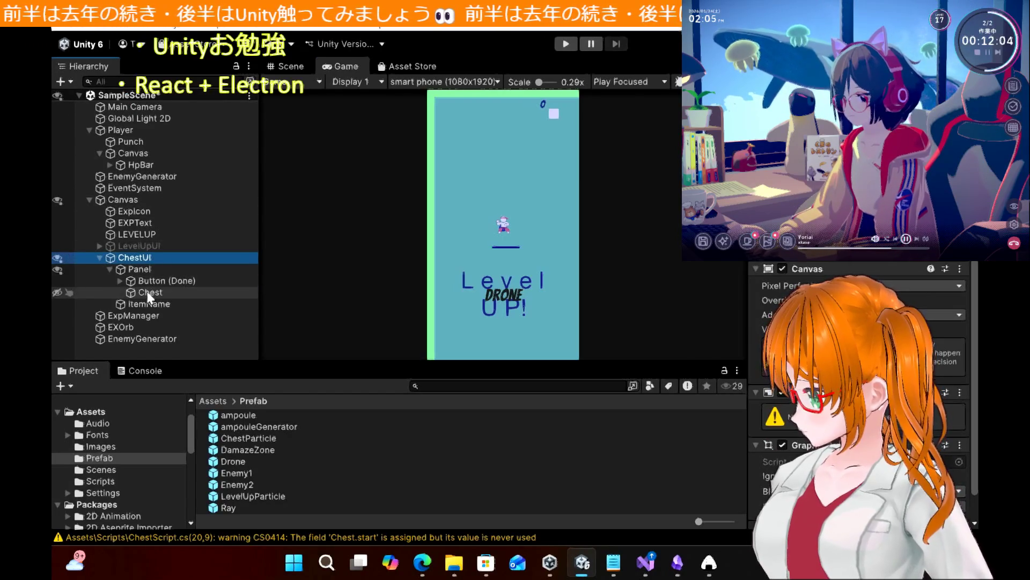
click(149, 293)
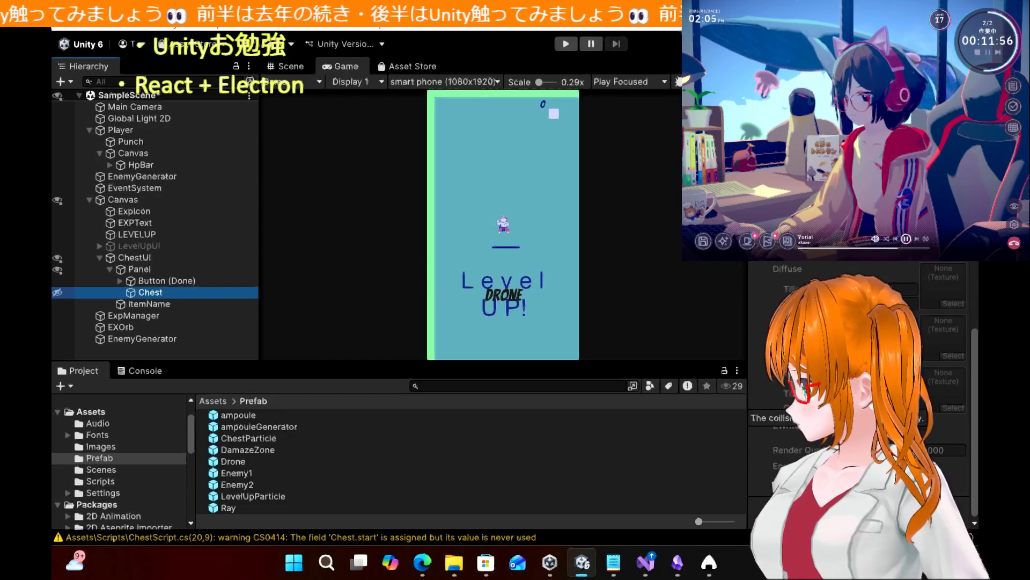
click(422, 564)
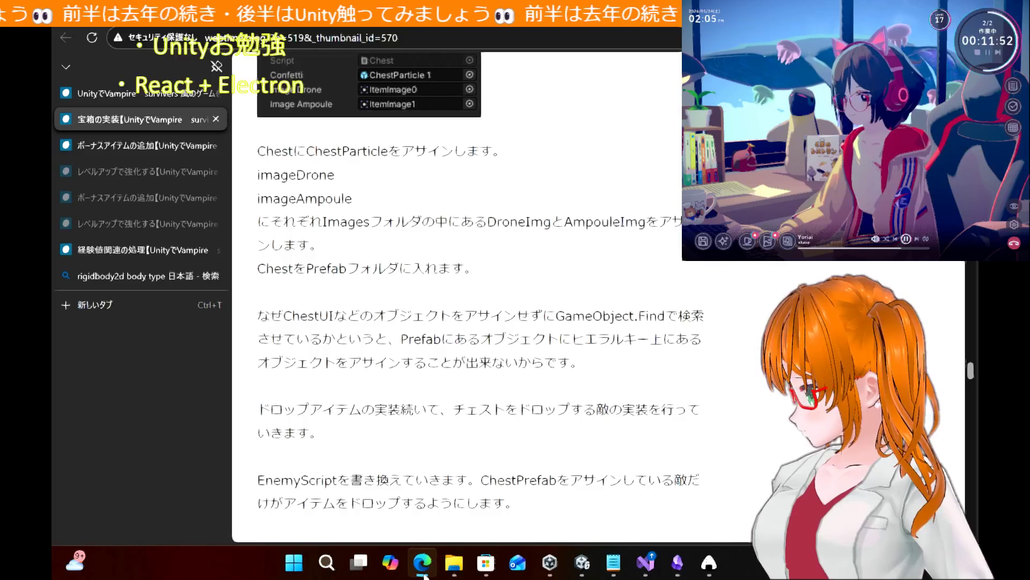
scroll(421, 344, up, 1)
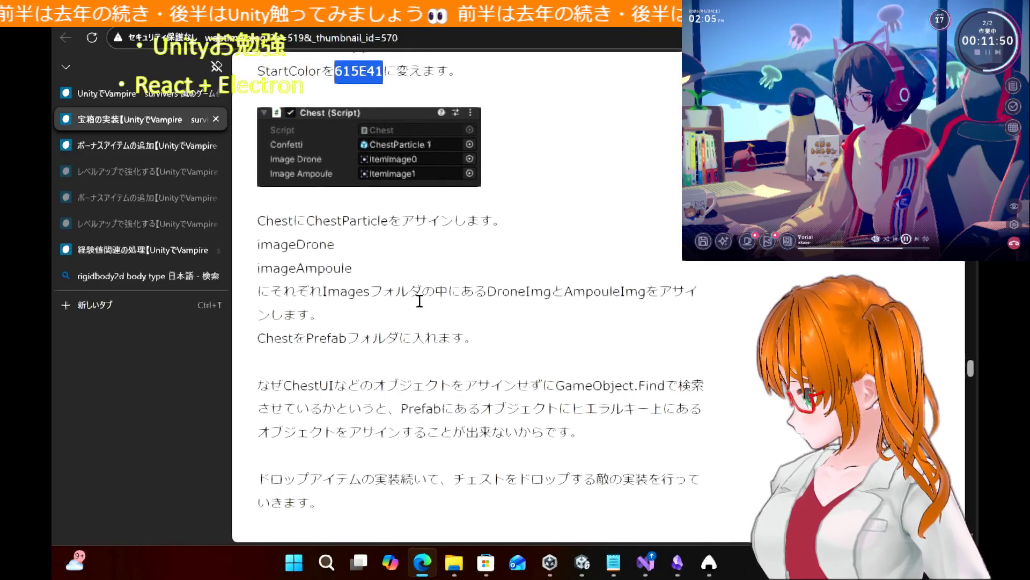
Attach ChestScript from the Scripts folder to the Chest object
click(420, 301)
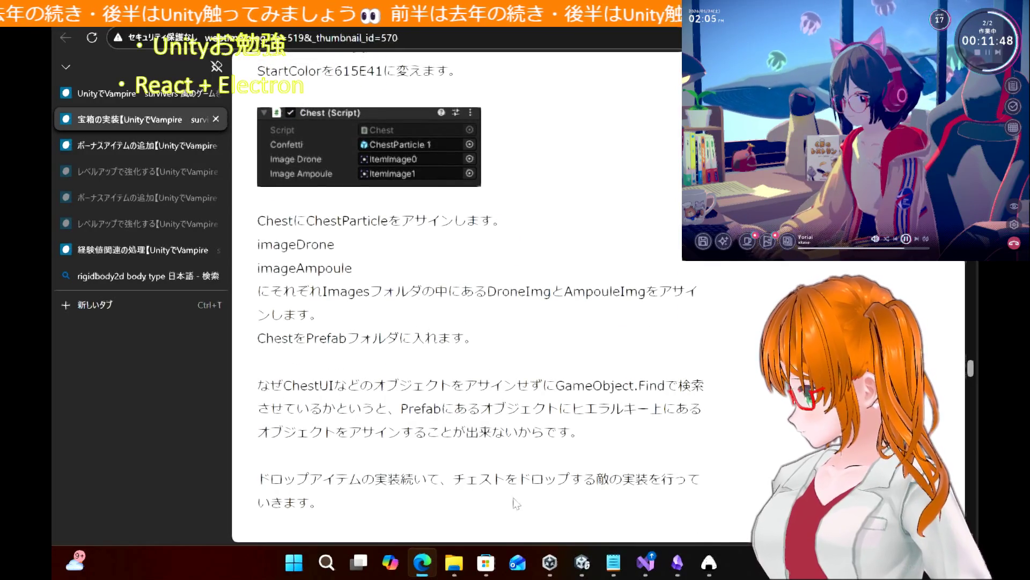
click(583, 563)
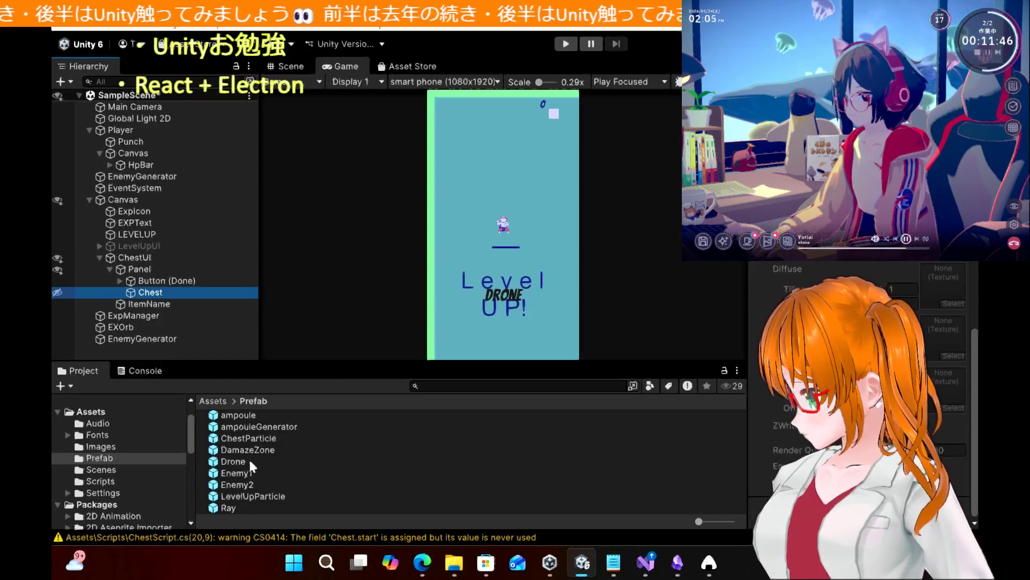
click(110, 481)
mouse_move(260, 439)
mouse_down()
mouse_move(145, 314)
mouse_move(151, 295)
mouse_up()
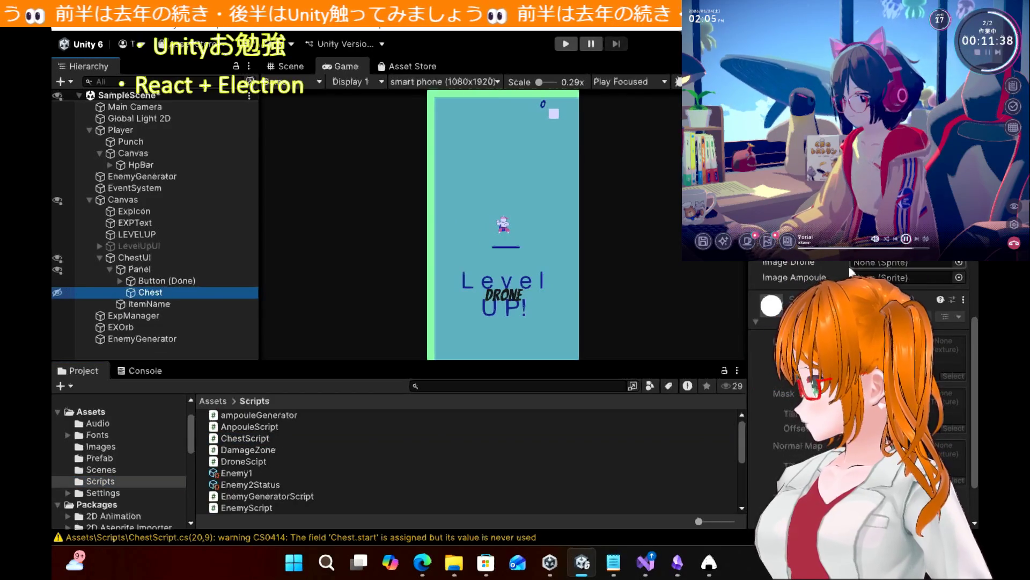
mouse_move(367, 303)
mouse_down()
mouse_move(242, 299)
mouse_move(142, 264)
mouse_move(526, 329)
mouse_up()
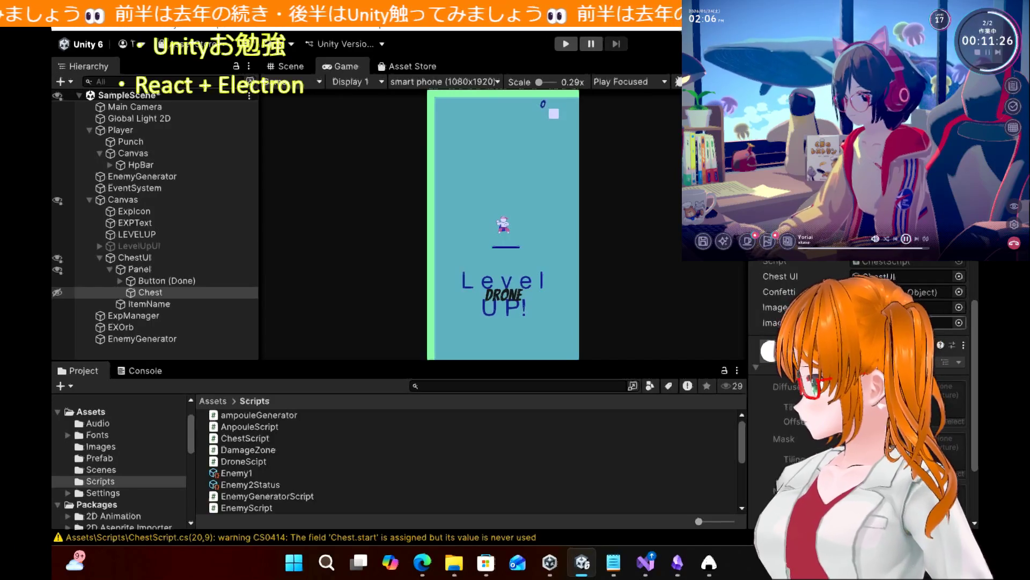
Drag the ChestParticle prefab into the Chest script's Confetti field
click(419, 570)
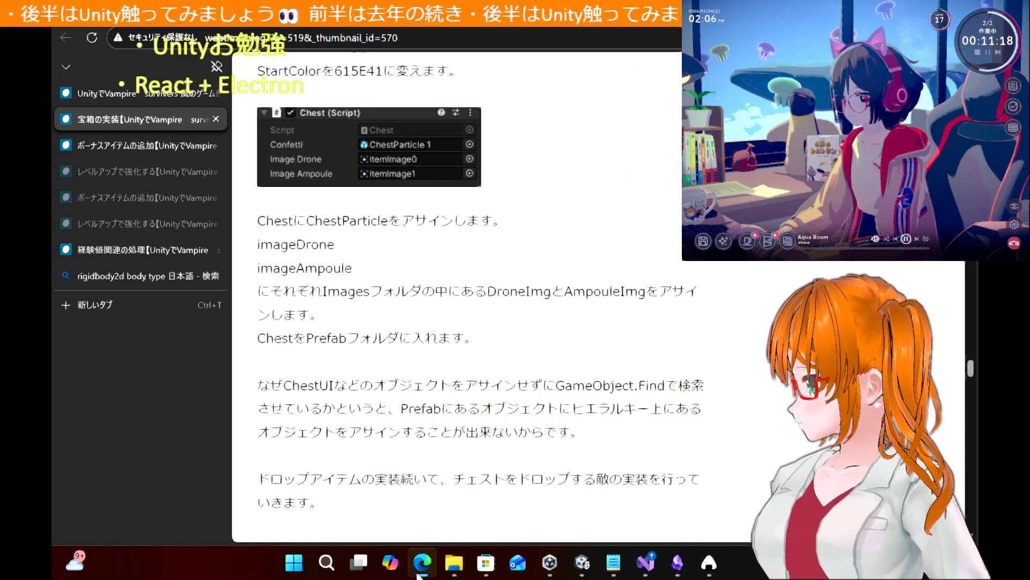
click(421, 570)
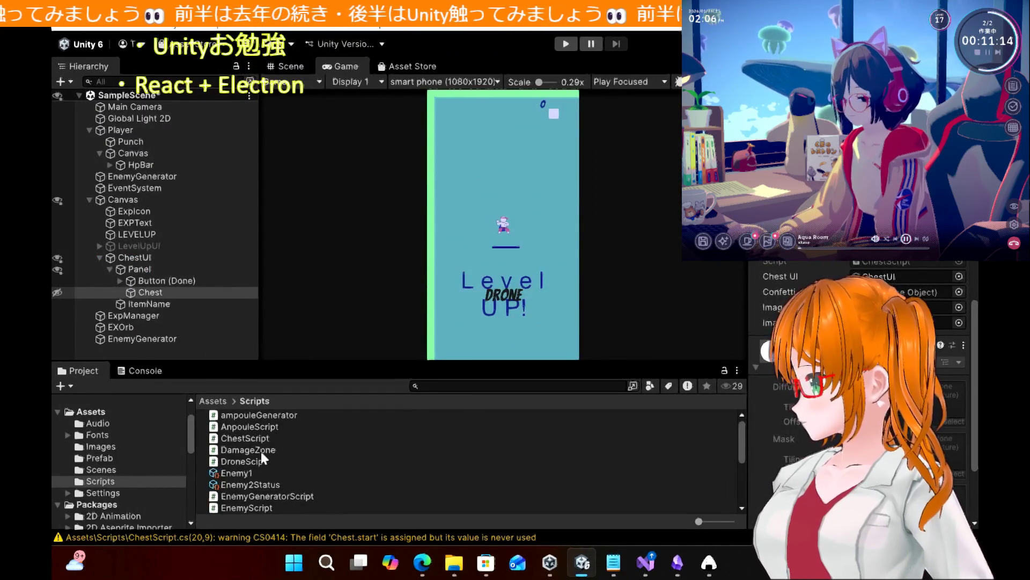
scroll(256, 444, down, 3)
scroll(256, 444, up, 2)
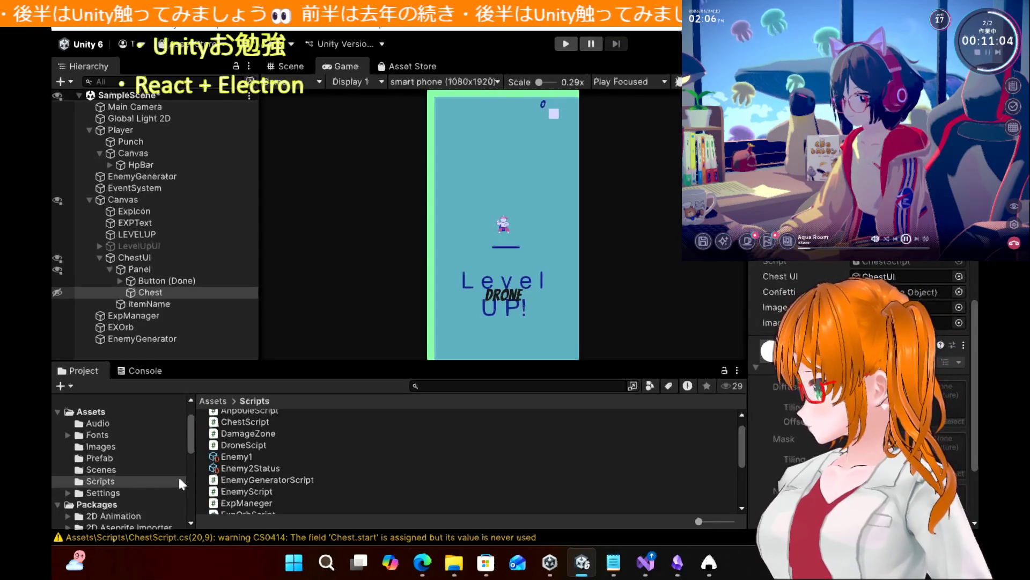
click(430, 570)
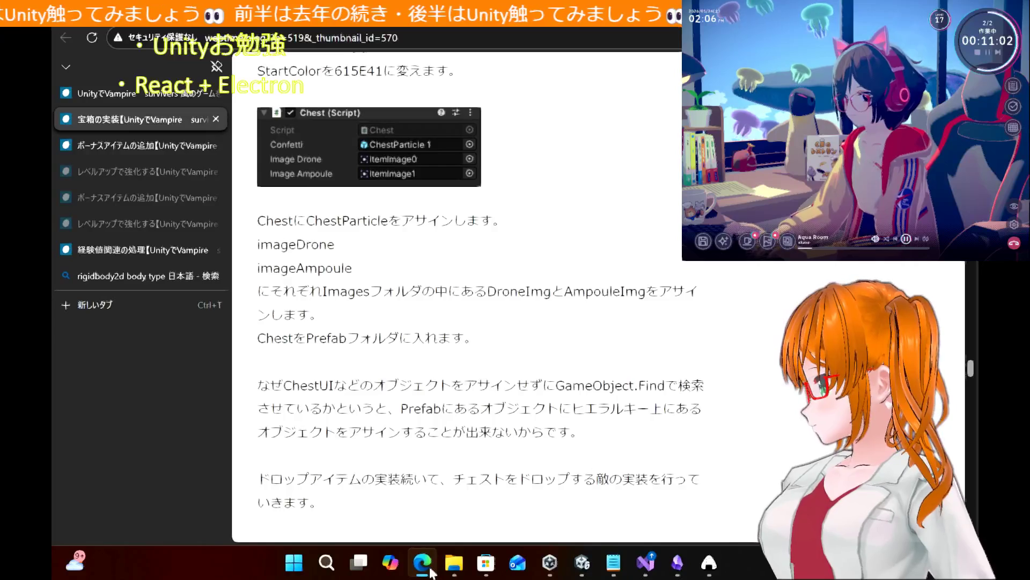
click(430, 570)
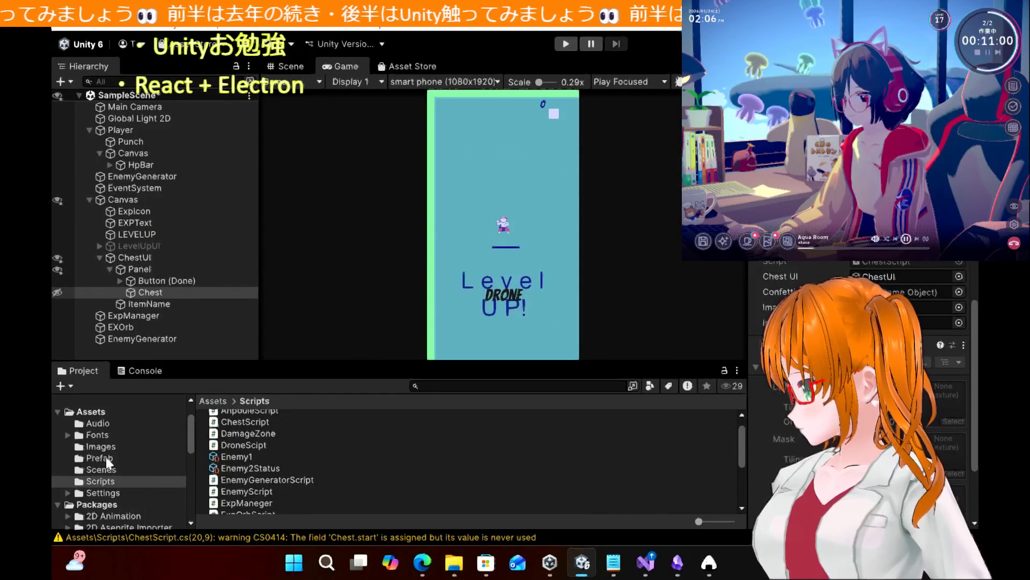
click(102, 457)
mouse_move(263, 439)
mouse_down()
mouse_move(199, 308)
mouse_move(907, 292)
mouse_up()
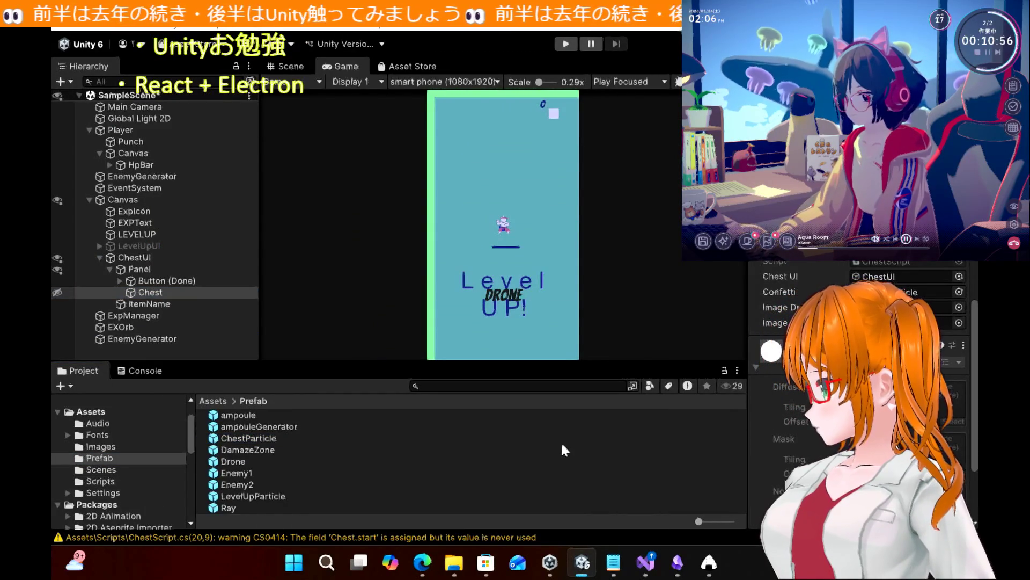
click(424, 565)
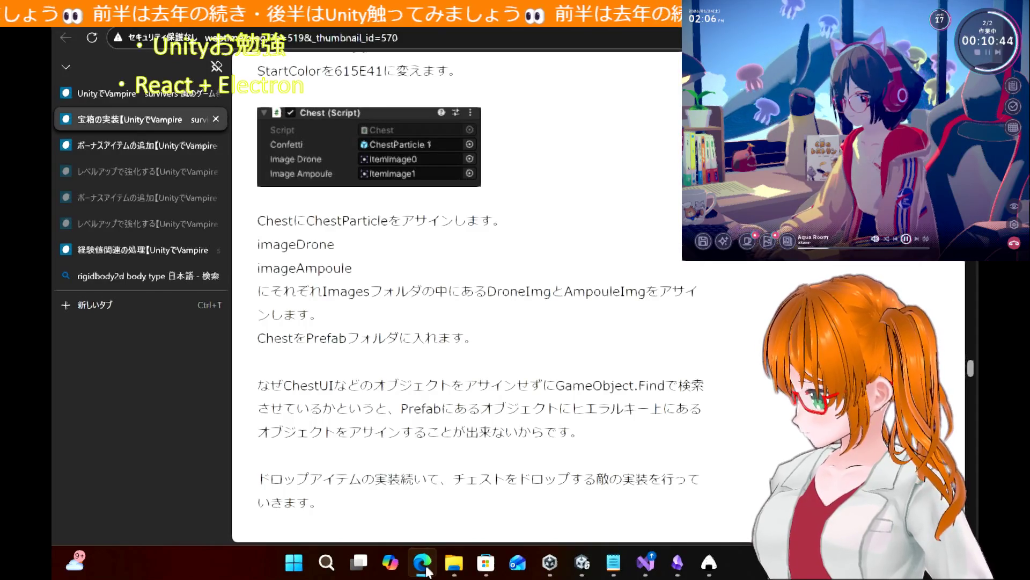
click(426, 568)
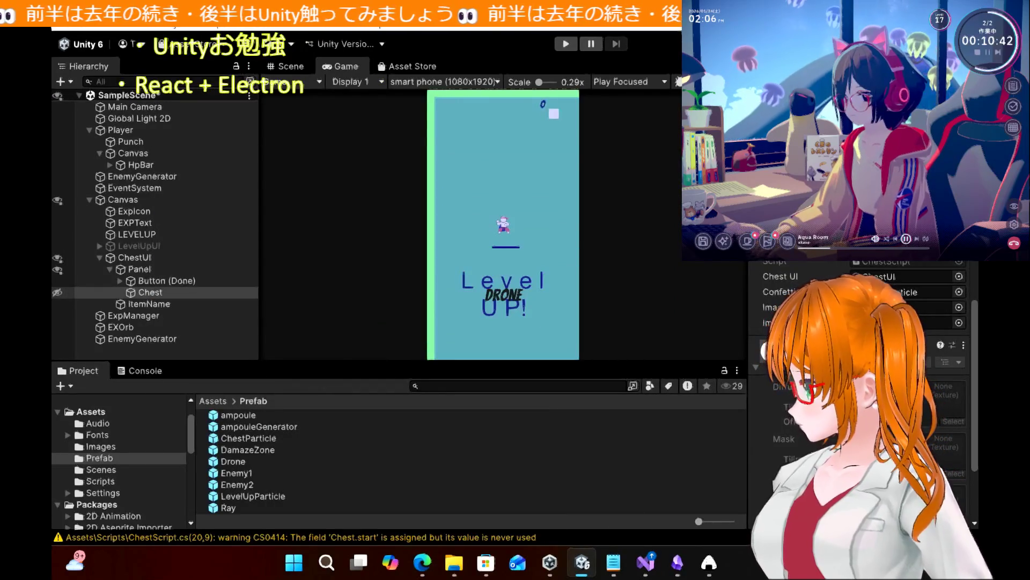
click(107, 447)
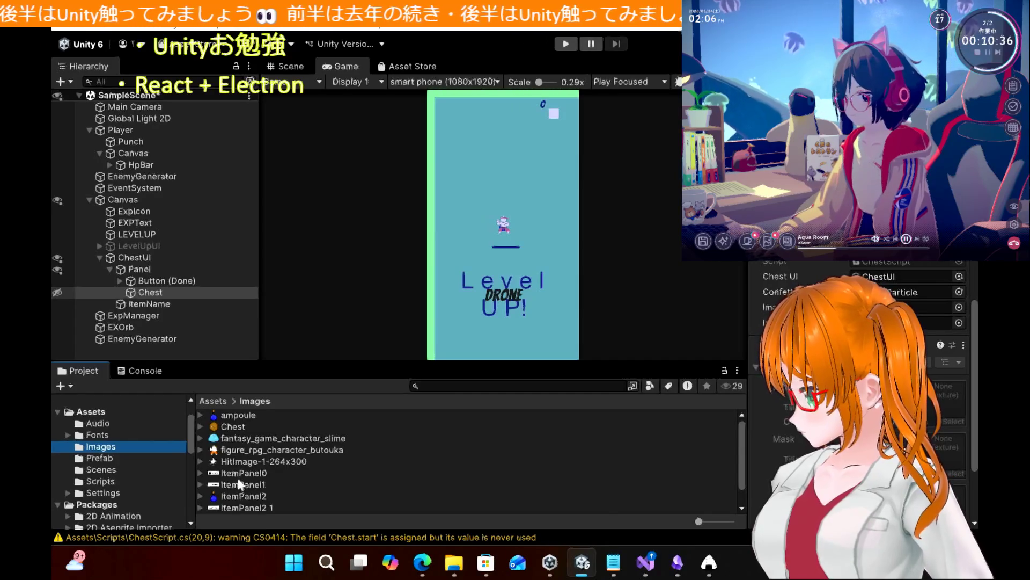
scroll(240, 484, down, 1)
scroll(240, 484, up, 1)
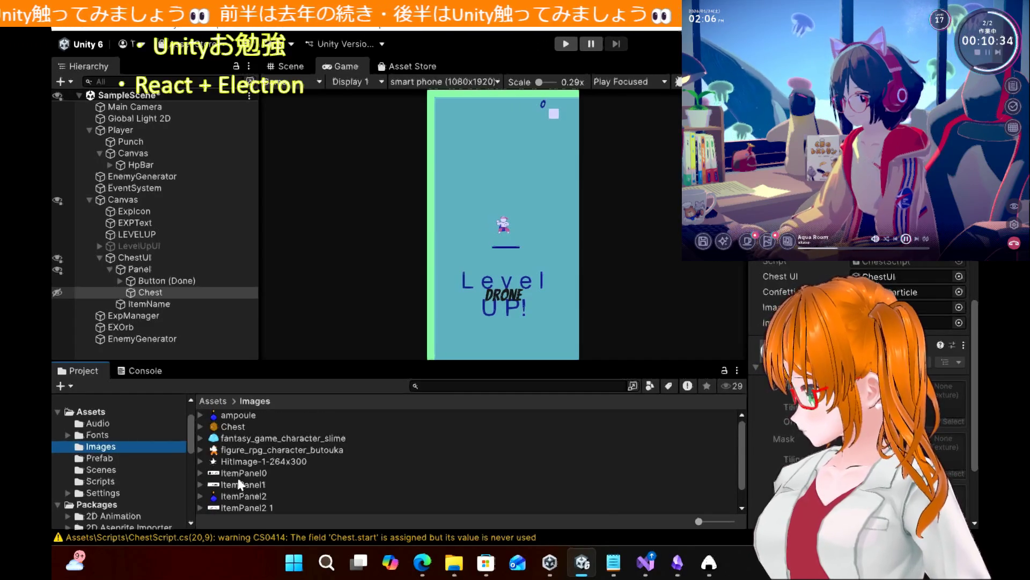
scroll(240, 484, down, 1)
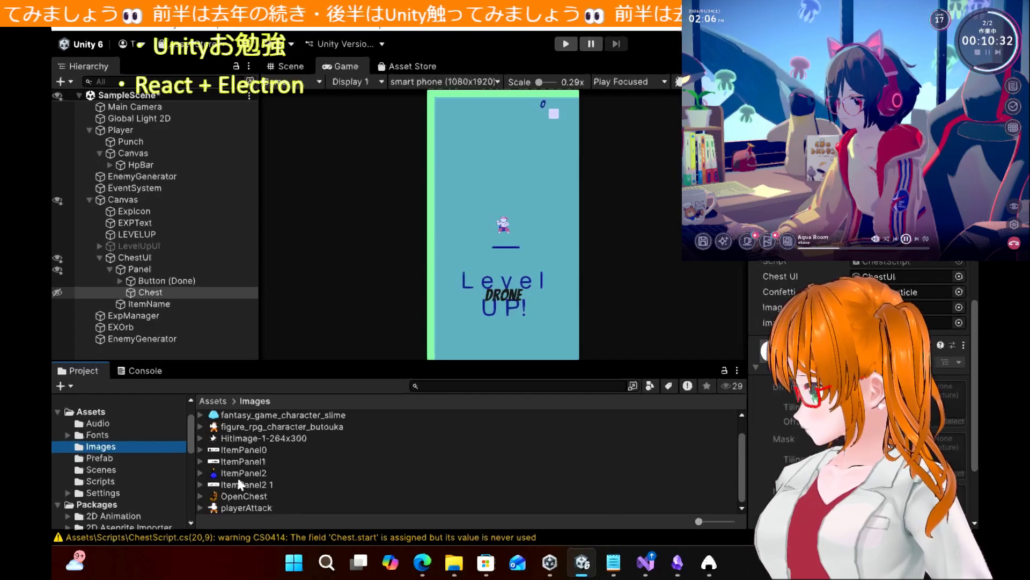
scroll(240, 485, up, 1)
scroll(240, 485, down, 1)
scroll(240, 484, up, 1)
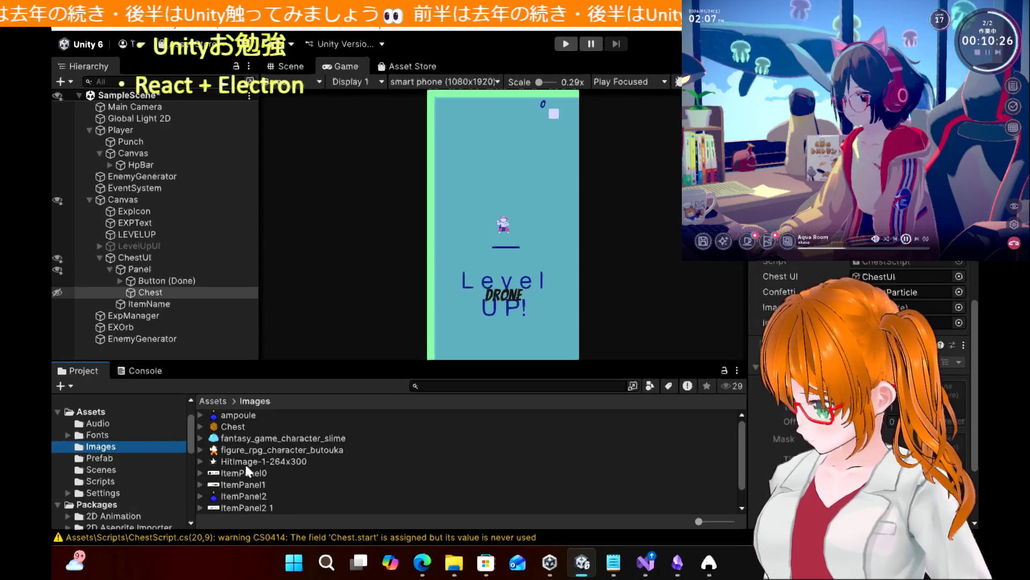
click(246, 465)
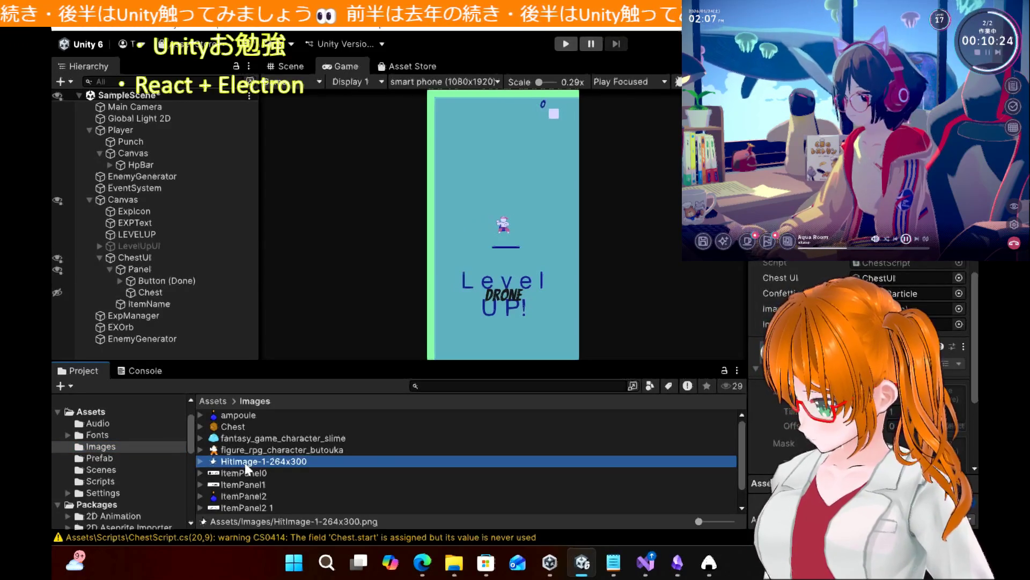
double_click(246, 466)
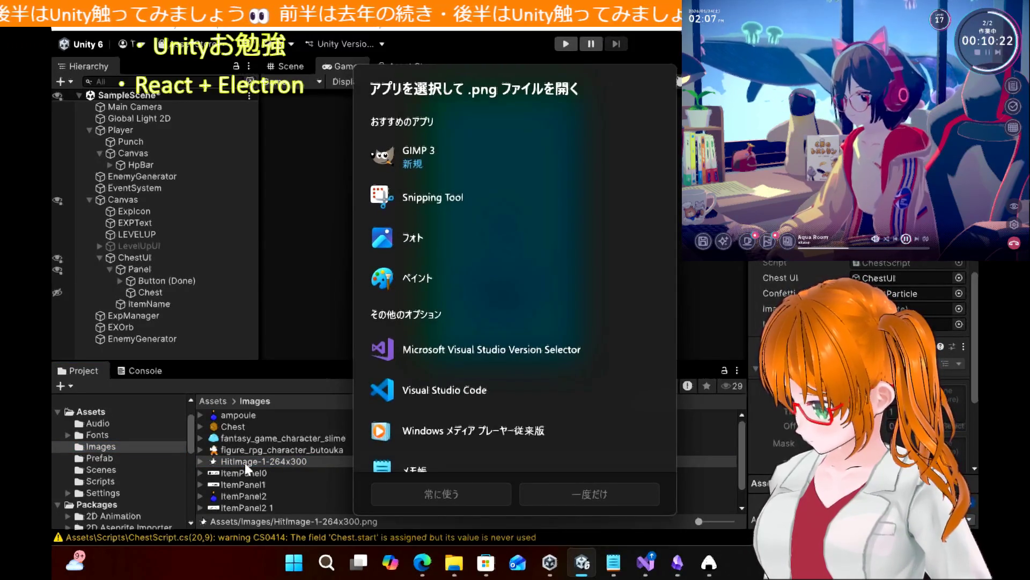
click(474, 241)
click(597, 502)
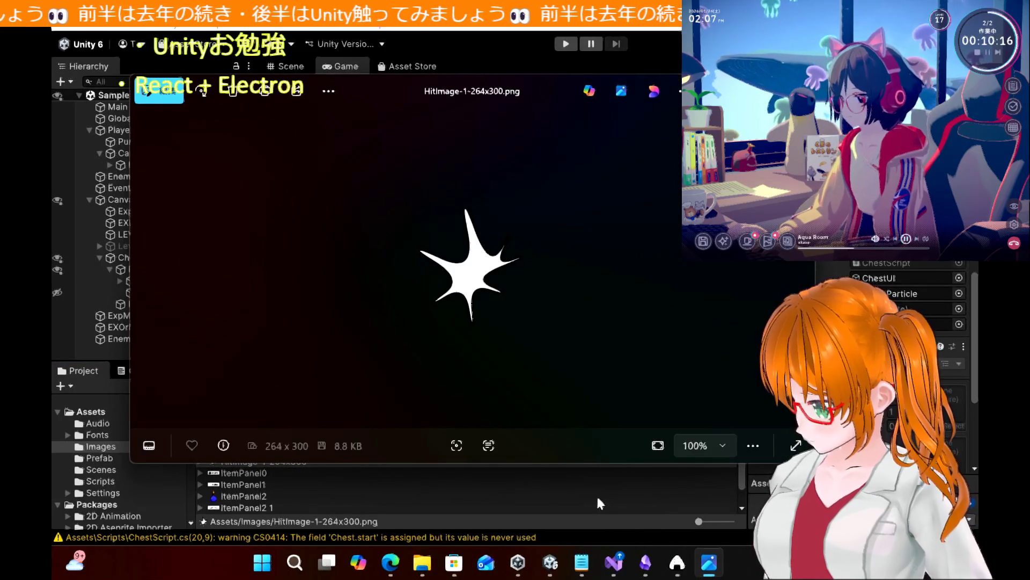
key(alt+F4)
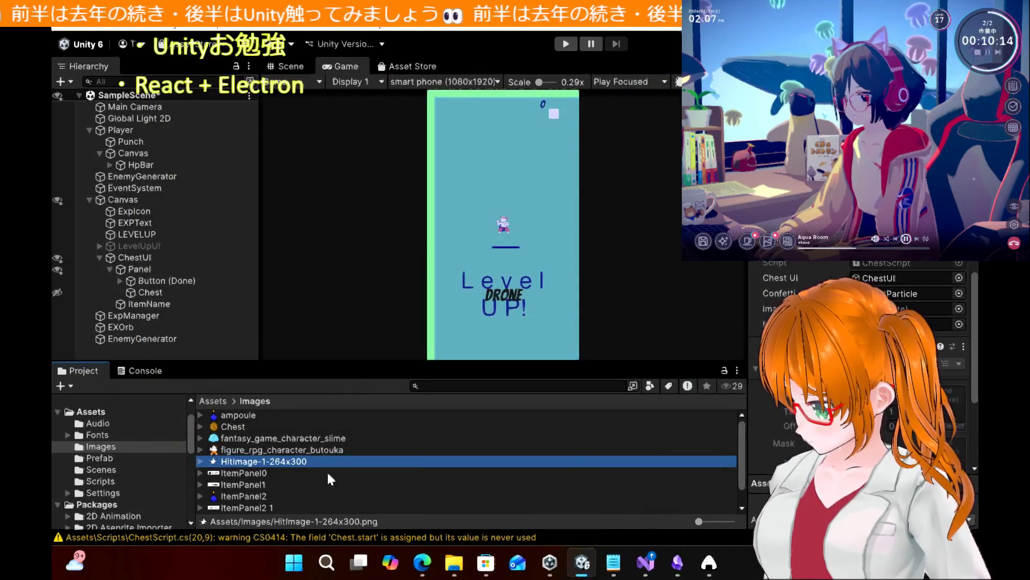
scroll(235, 512, down, 1)
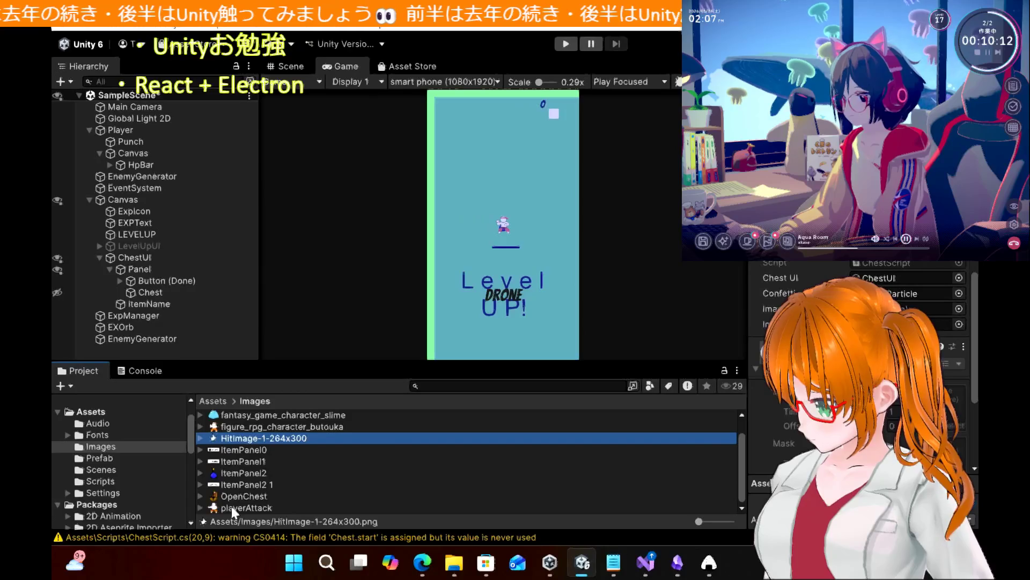
scroll(234, 512, up, 1)
scroll(235, 513, down, 1)
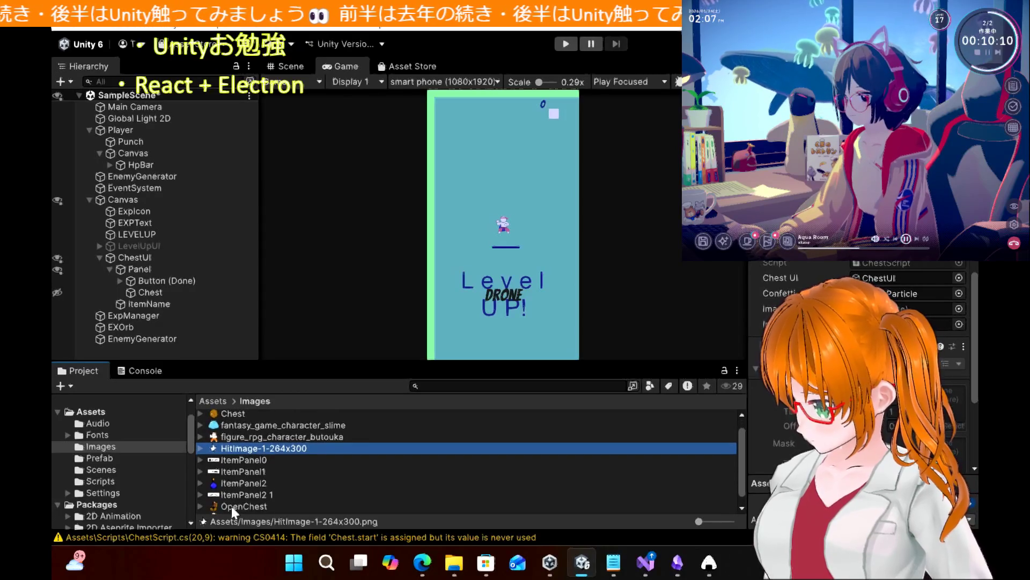
scroll(235, 513, up, 1)
scroll(235, 512, down, 2)
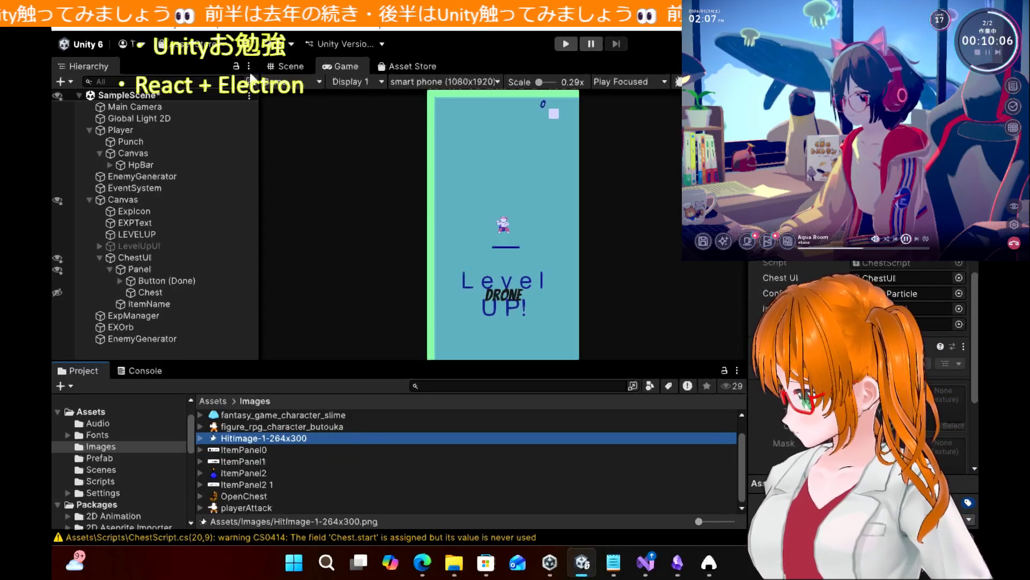
scroll(290, 435, up, 2)
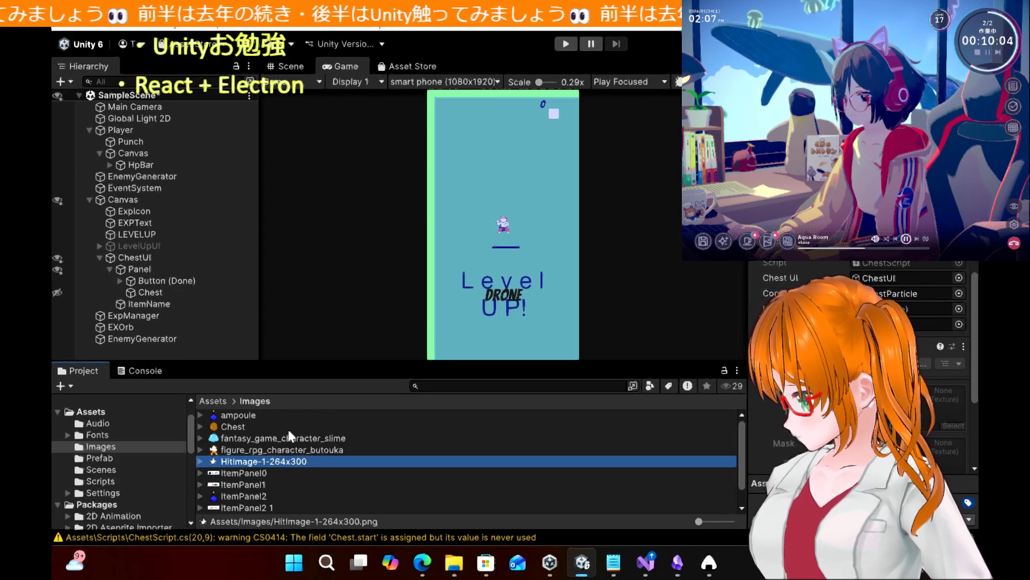
click(236, 417)
drag(236, 421, 908, 308)
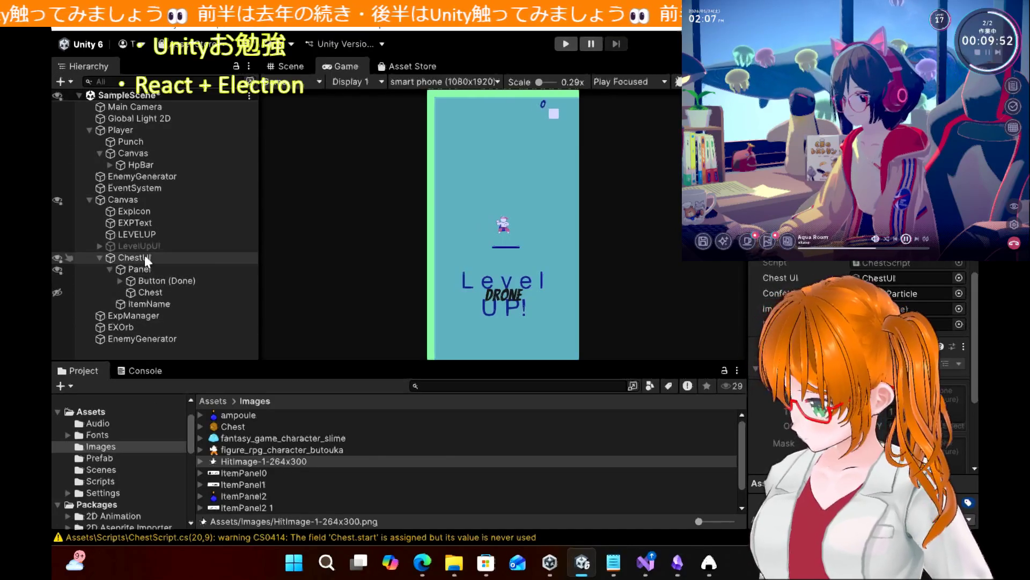
scroll(285, 483, down, 1)
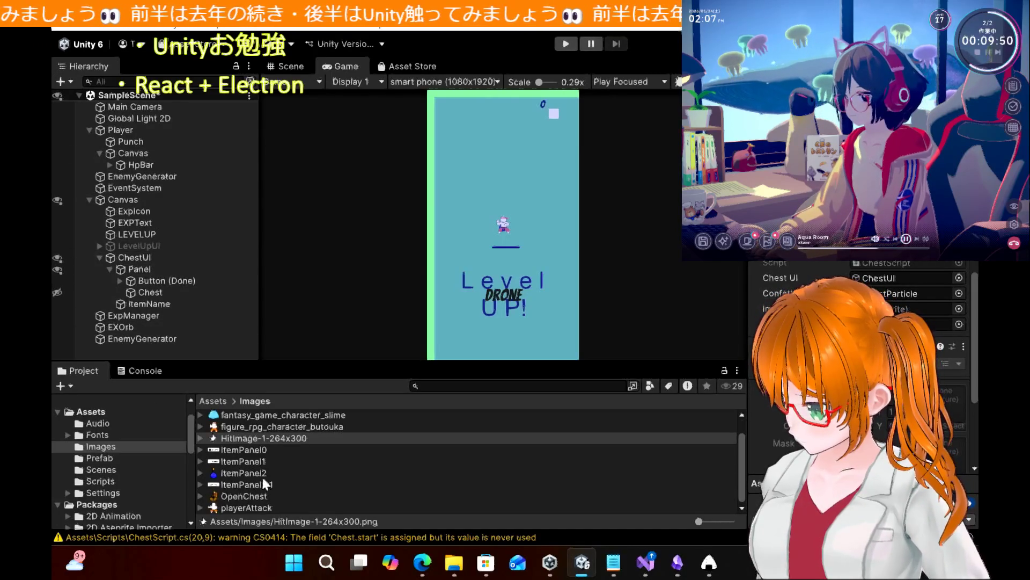
scroll(301, 456, up, 1)
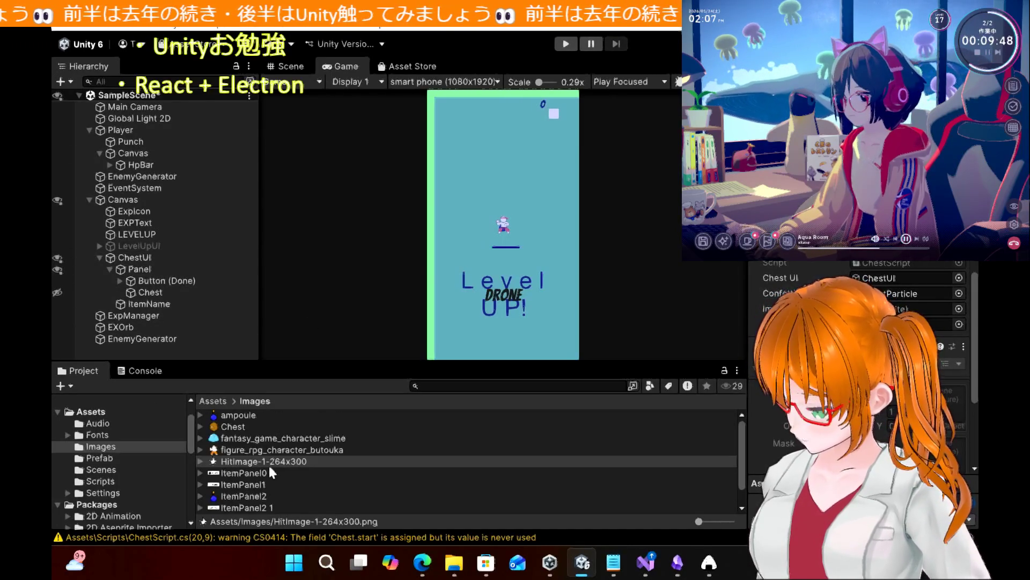
Open VampLike Resources > 画像 from the desktop and drag the item image into Unity's Images assets
key(super+Down)
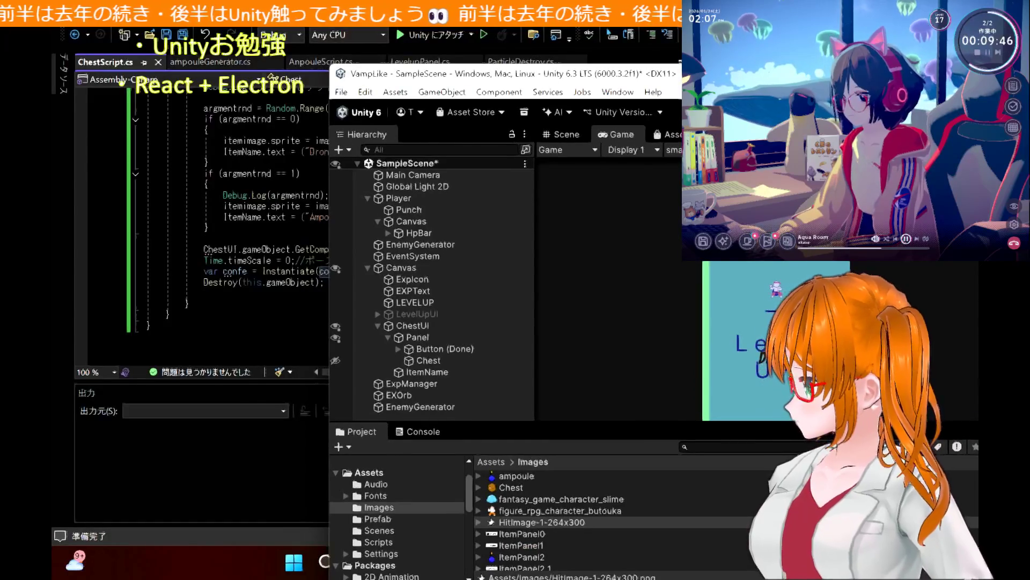
key(super+Home)
double_click(166, 116)
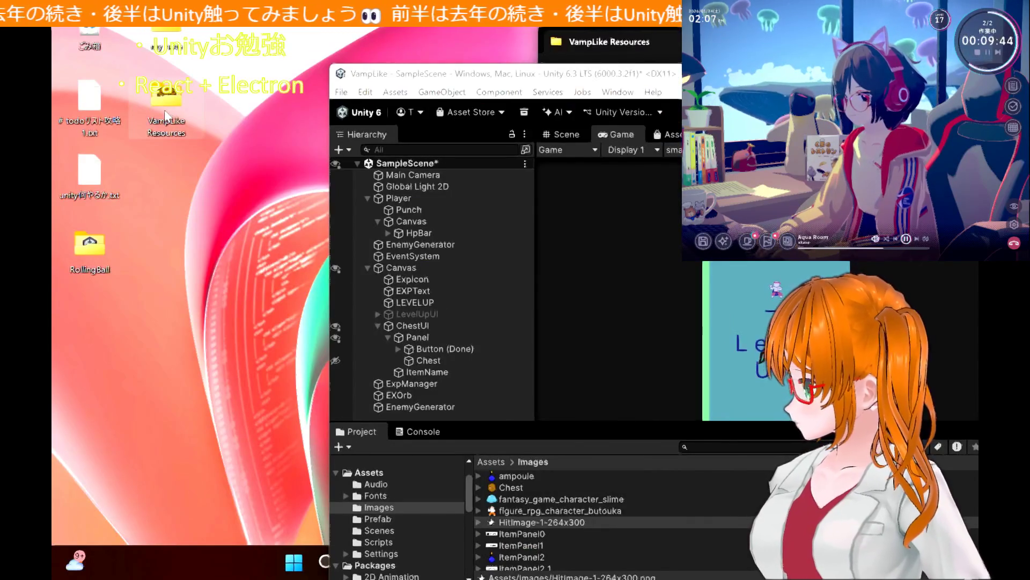
double_click(672, 176)
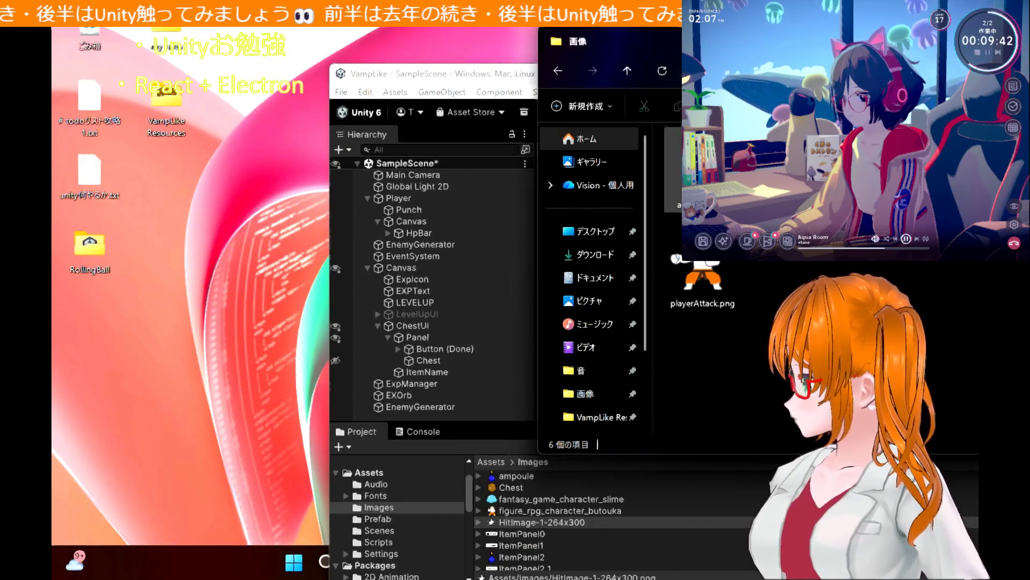
mouse_move(823, 46)
mouse_down()
mouse_move(591, 50)
mouse_move(601, 46)
mouse_up()
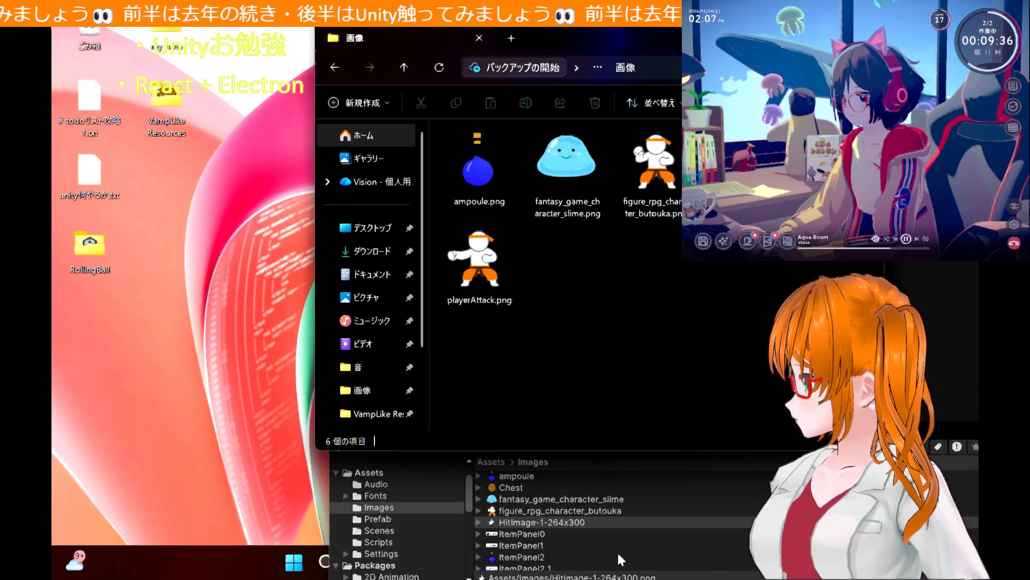
scroll(618, 550, down, 1)
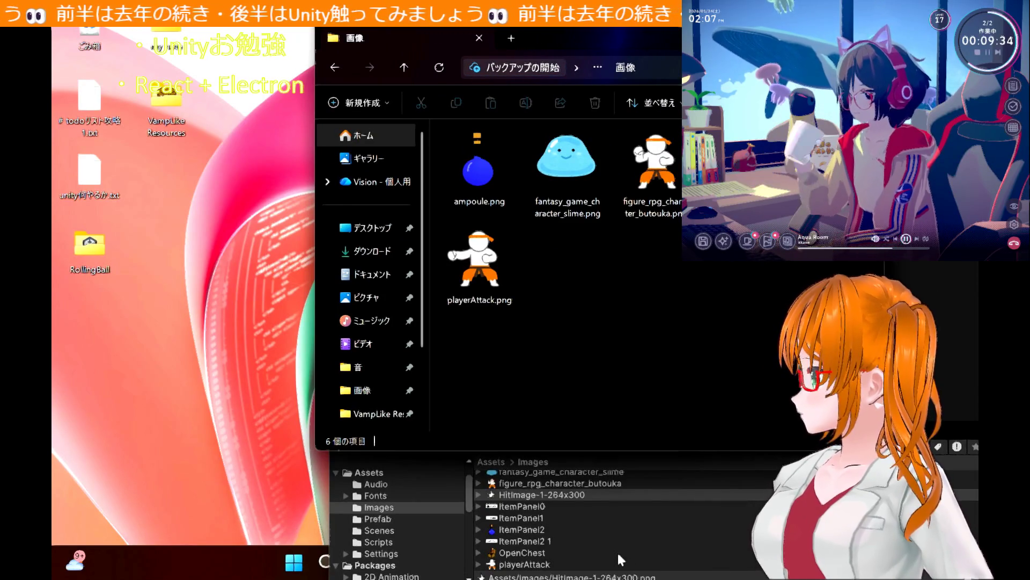
drag(832, 161, 548, 526)
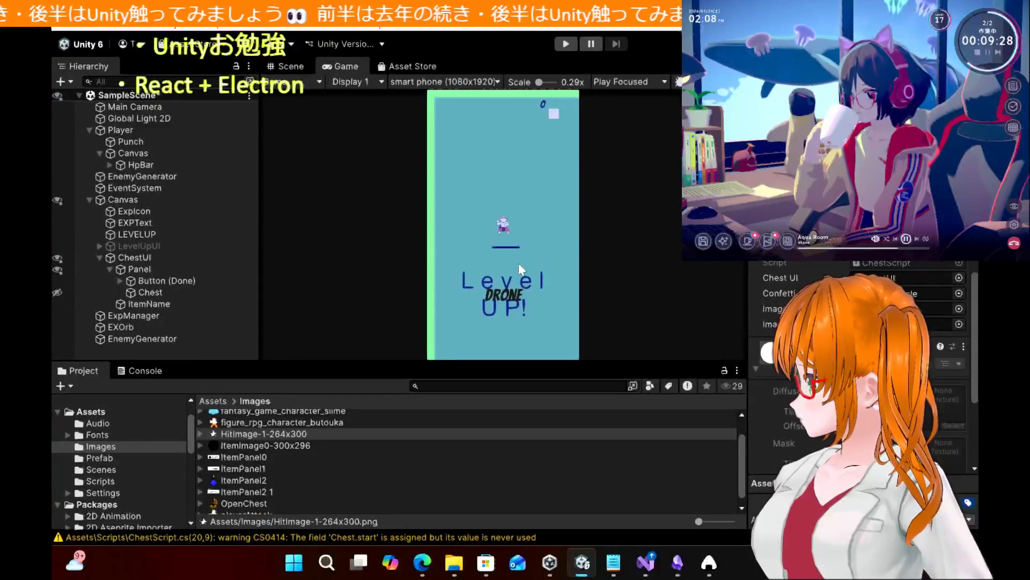
Assign ItemImage0-300x296 to the Chest script's image field, then check the next tutorial step
mouse_move(290, 435)
mouse_down()
mouse_move(644, 333)
mouse_move(886, 309)
mouse_up()
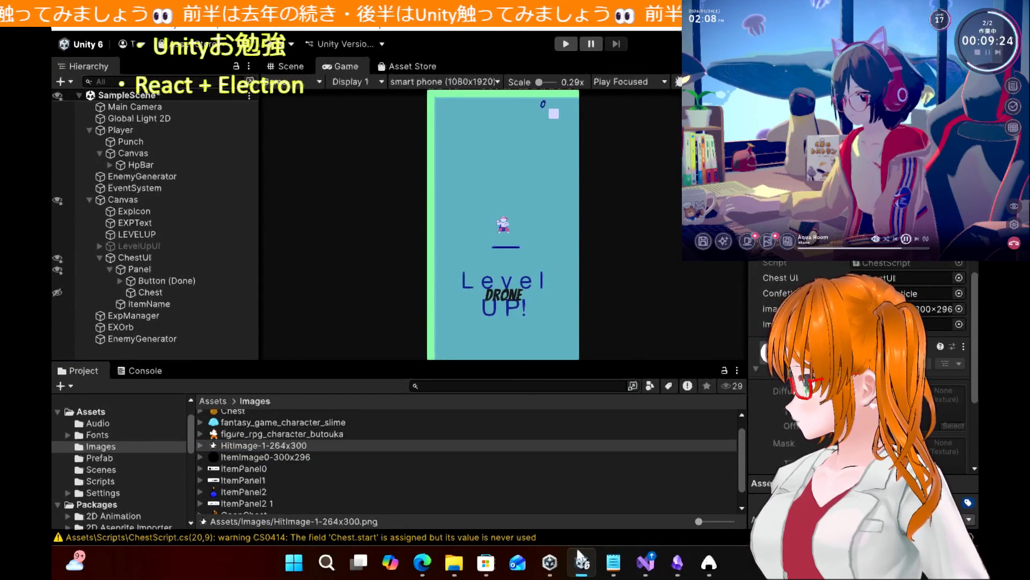
click(428, 570)
scroll(462, 372, down, 3)
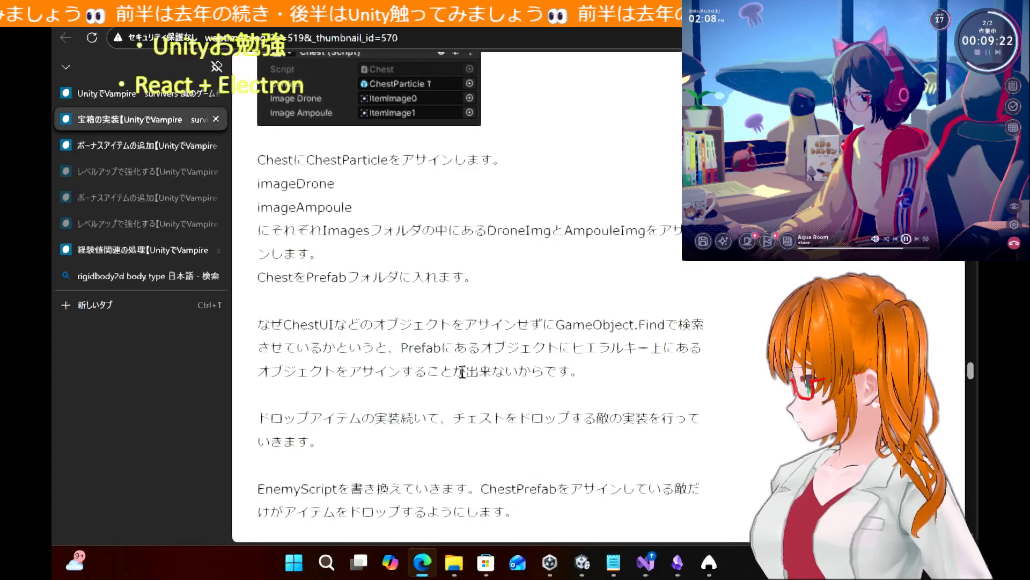
scroll(462, 371, down, 1)
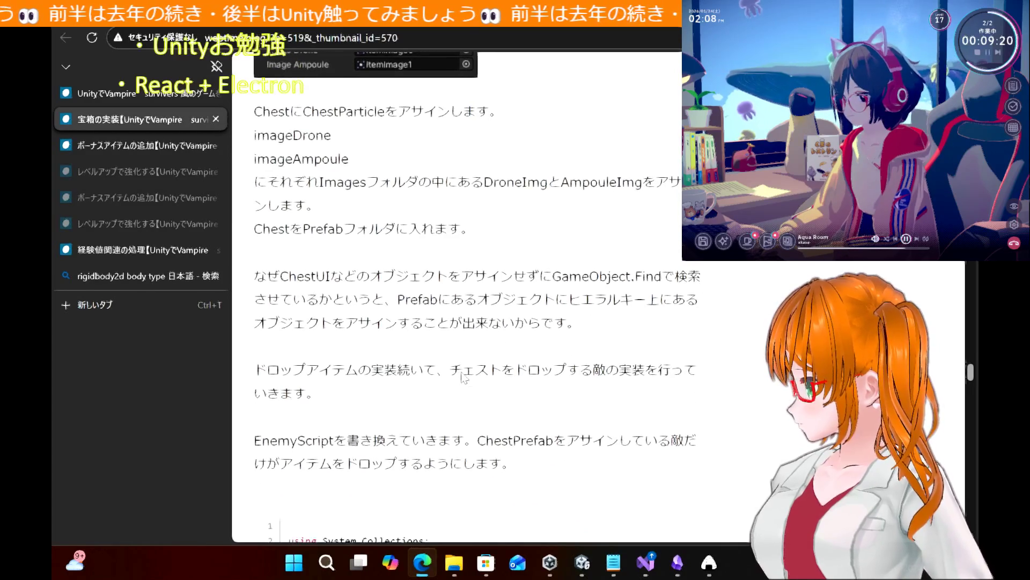
scroll(463, 372, down, 1)
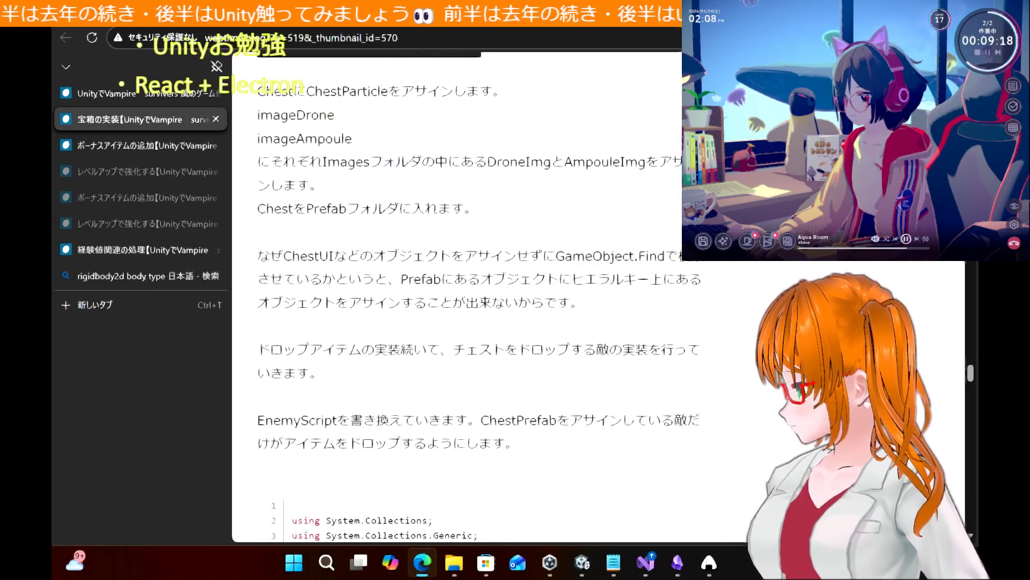
Drag Chest from the Hierarchy into the Prefab folder to make it a prefab
click(582, 562)
mouse_move(150, 292)
mouse_down()
mouse_move(140, 454)
mouse_move(113, 475)
mouse_up()
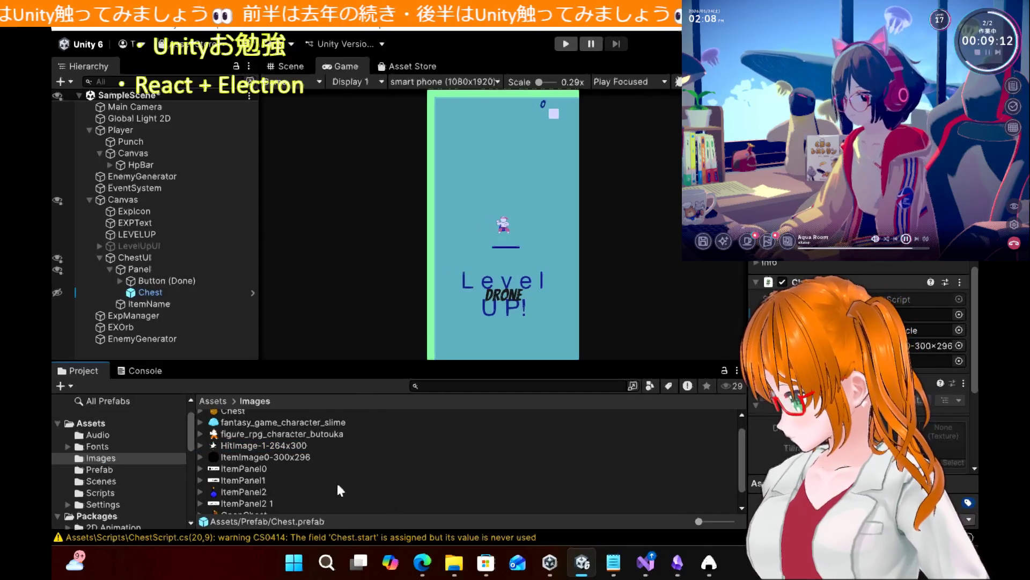
scroll(344, 491, down, 1)
click(422, 562)
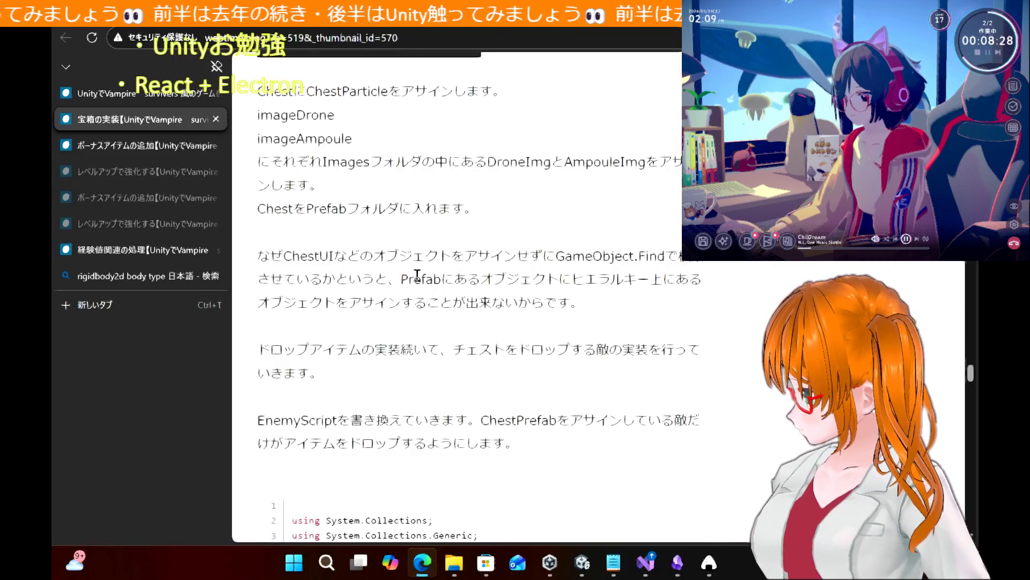
Highlight the tutorial's explanation of GameObject.Find and why Prefab objects need it
mouse_move(406, 275)
mouse_down()
mouse_move(689, 279)
mouse_move(637, 316)
mouse_up()
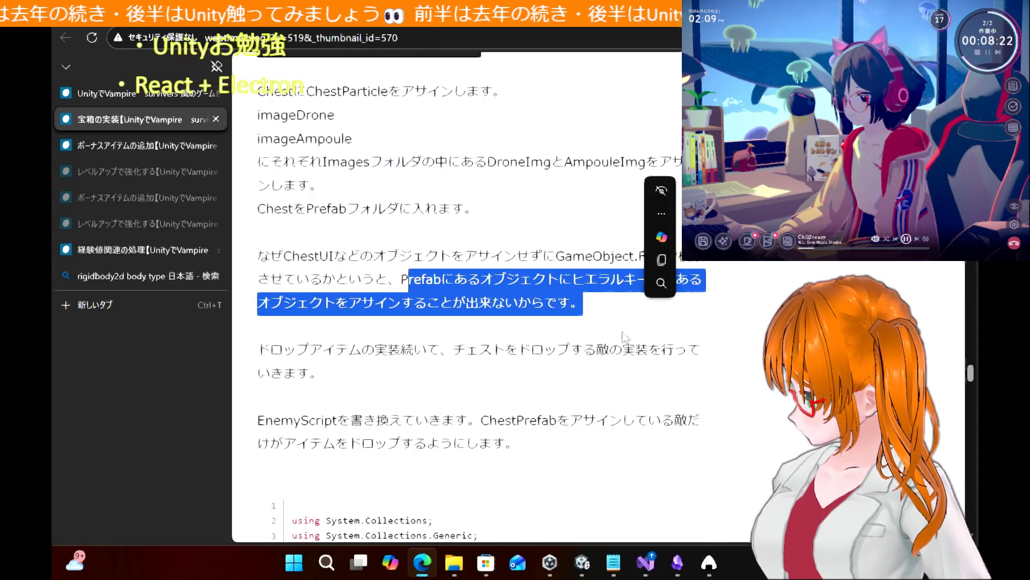
click(604, 320)
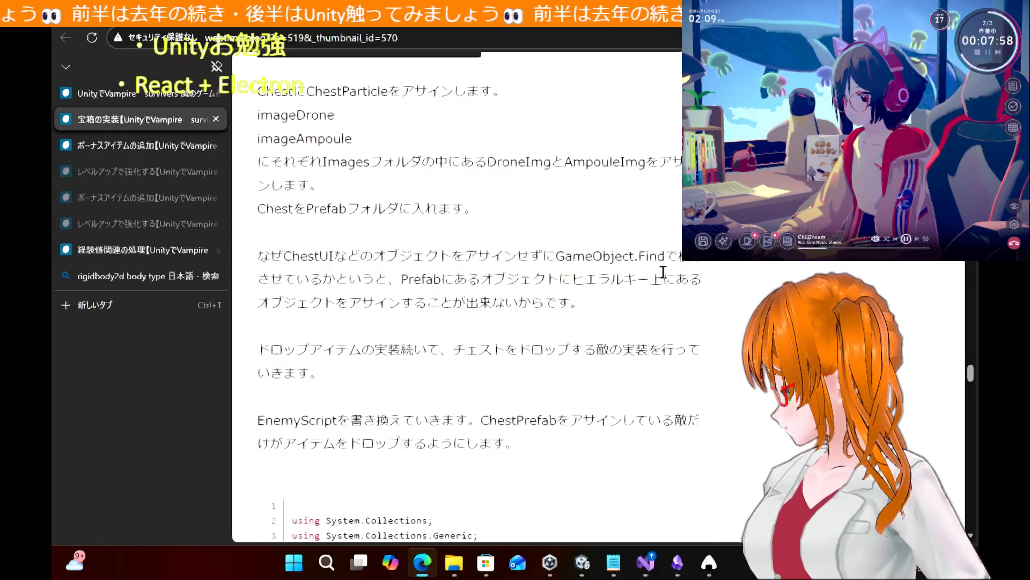
drag(666, 256, 517, 256)
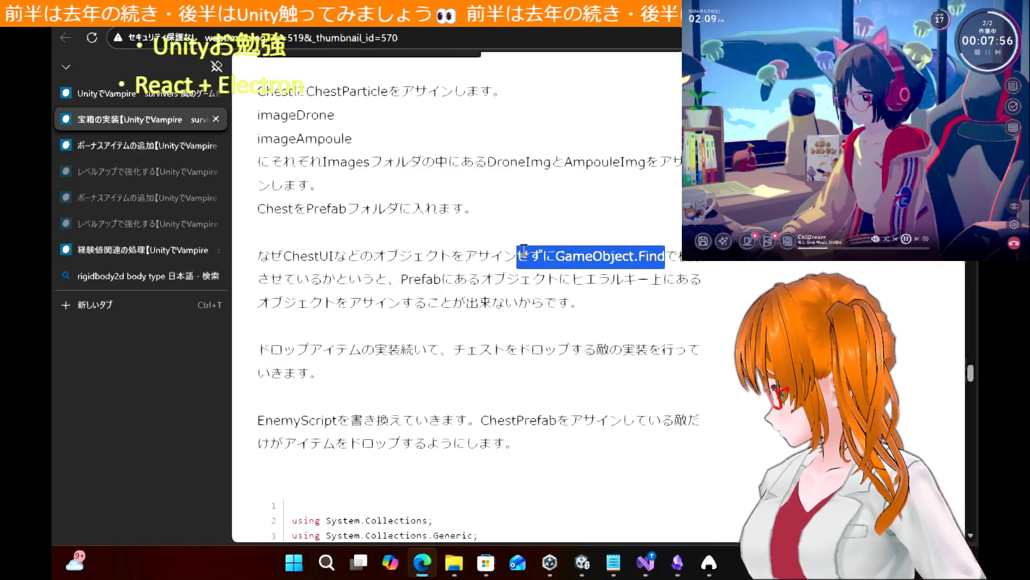
drag(402, 279, 577, 281)
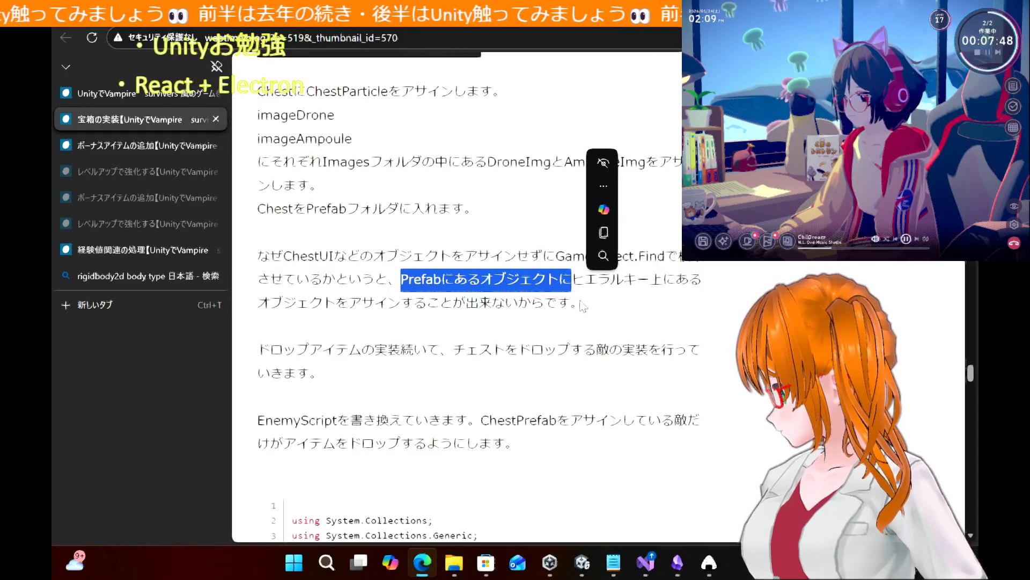
click(581, 301)
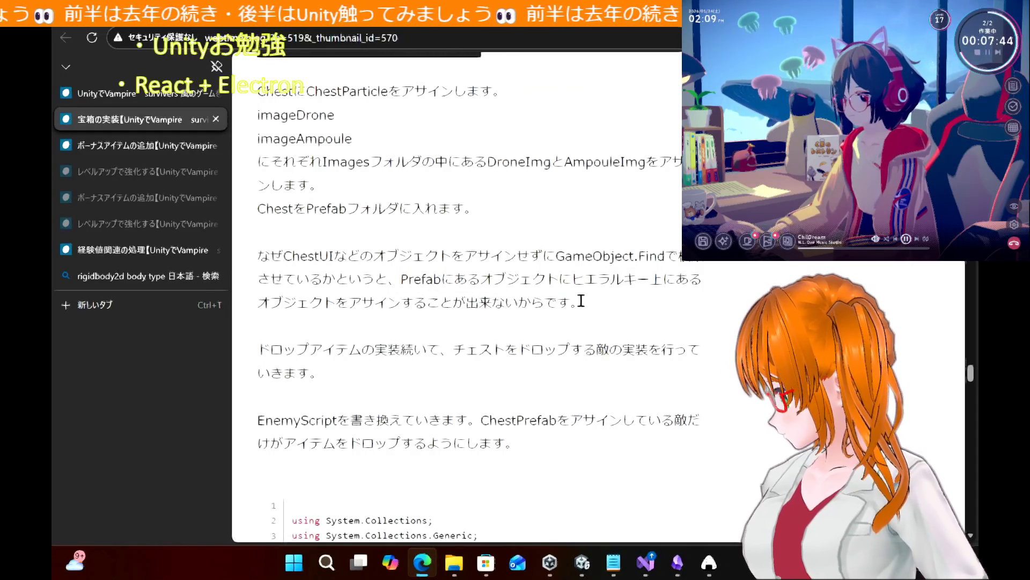
Scroll the tutorial's Chest code block to review its OnTriggerEnter2D pickup logic
scroll(582, 299, down, 1)
scroll(582, 303, up, 12)
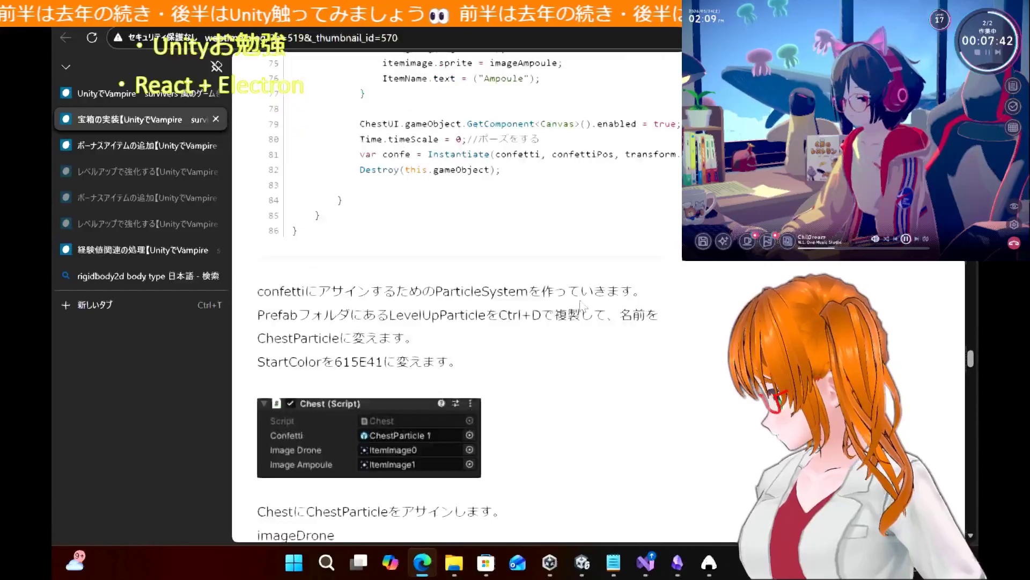
scroll(584, 306, up, 10)
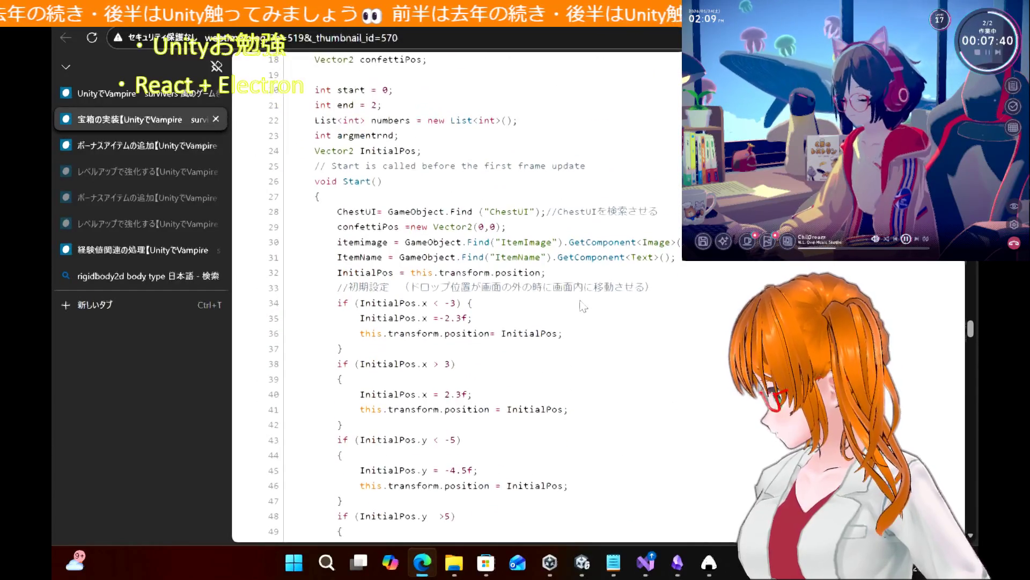
scroll(583, 306, up, 6)
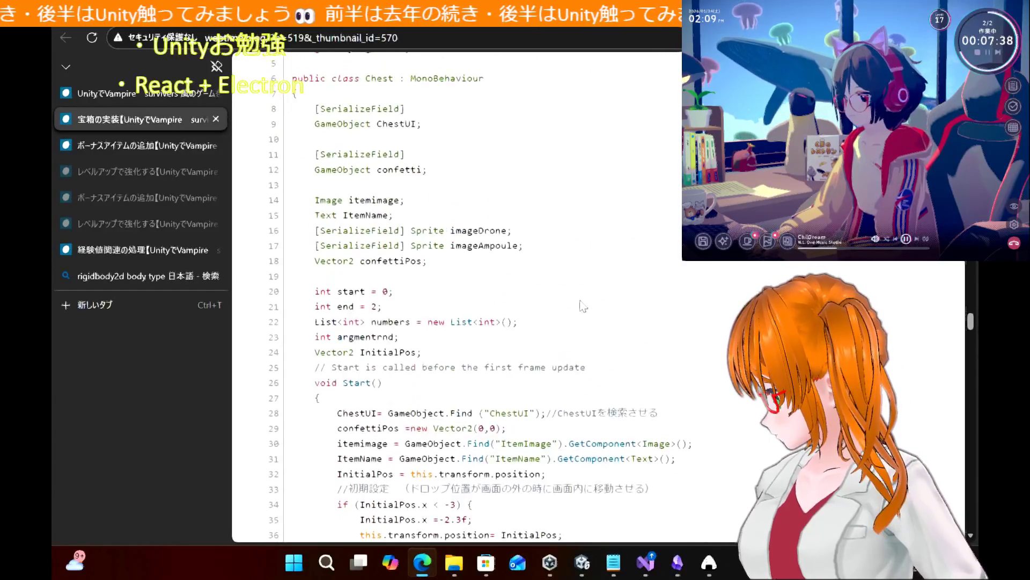
scroll(583, 306, down, 12)
scroll(583, 306, up, 8)
scroll(584, 306, up, 2)
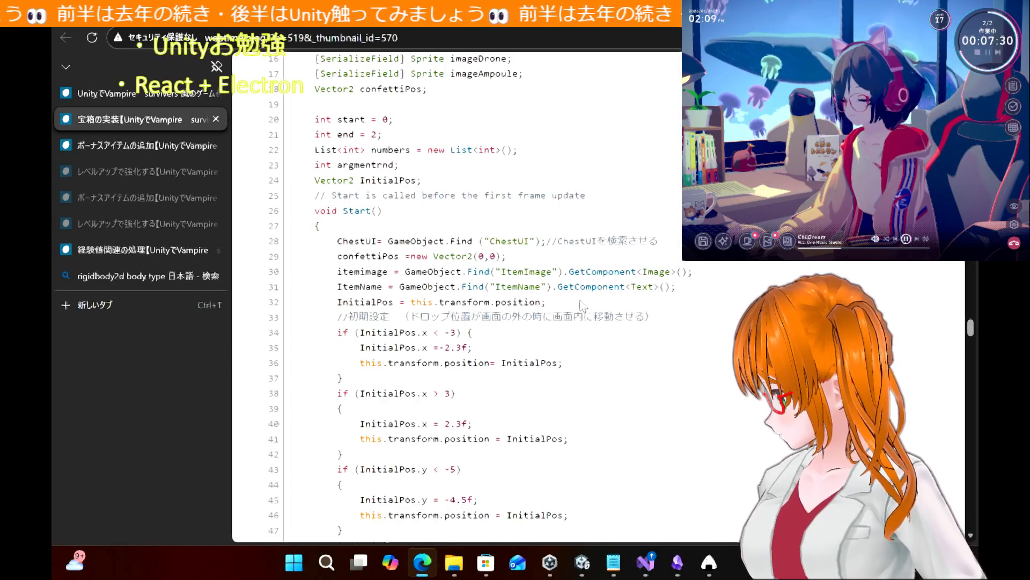
scroll(583, 306, down, 5)
scroll(581, 300, up, 8)
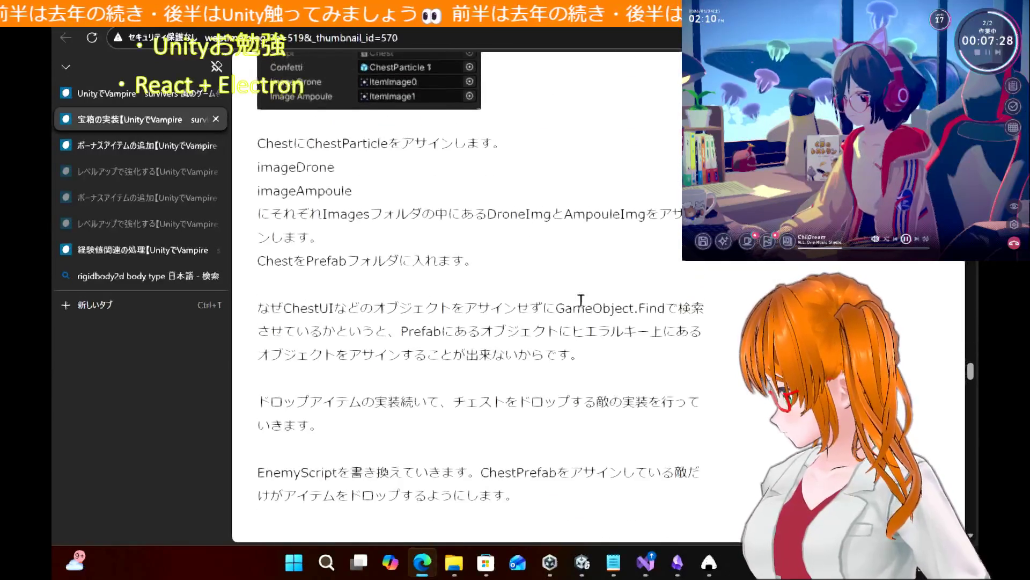
scroll(583, 306, up, 4)
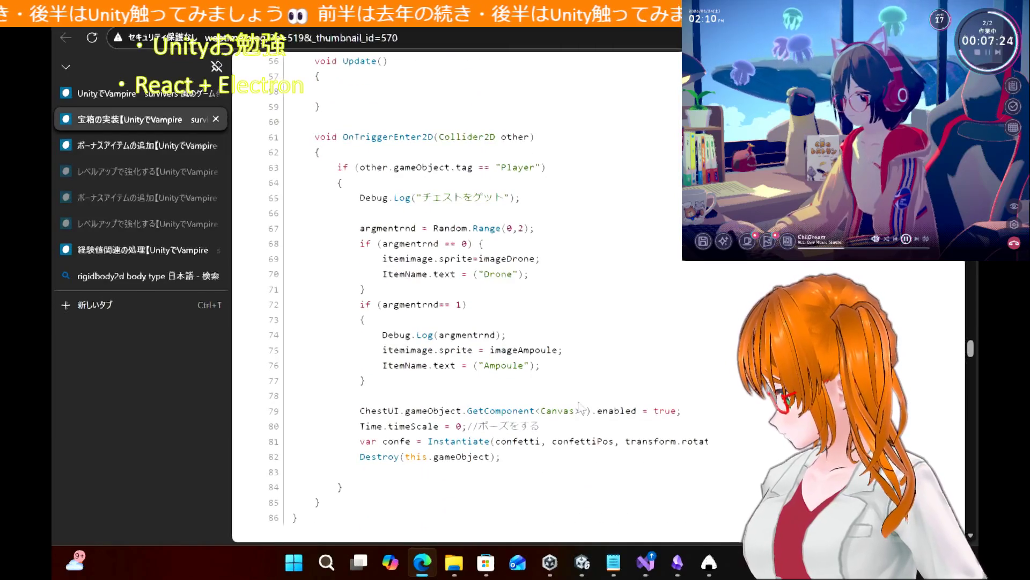
In Unity, select the Chest object under ChestUI > Panel to inspect it
click(573, 574)
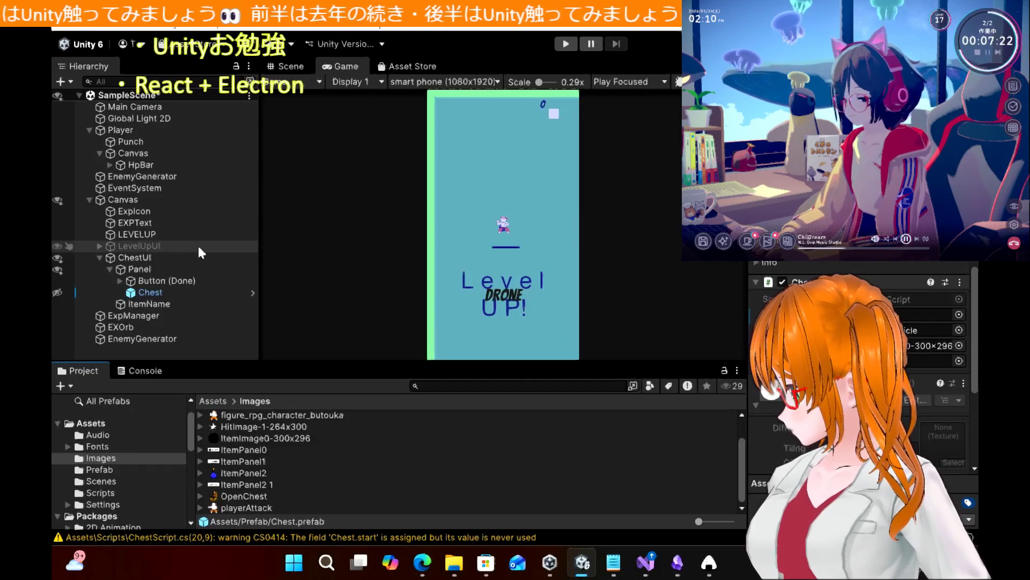
click(166, 294)
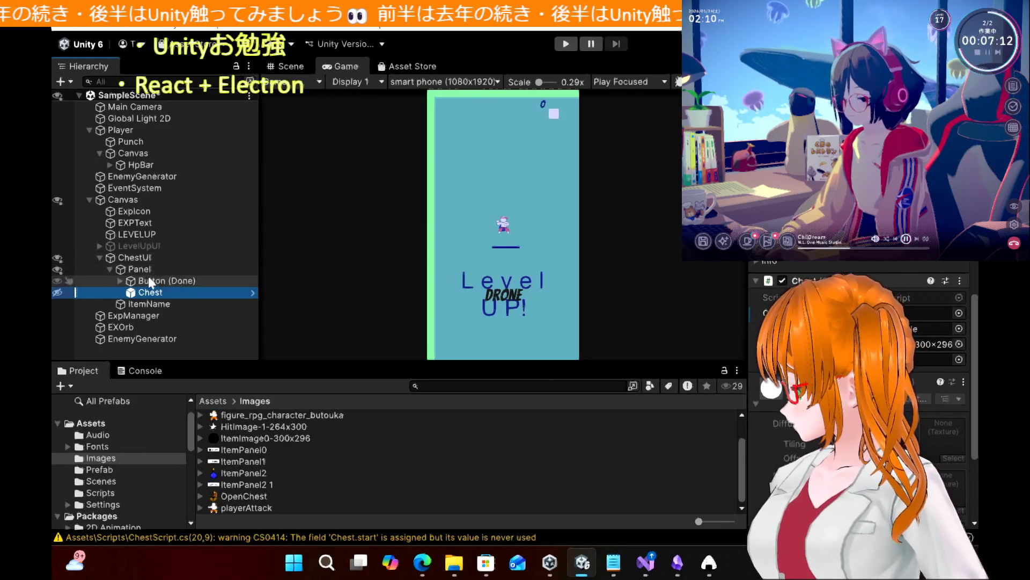
click(645, 569)
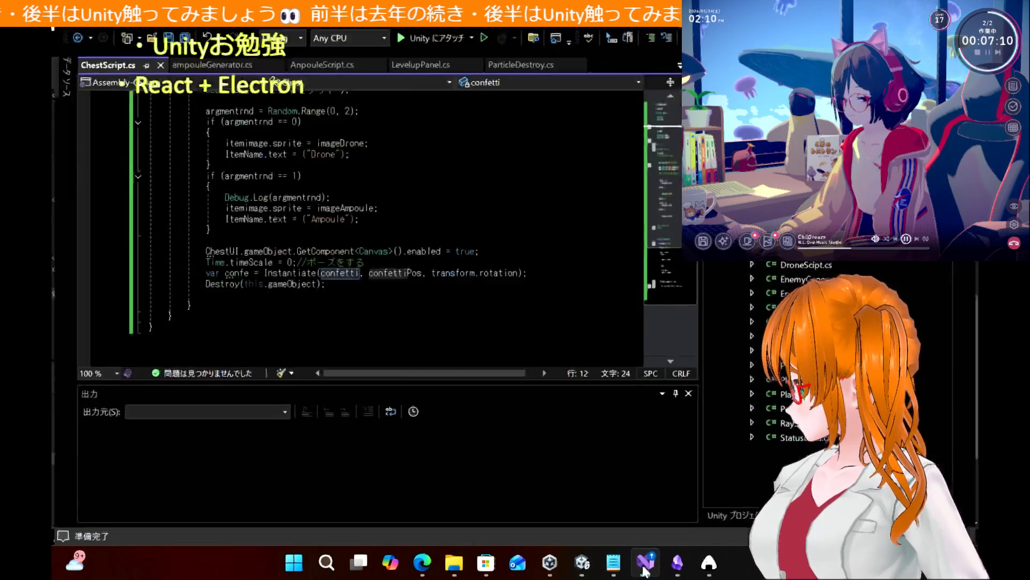
Scroll ChestScript.cs between the Chest class fields and its Start() method
scroll(442, 290, up, 12)
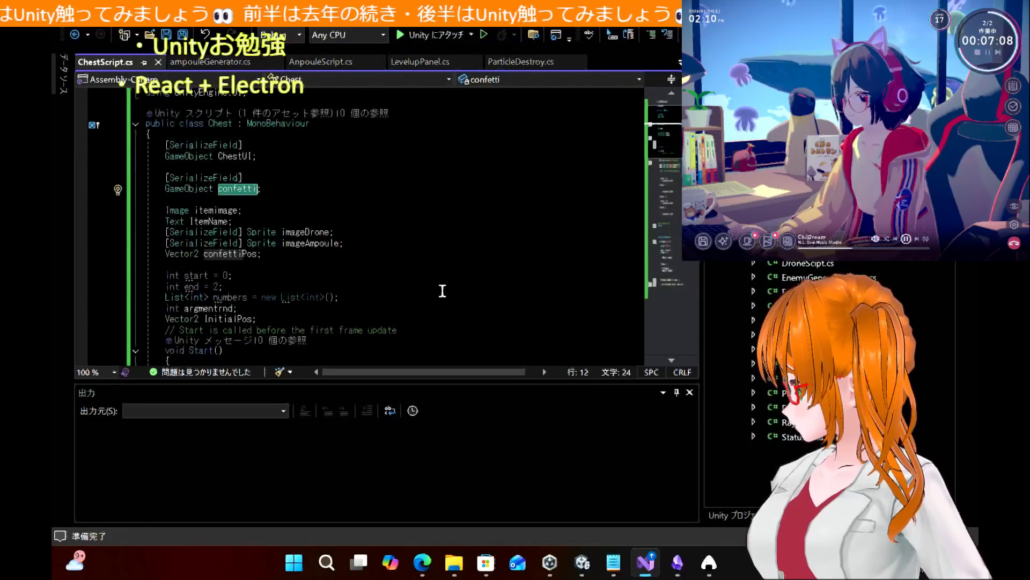
scroll(442, 290, down, 5)
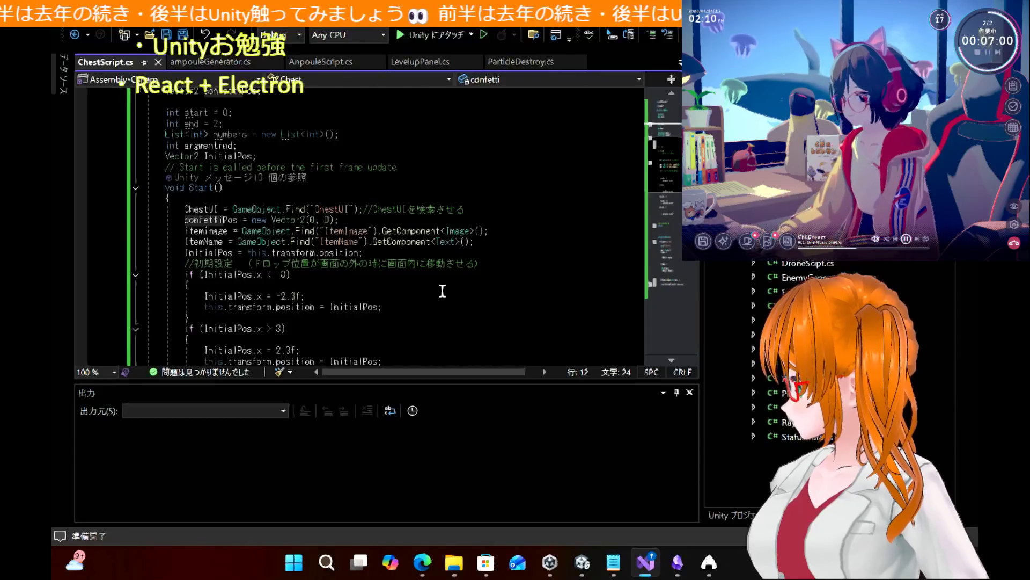
Inspect Panel, Chest, ChestUI, then Chest again to check its ChestScript references
click(582, 564)
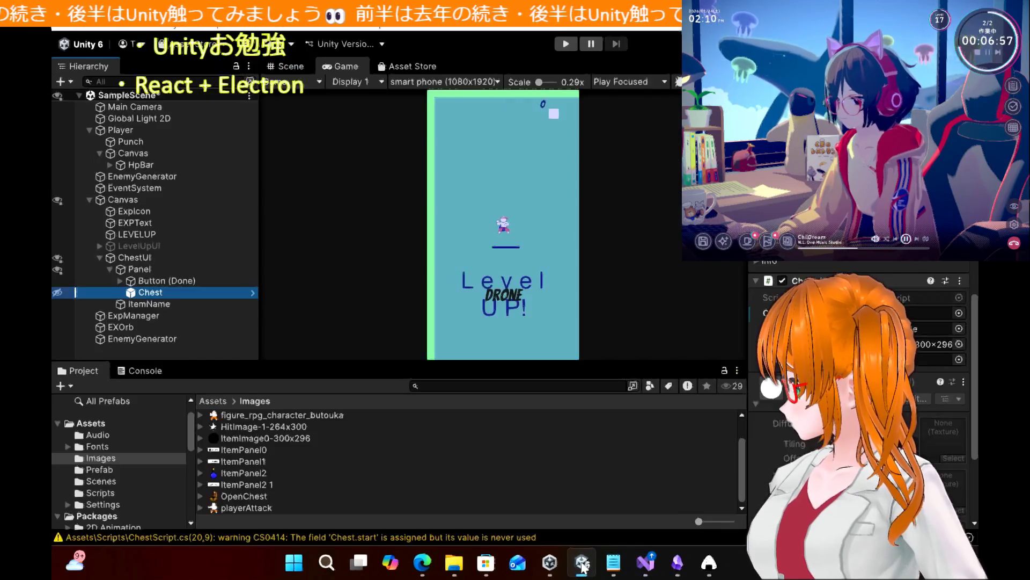
click(191, 270)
click(189, 292)
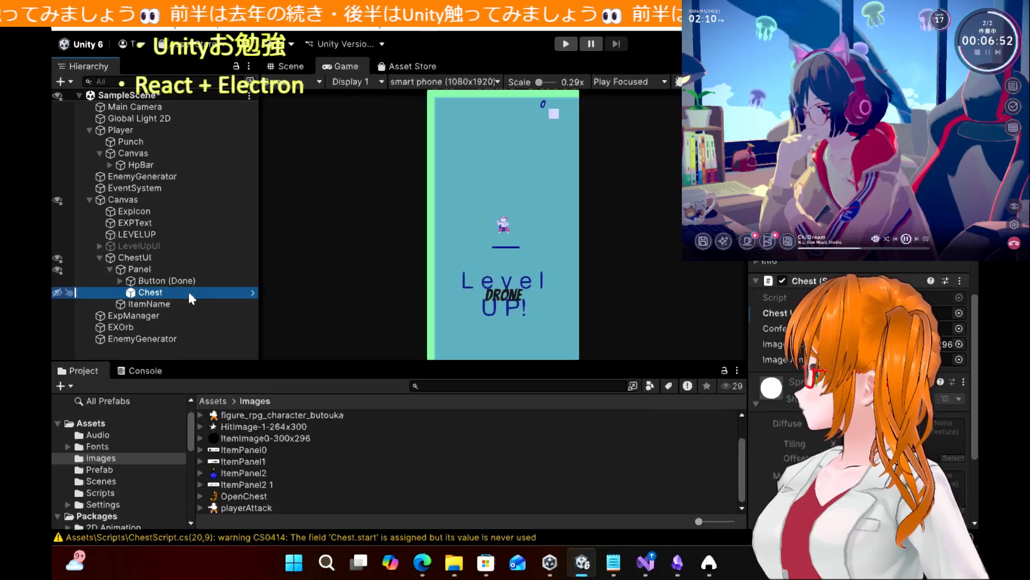
click(190, 258)
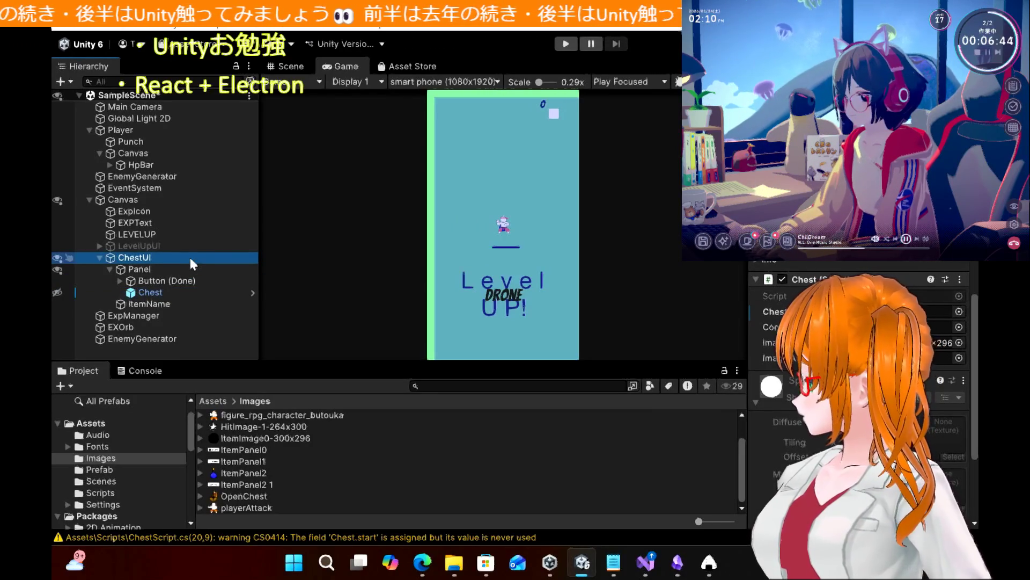
click(175, 294)
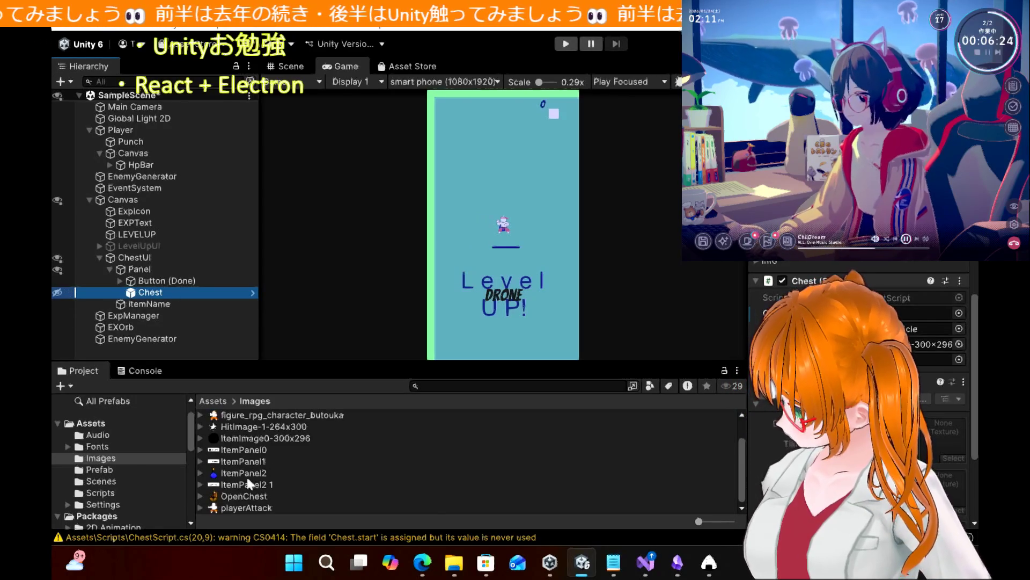
Scroll through the tutorial's EnemyGenerator code listing in Edge
click(428, 568)
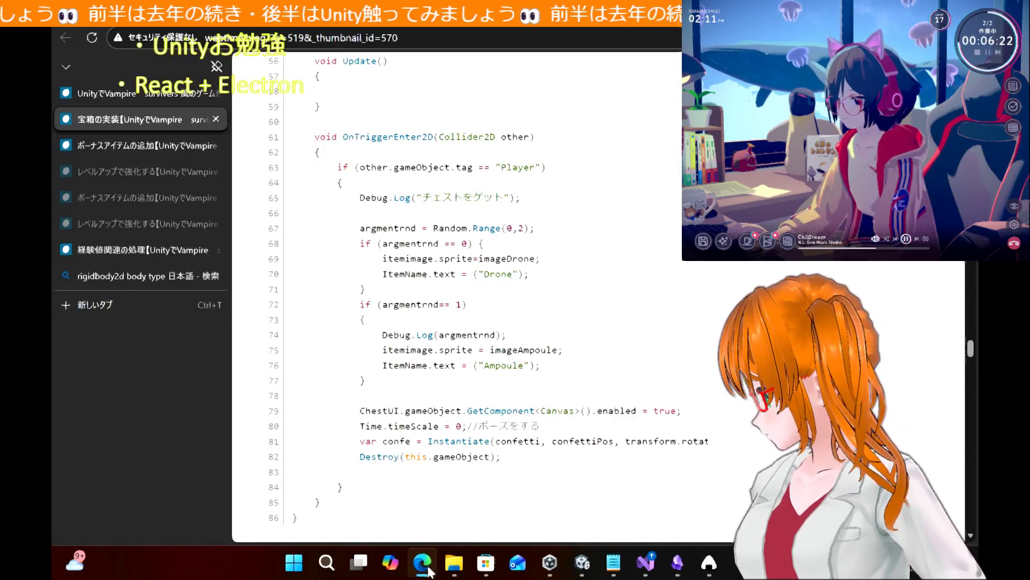
scroll(480, 406, down, 10)
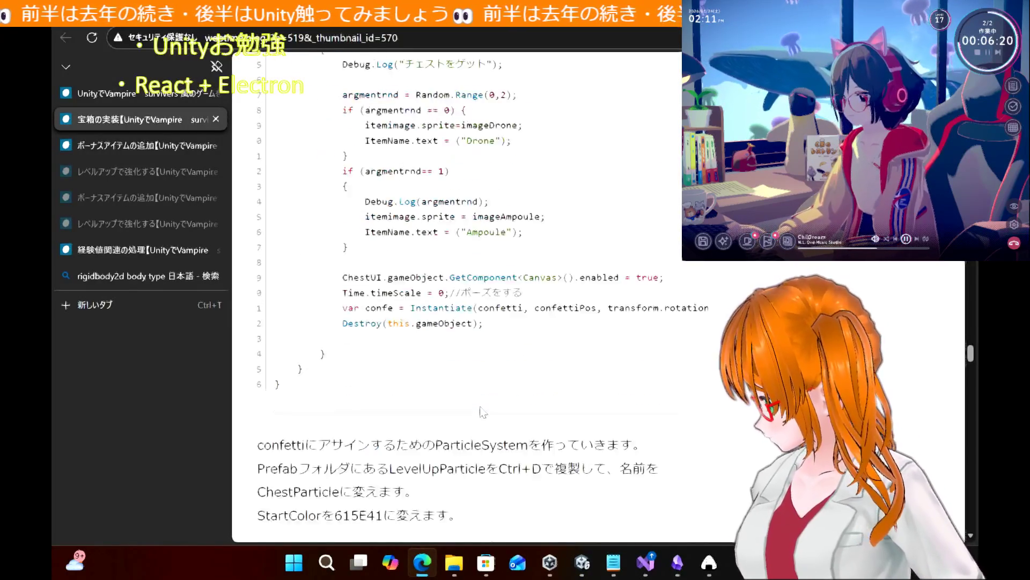
scroll(482, 406, down, 15)
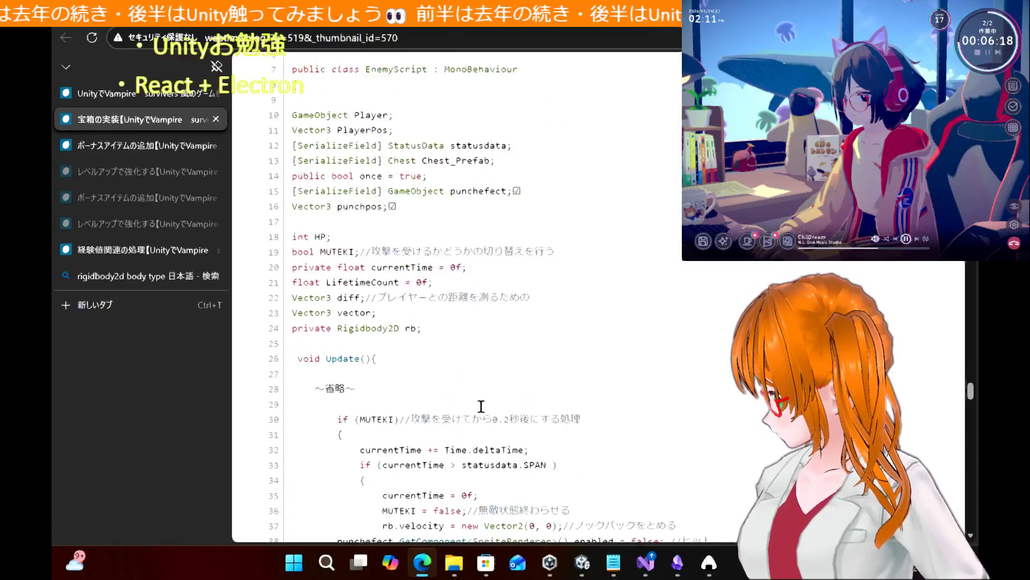
scroll(481, 406, up, 10)
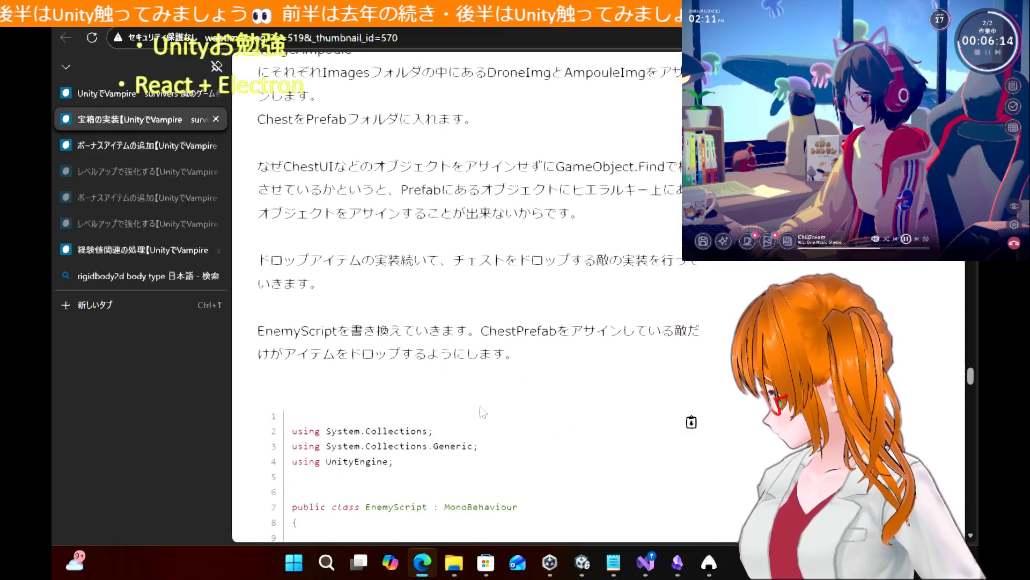
scroll(481, 412, down, 12)
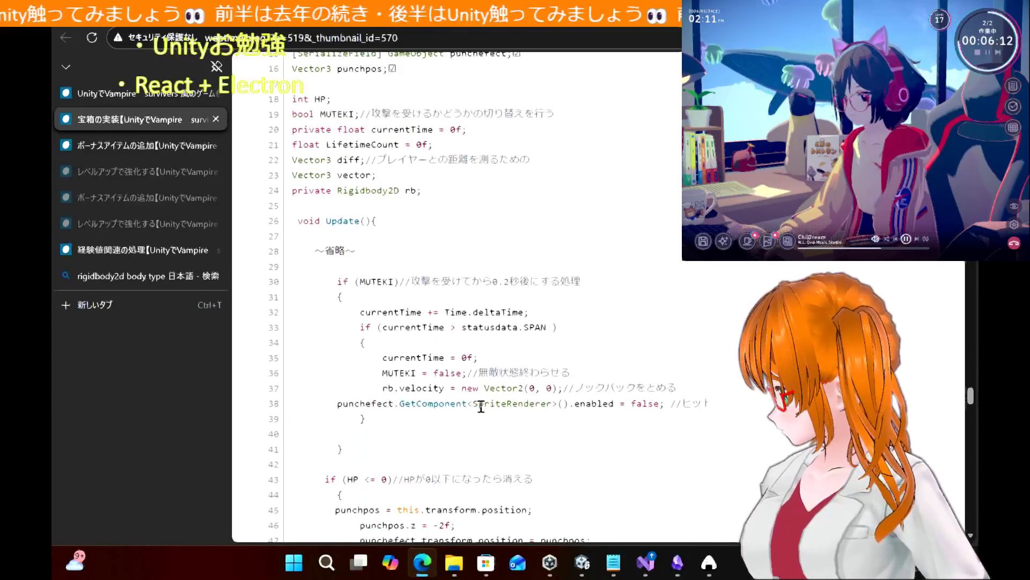
scroll(482, 406, down, 2)
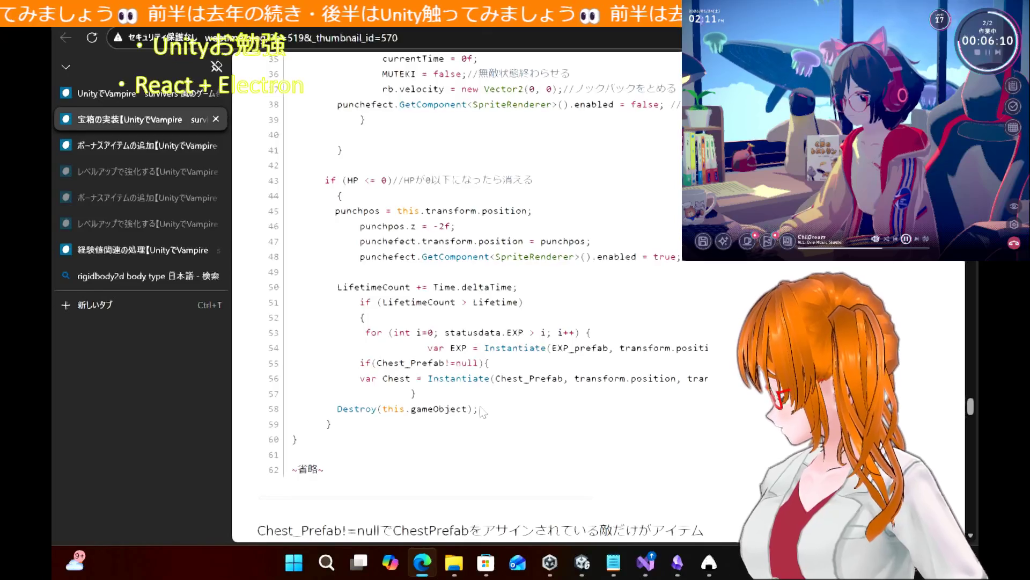
scroll(481, 412, down, 15)
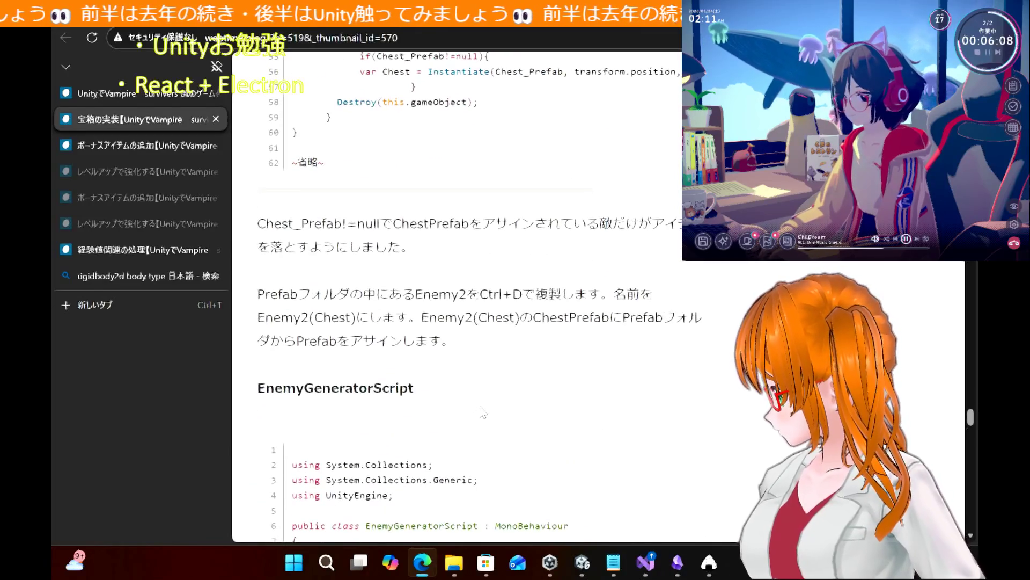
scroll(482, 410, down, 8)
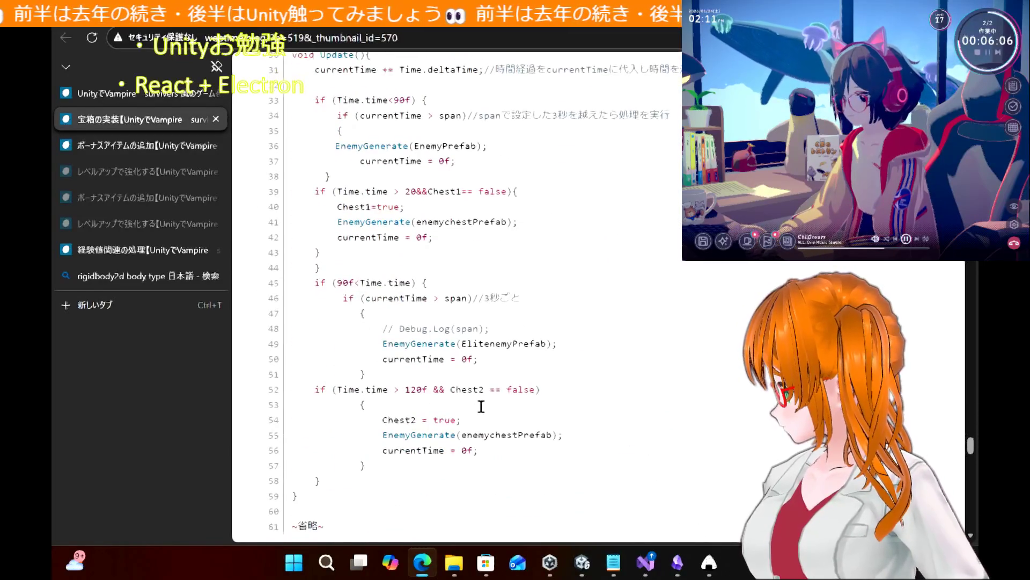
scroll(482, 406, down, 2)
scroll(482, 408, up, 2)
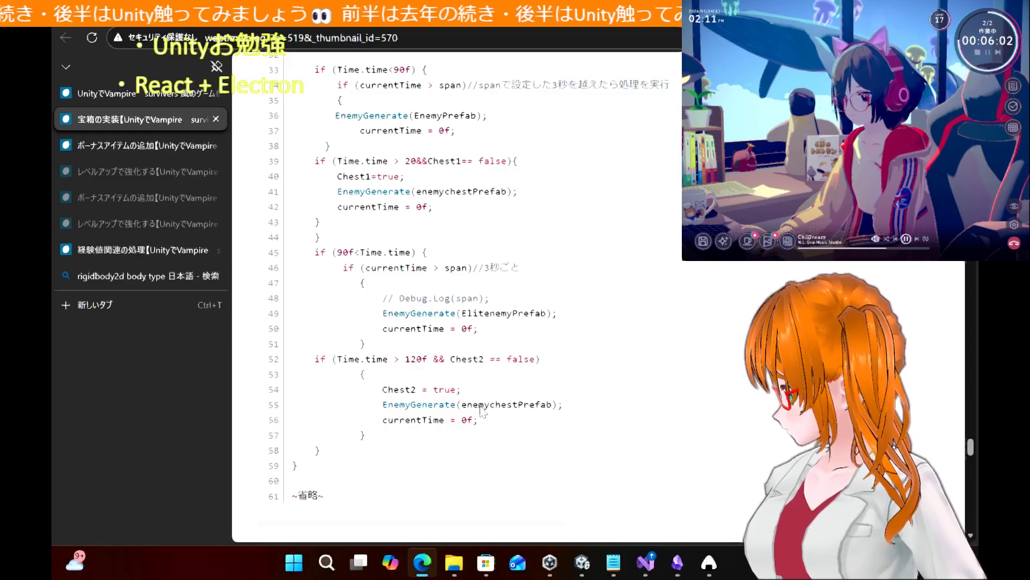
scroll(481, 411, up, 3)
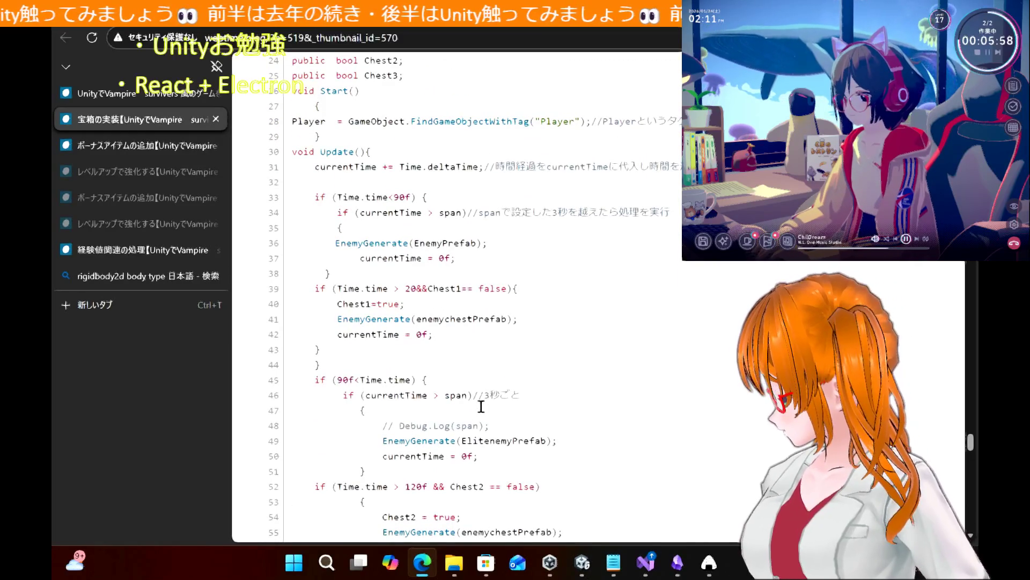
Review where EnemyGenerator spawns enemychestPrefab at 20 and 120 seconds
scroll(481, 407, up, 1)
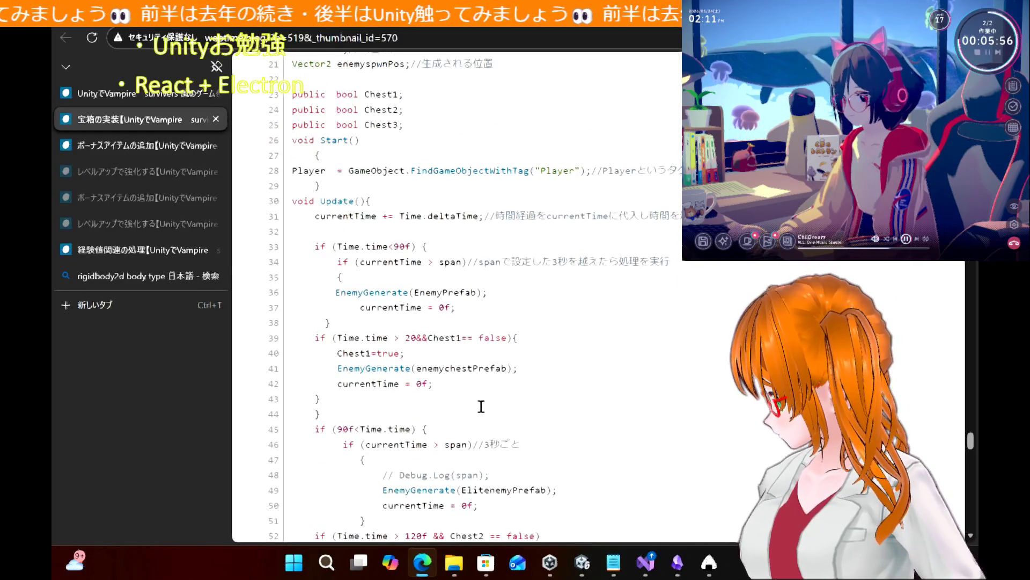
scroll(481, 407, down, 10)
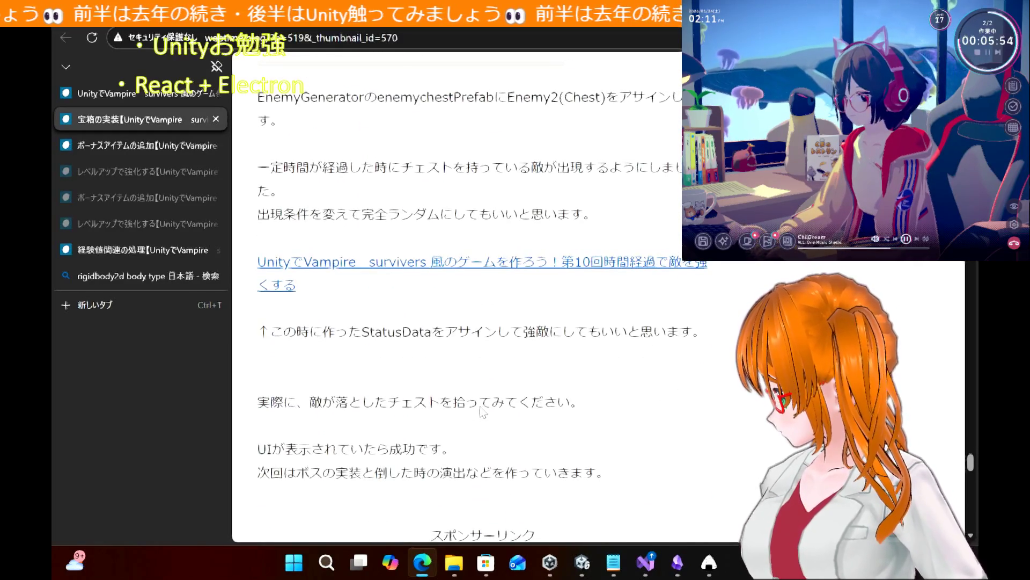
scroll(482, 411, up, 2)
scroll(462, 289, up, 2)
scroll(462, 291, up, 10)
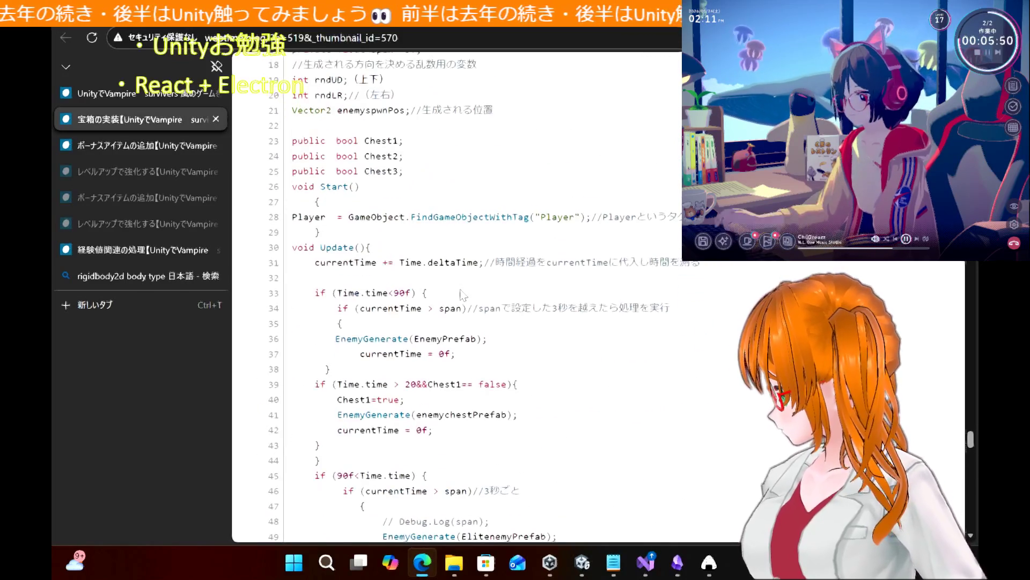
scroll(463, 294, up, 1)
scroll(463, 295, up, 12)
scroll(463, 294, down, 9)
scroll(463, 294, down, 7)
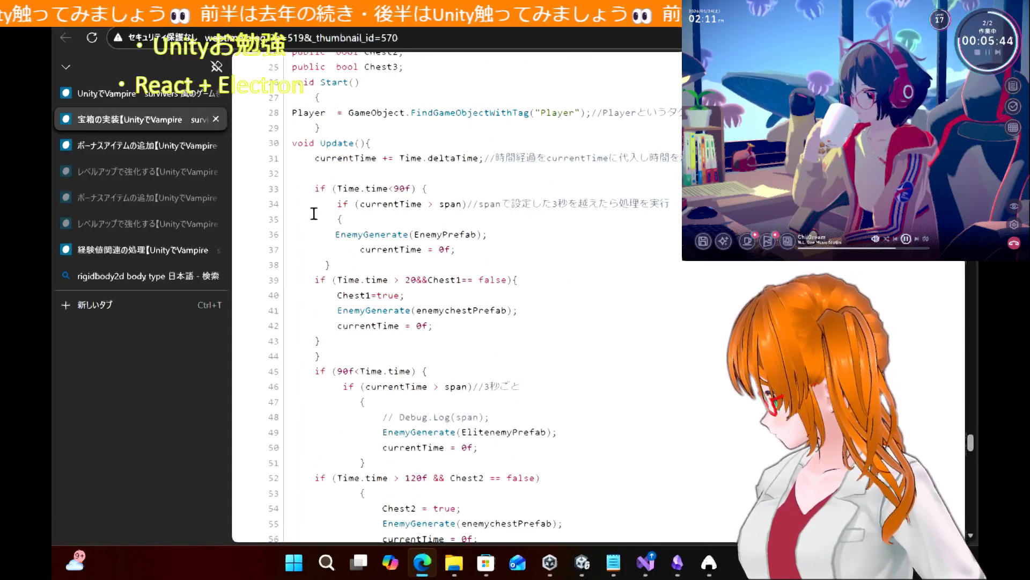
scroll(442, 261, down, 2)
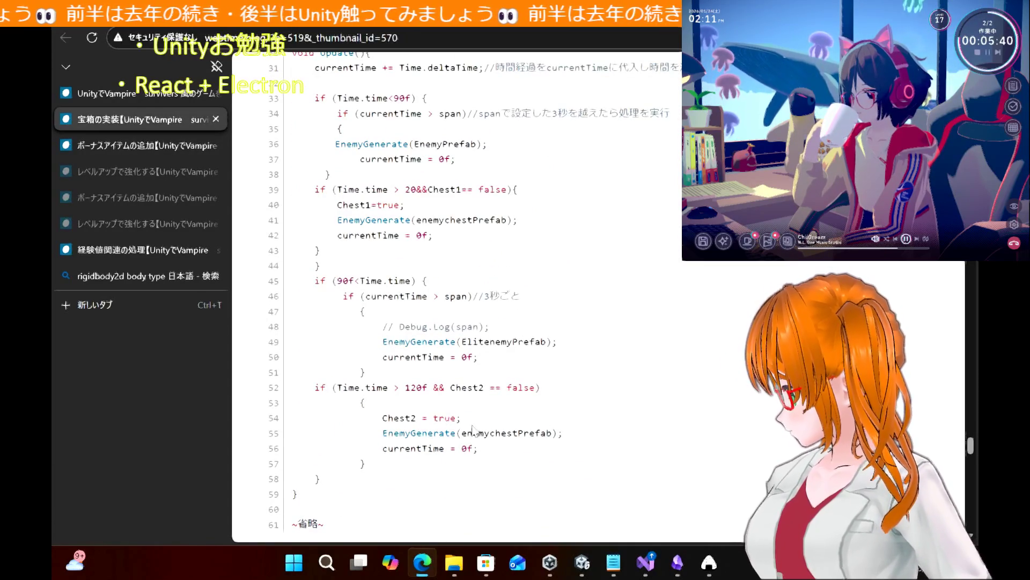
scroll(518, 437, down, 1)
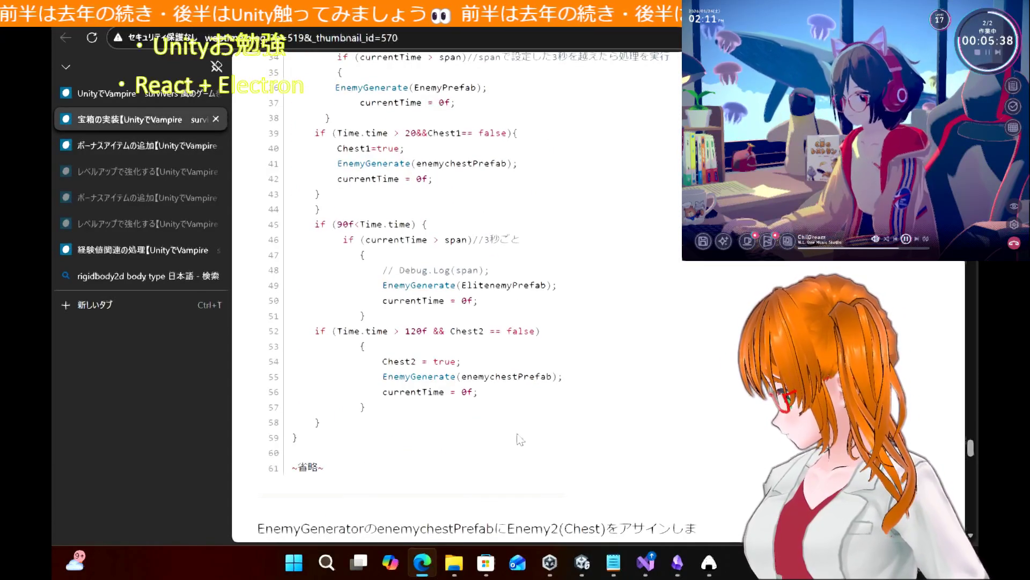
Select the enemychestPrefab name in the listing and return to Unity
mouse_move(490, 376)
mouse_down()
mouse_move(553, 376)
mouse_move(497, 376)
mouse_up()
double_click(472, 379)
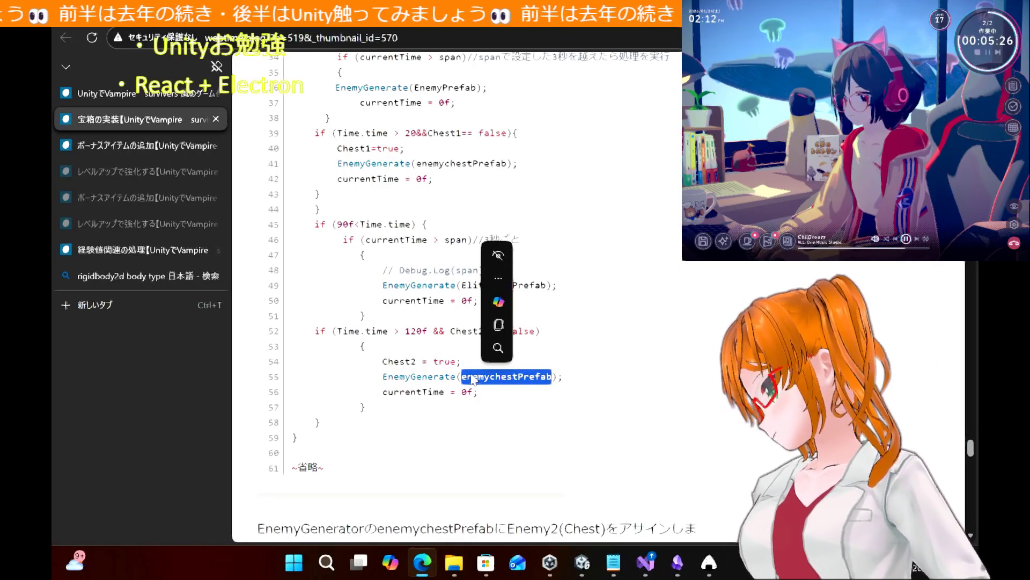
click(581, 561)
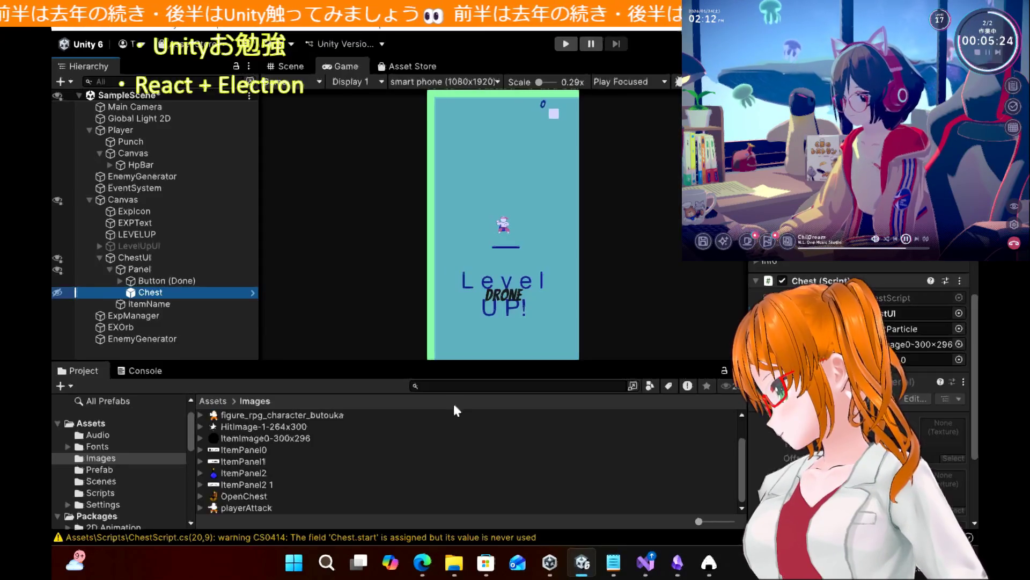
In ChestScript.cs, highlight ChestUI to see its other uses
click(646, 562)
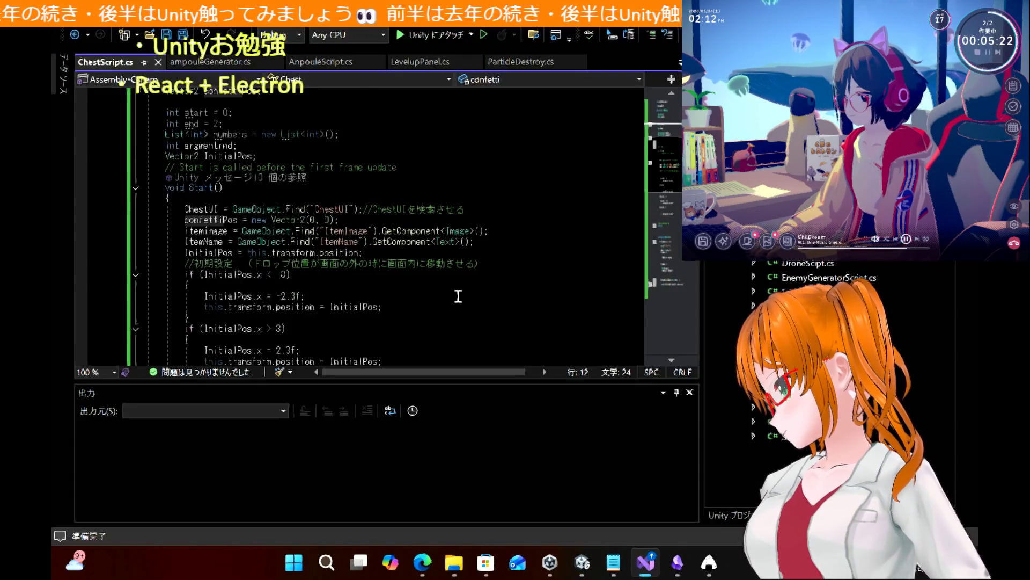
scroll(458, 297, down, 1)
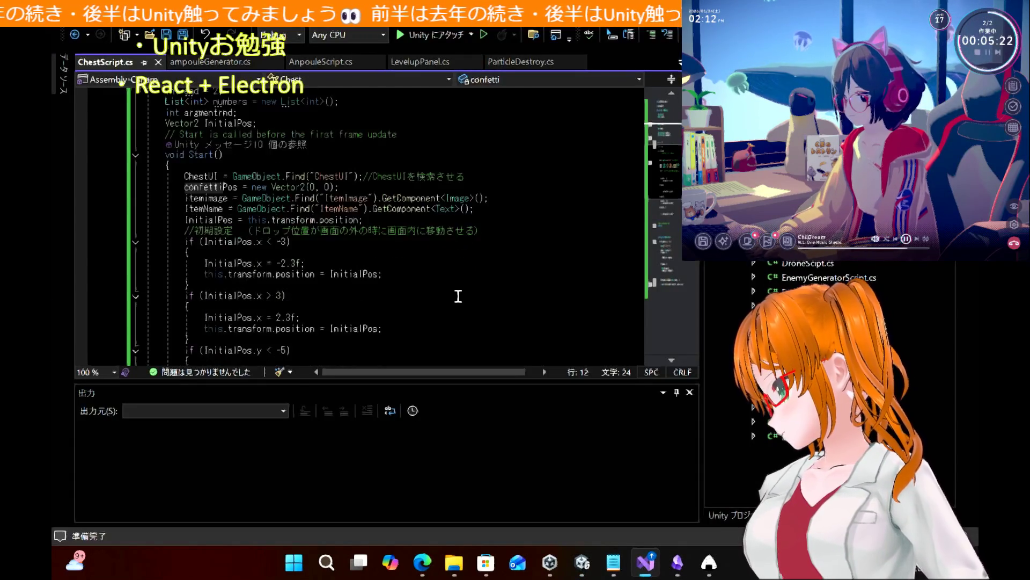
double_click(202, 177)
scroll(379, 253, down, 8)
scroll(380, 259, up, 8)
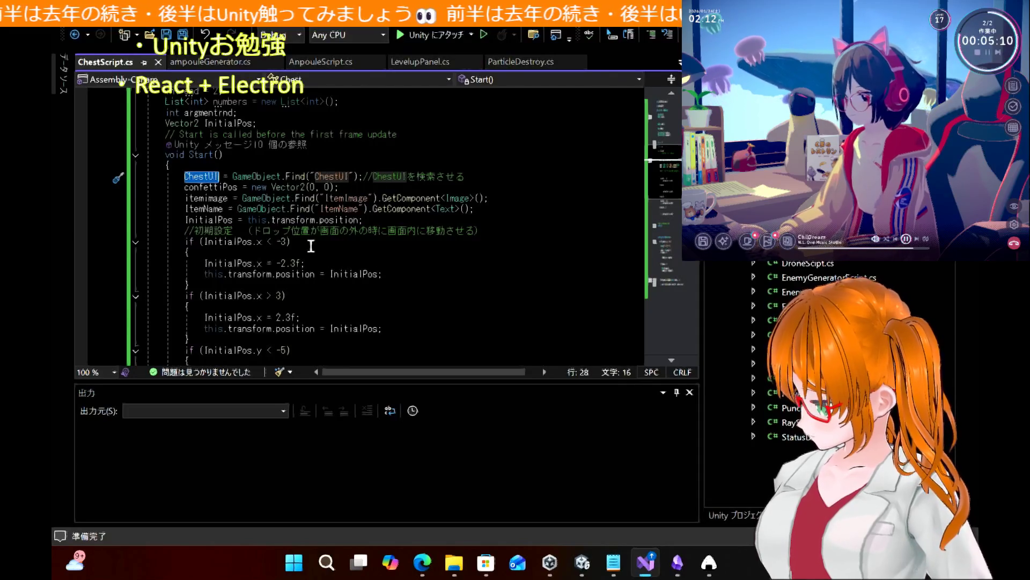
Look through Start() to see how the script finds ChestUI
scroll(391, 293, down, 6)
scroll(390, 293, down, 2)
scroll(390, 293, up, 9)
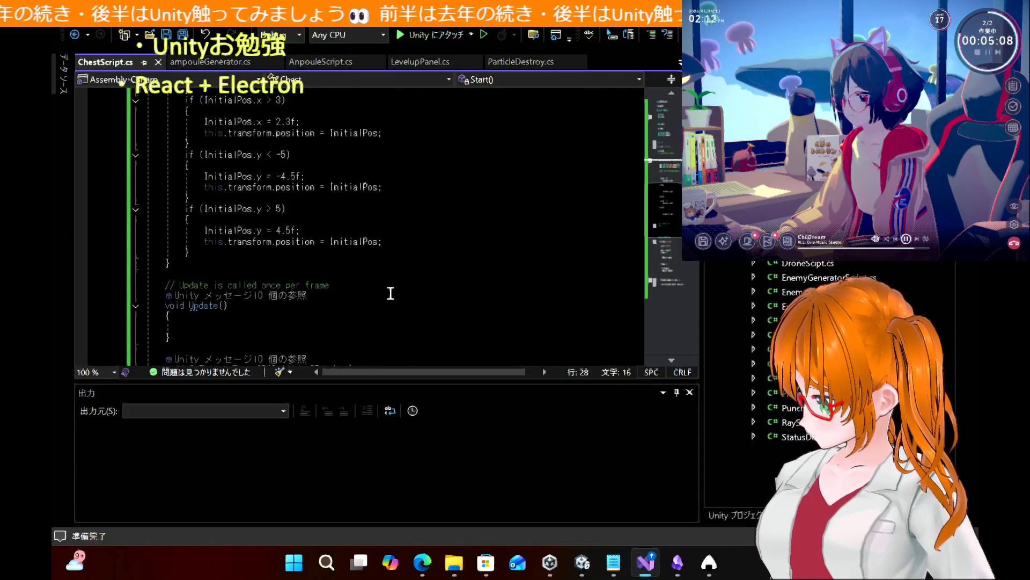
scroll(391, 293, up, 5)
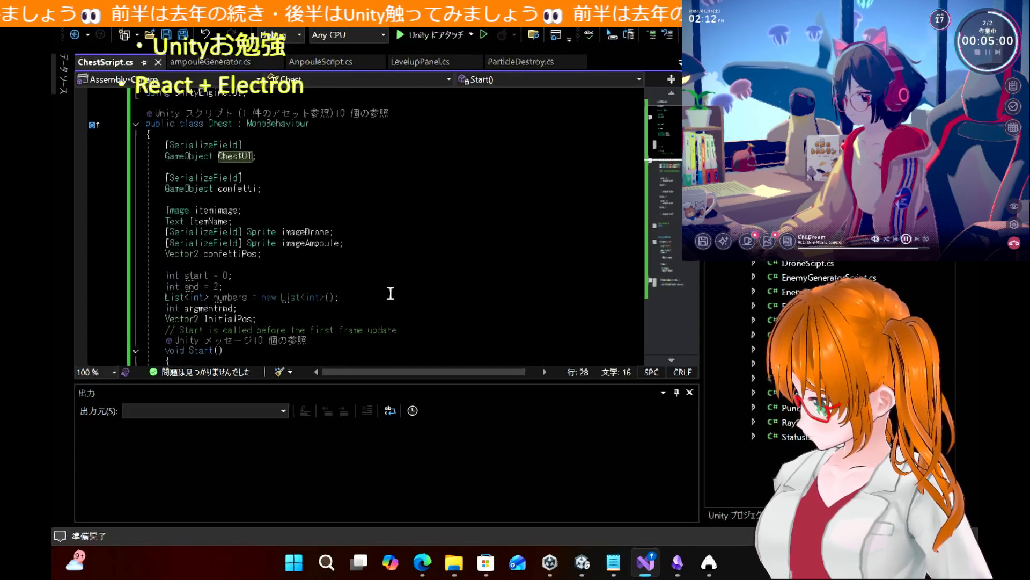
scroll(390, 293, down, 2)
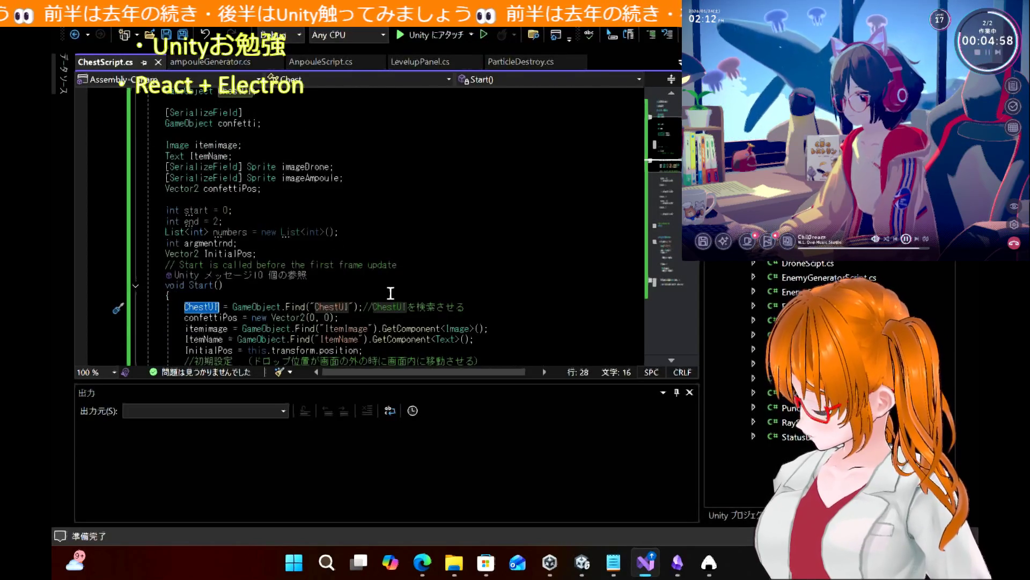
scroll(390, 293, up, 3)
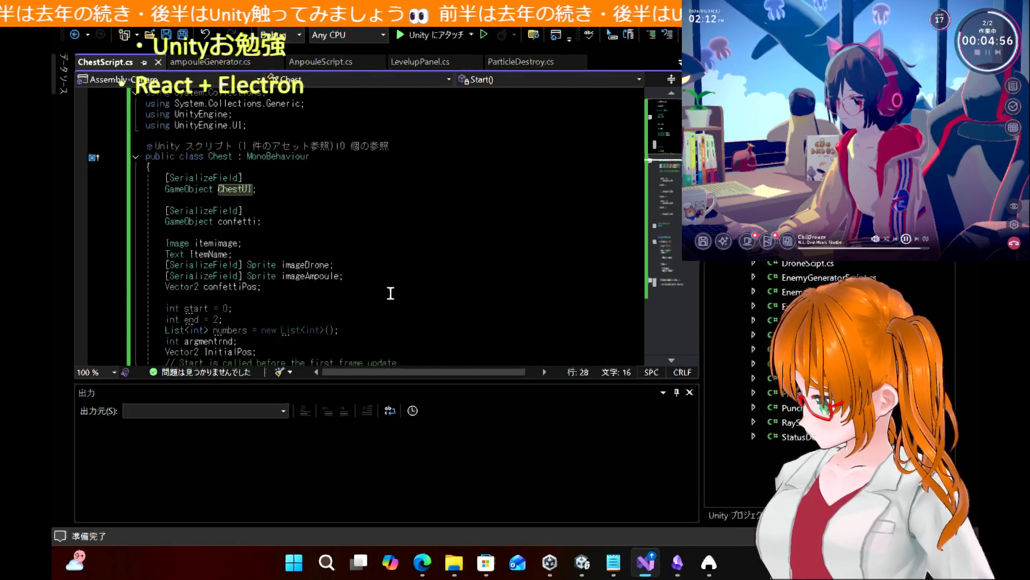
scroll(391, 293, down, 1)
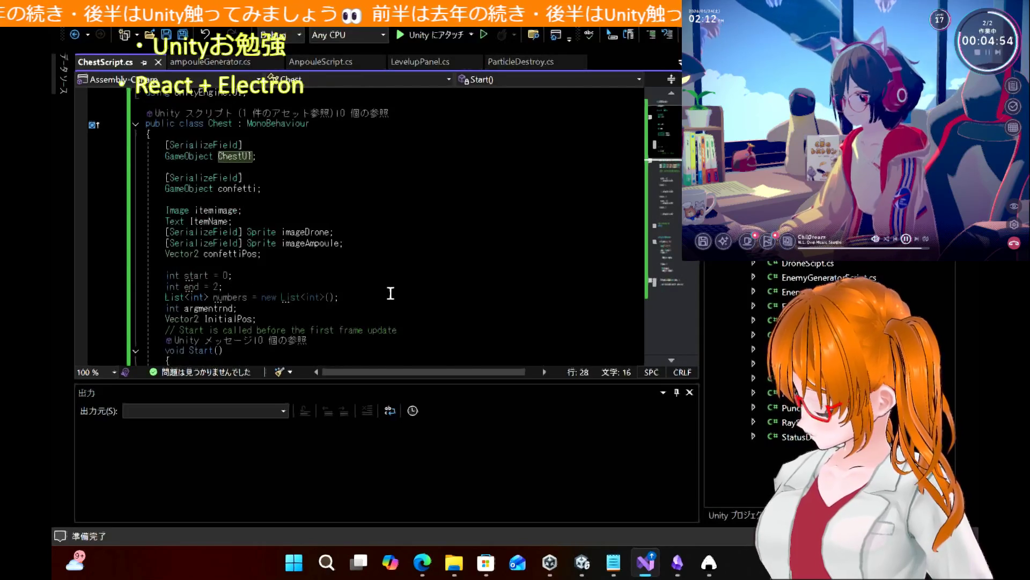
scroll(390, 293, down, 2)
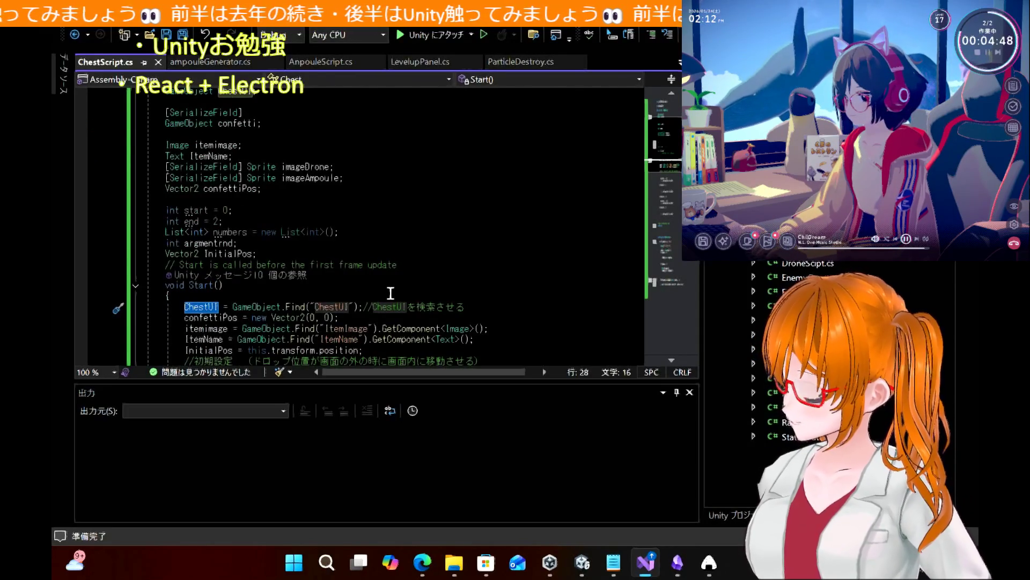
scroll(390, 293, down, 2)
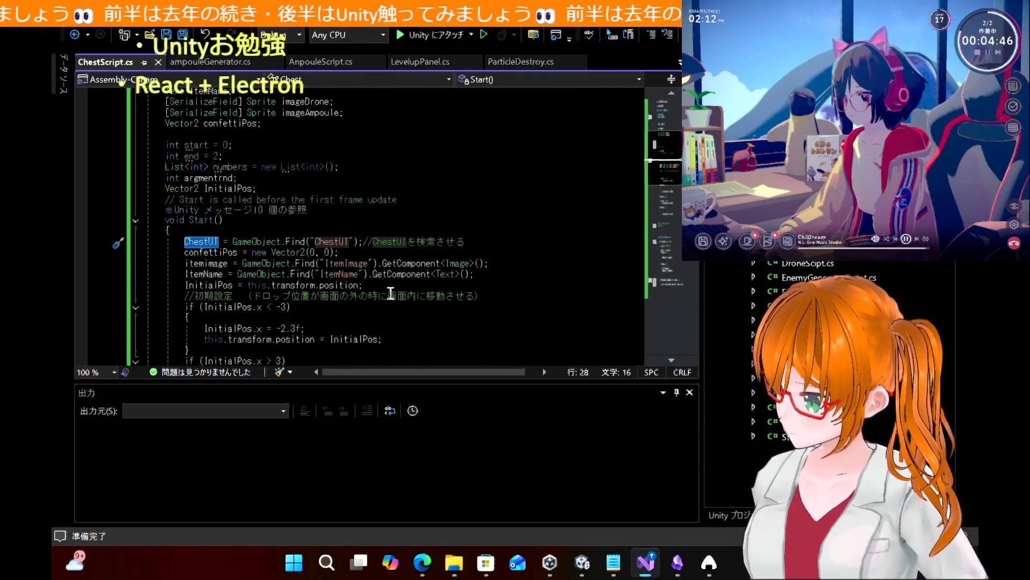
scroll(391, 293, down, 2)
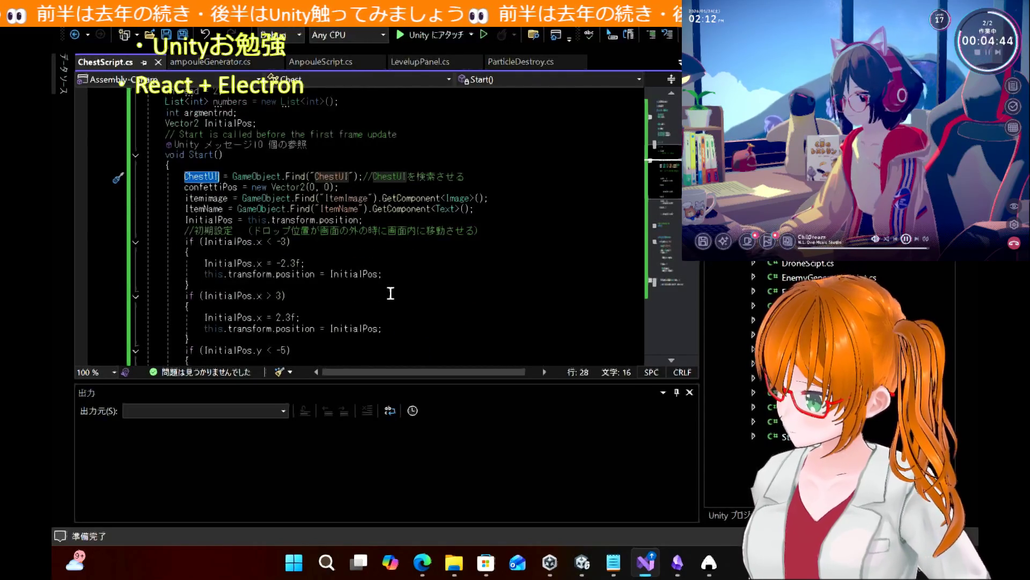
Read OnTriggerEnter2D, where the player trigger picks Drone or Ampoule and spawns confetti
scroll(391, 293, down, 3)
scroll(391, 293, down, 2)
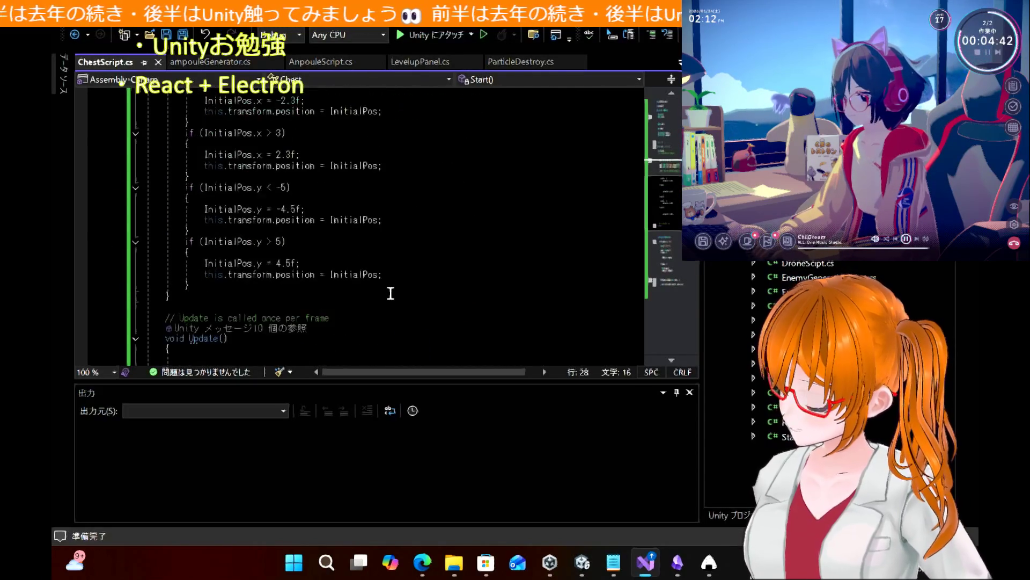
scroll(391, 293, down, 5)
scroll(391, 293, down, 3)
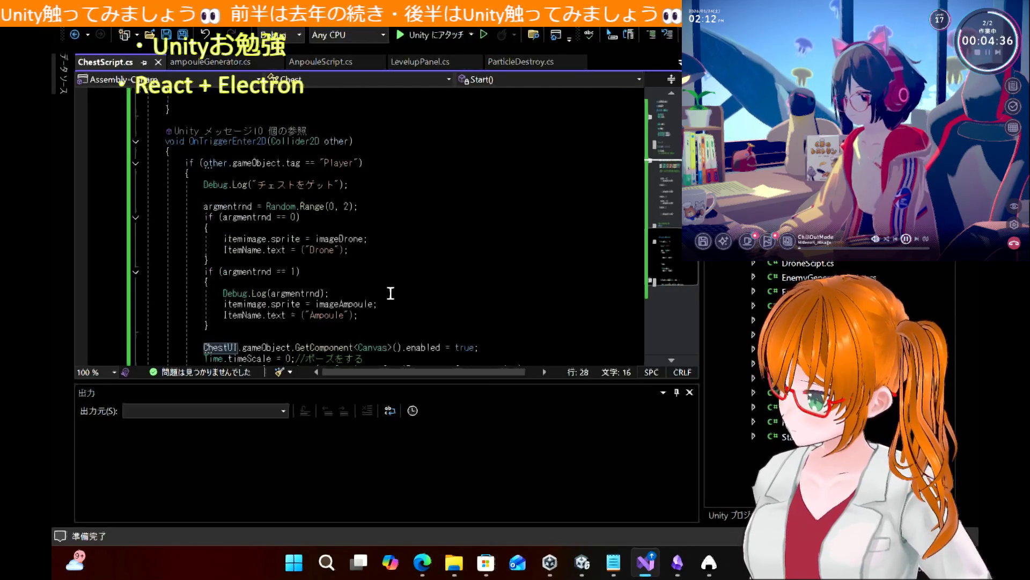
scroll(391, 293, down, 1)
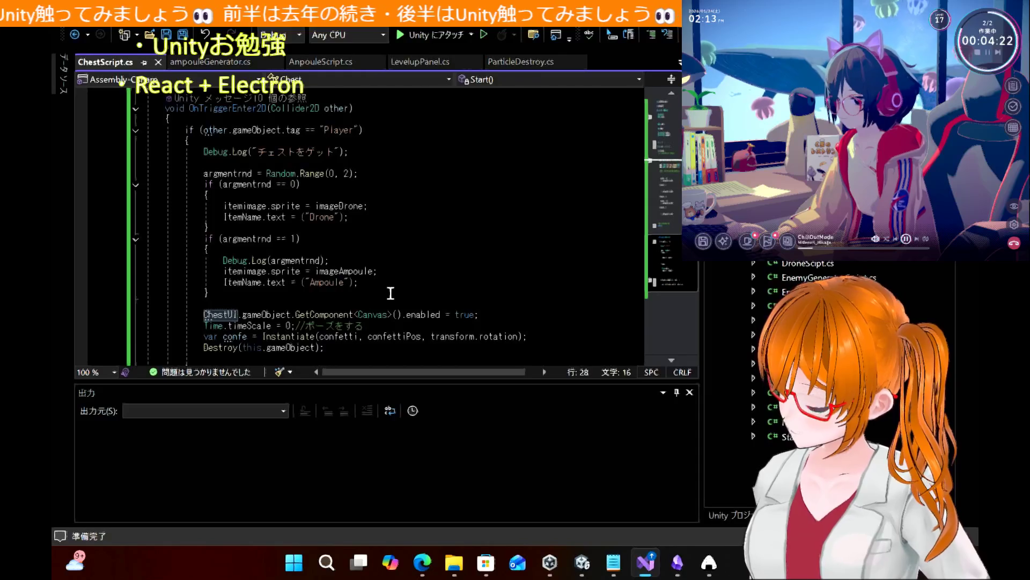
scroll(391, 293, down, 1)
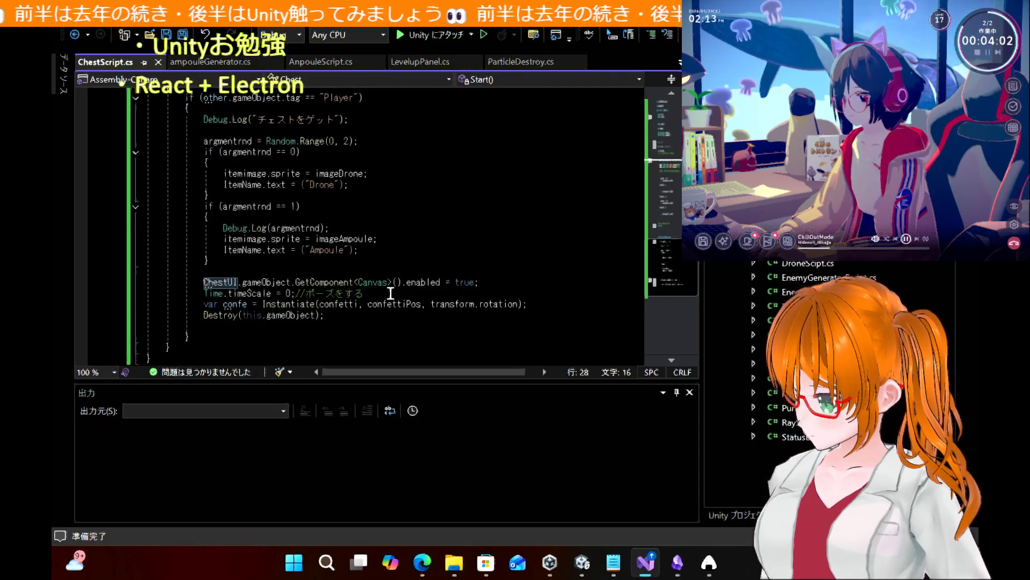
scroll(391, 293, up, 6)
scroll(391, 293, down, 3)
scroll(391, 293, down, 3)
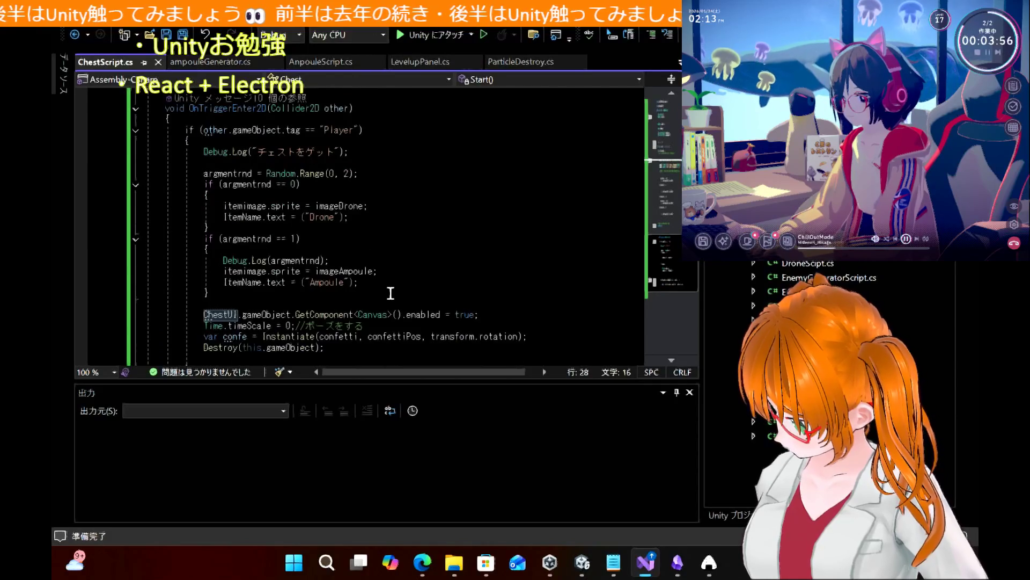
scroll(391, 293, down, 1)
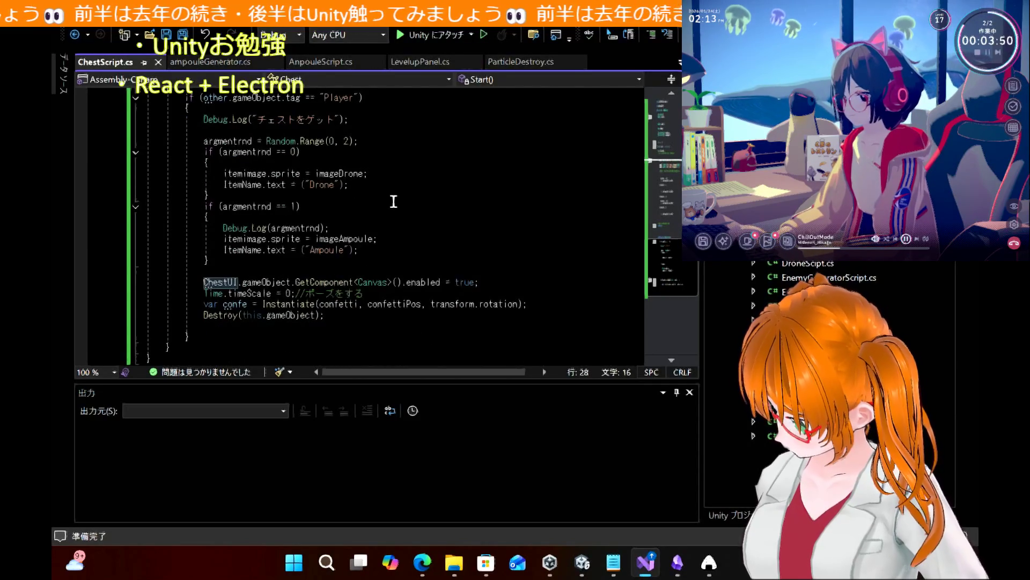
scroll(393, 202, down, 1)
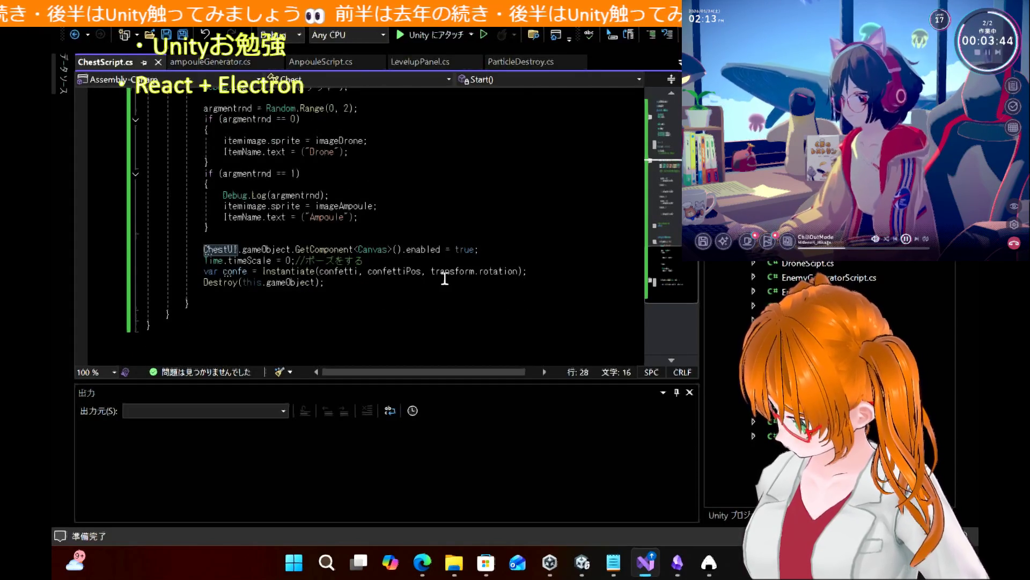
click(418, 276)
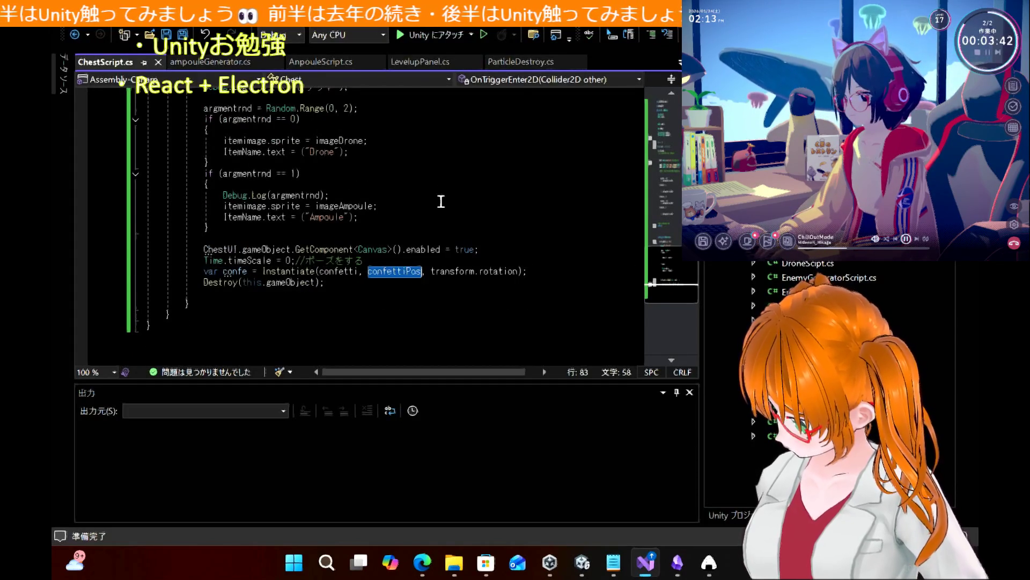
scroll(437, 217, up, 9)
scroll(441, 190, up, 5)
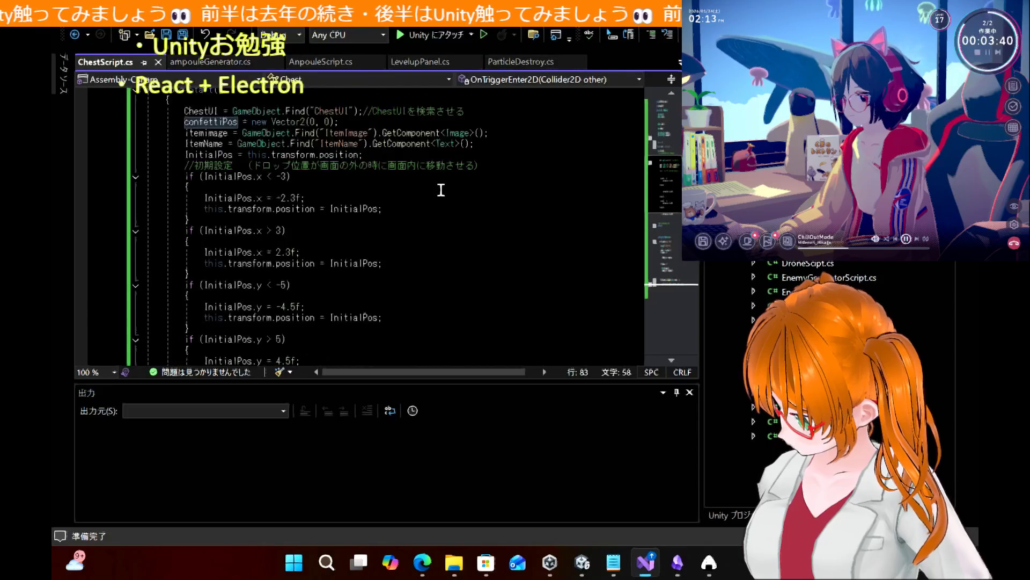
scroll(441, 190, up, 1)
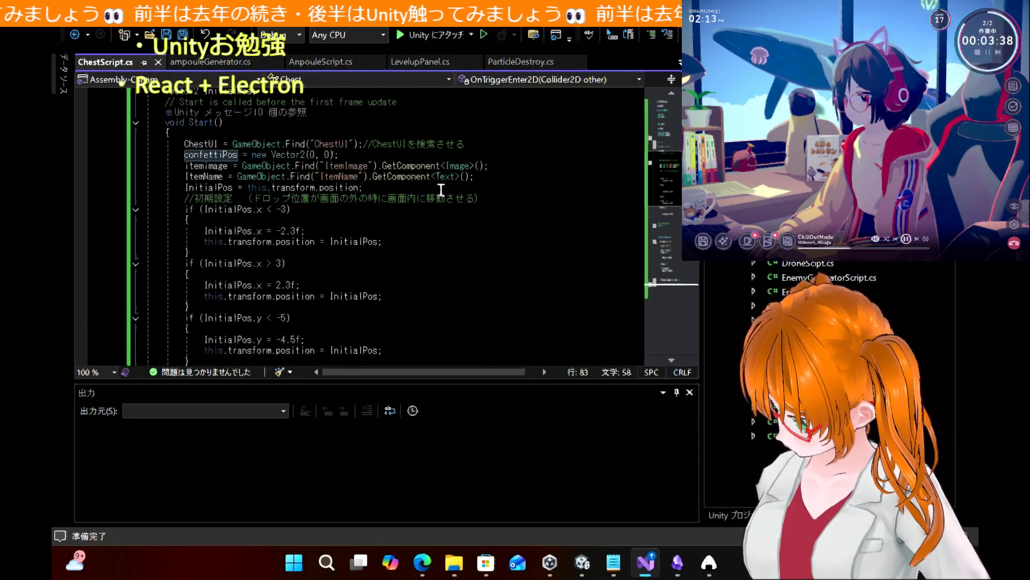
scroll(441, 190, down, 15)
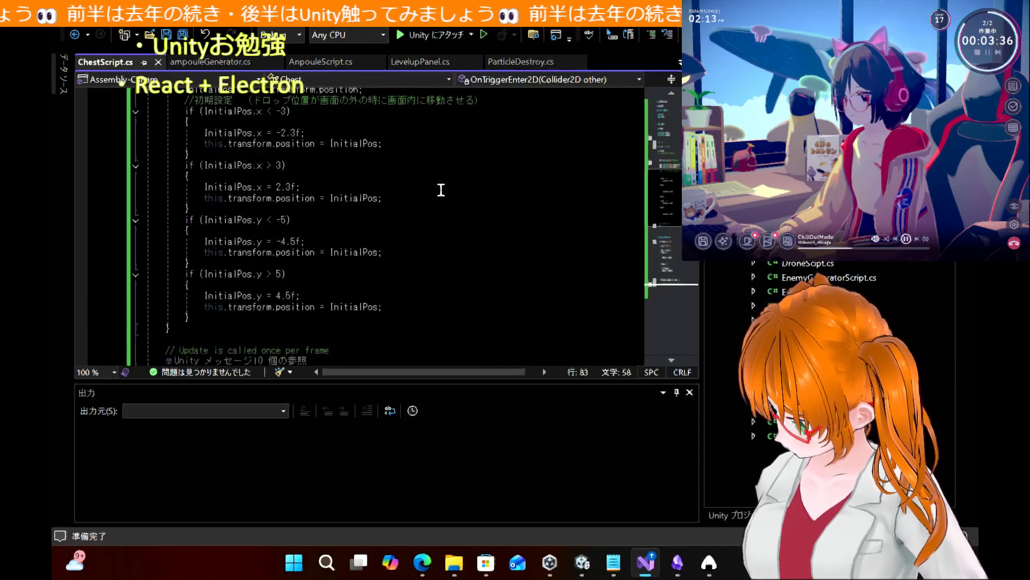
scroll(441, 190, up, 1)
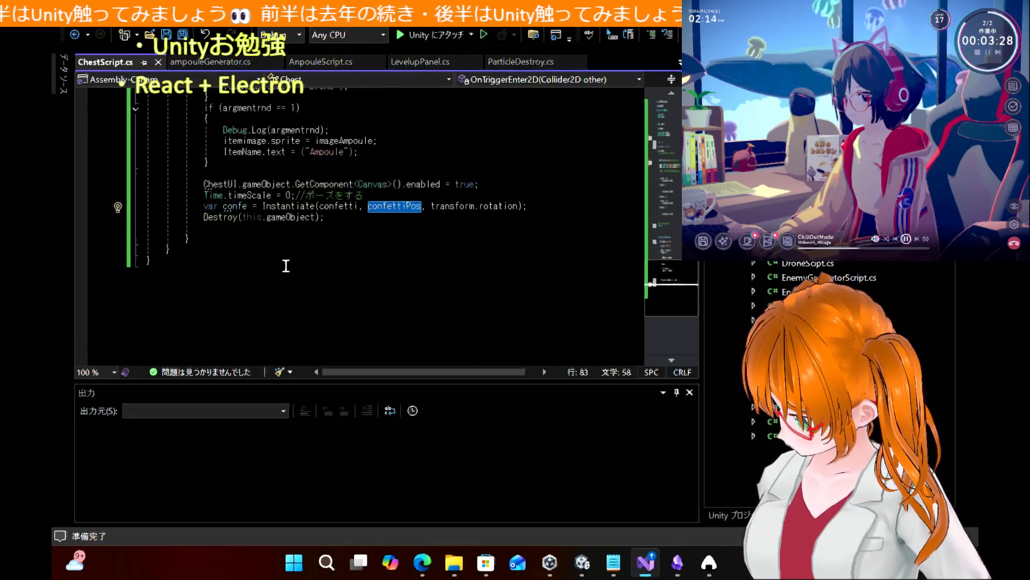
double_click(451, 208)
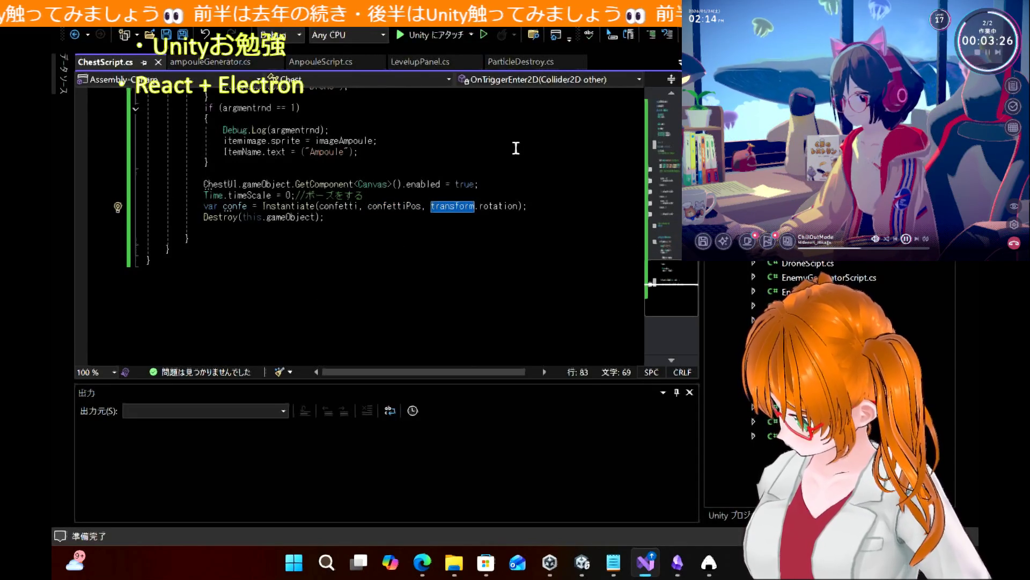
scroll(498, 153, up, 3)
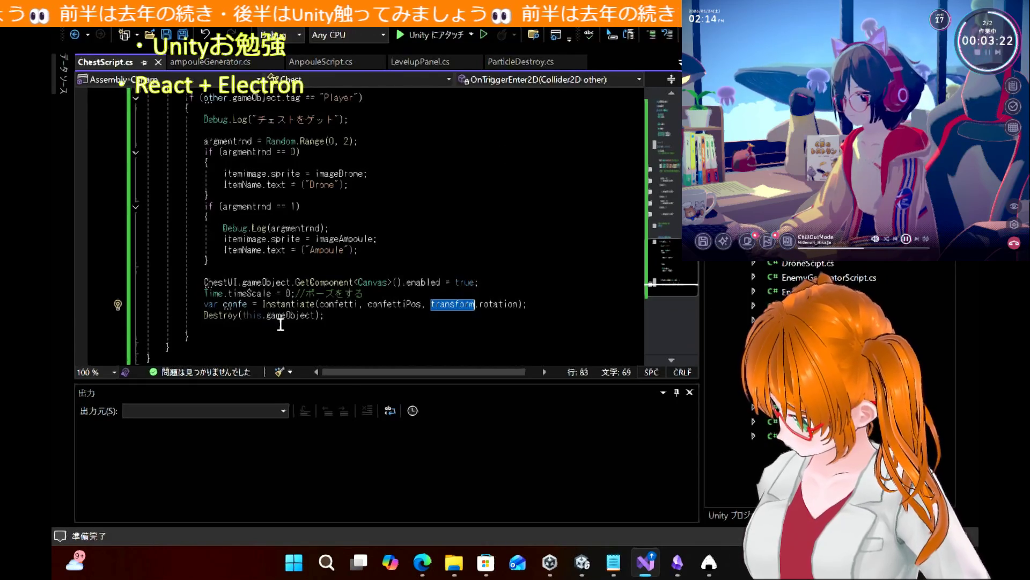
click(240, 304)
double_click(240, 304)
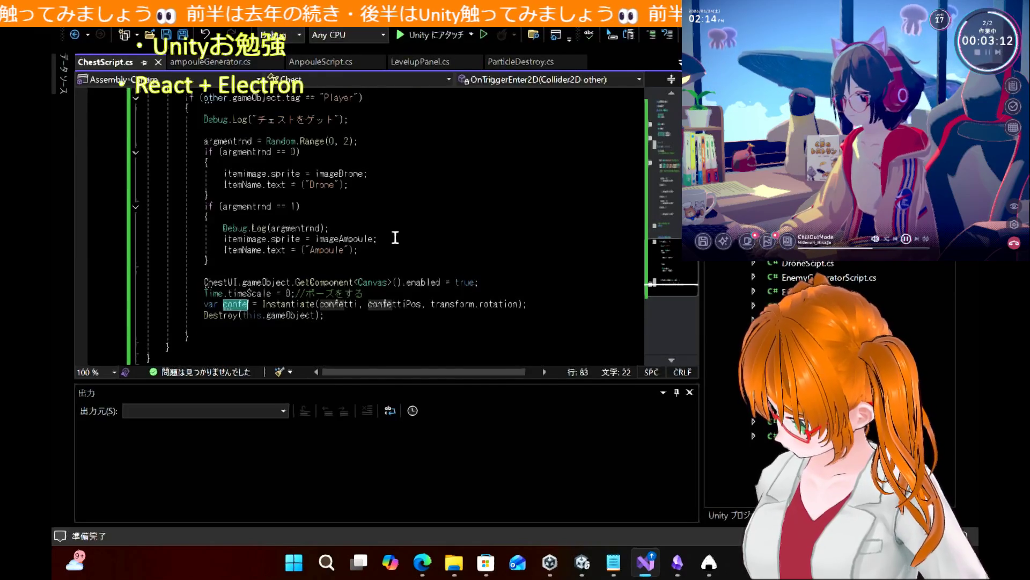
scroll(395, 237, up, 1)
scroll(395, 237, up, 1)
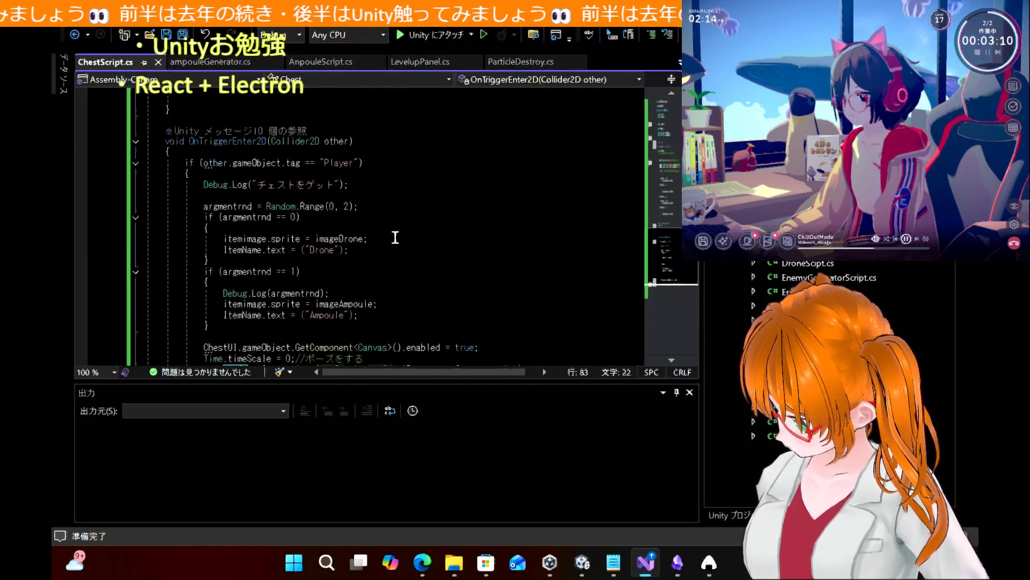
scroll(395, 237, up, 5)
scroll(395, 237, up, 3)
scroll(395, 237, up, 1)
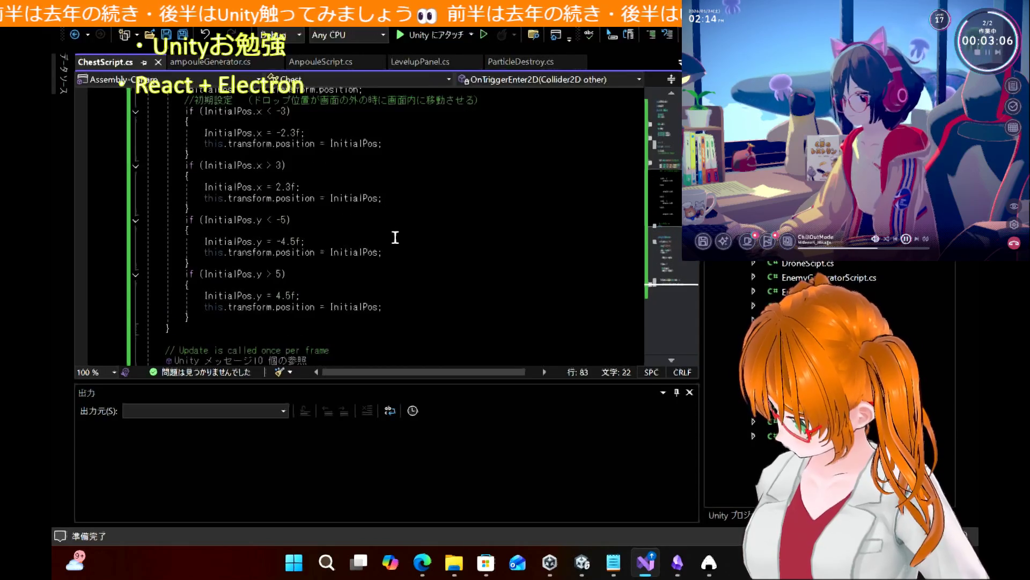
click(357, 208)
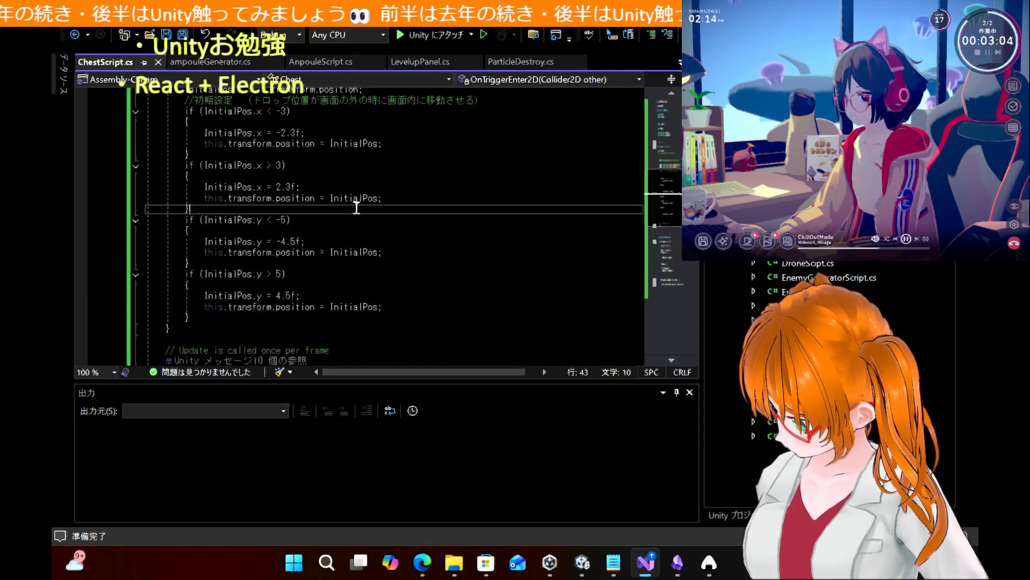
double_click(355, 198)
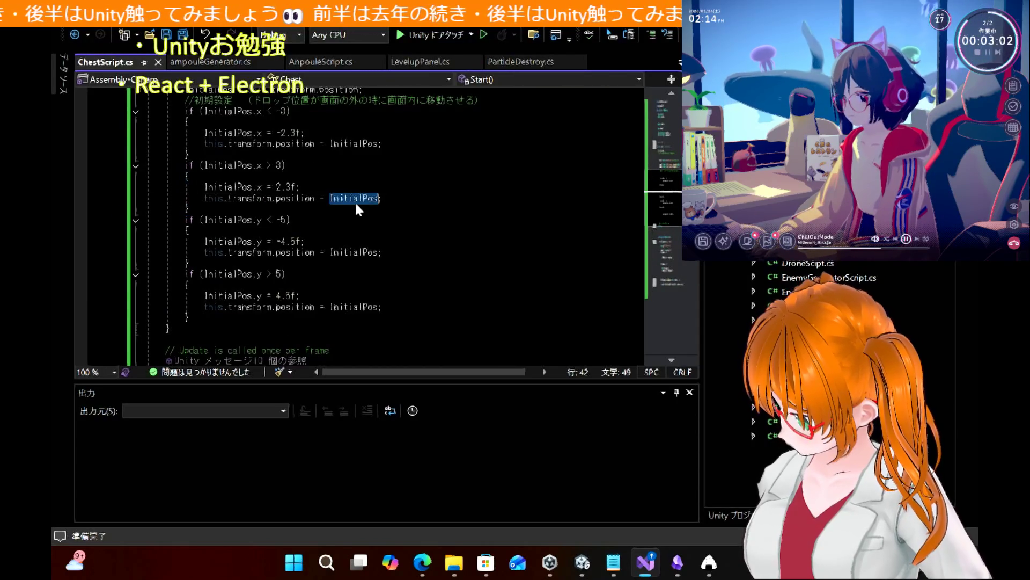
scroll(453, 182, up, 1)
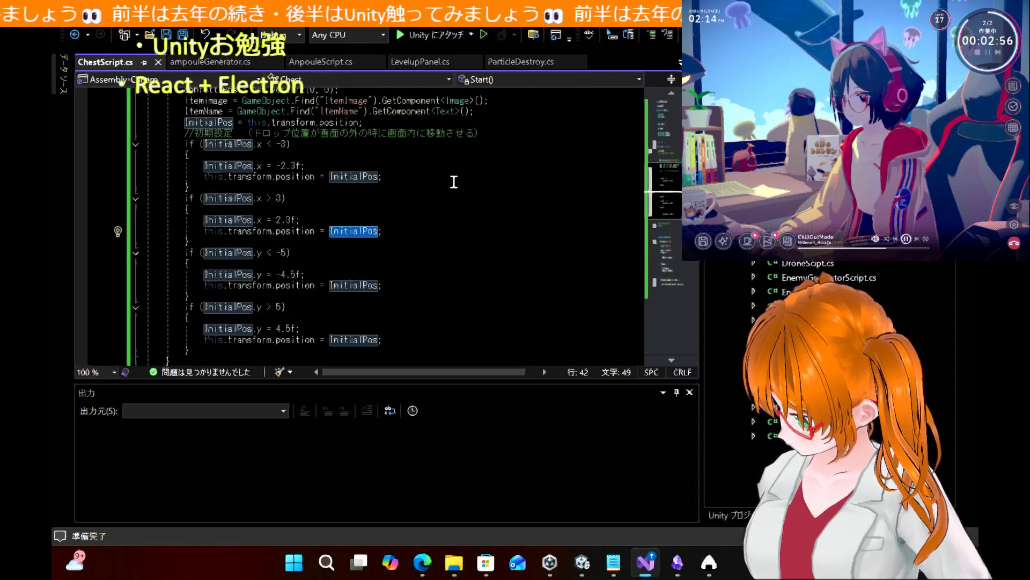
scroll(357, 136, up, 2)
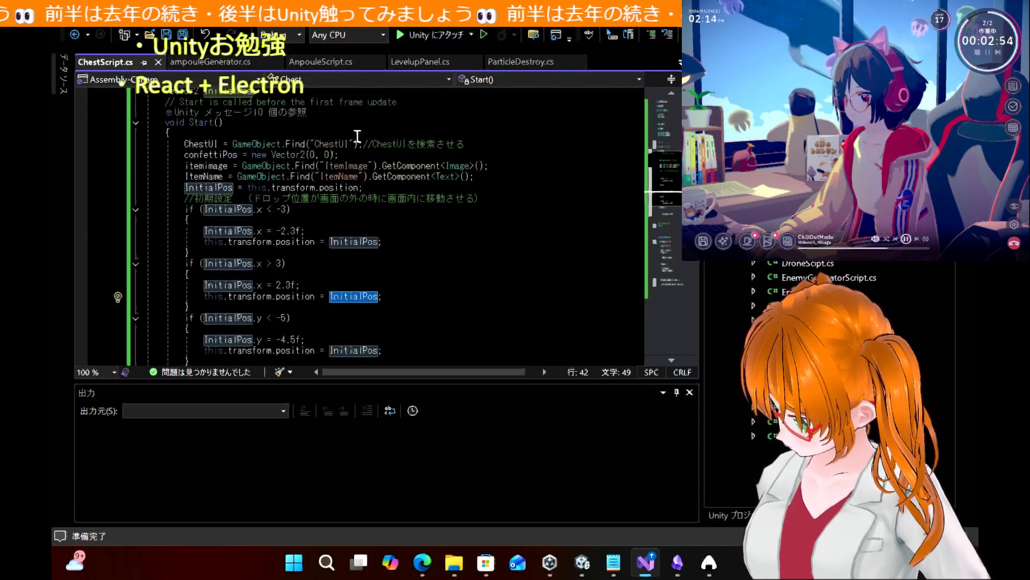
scroll(357, 136, down, 2)
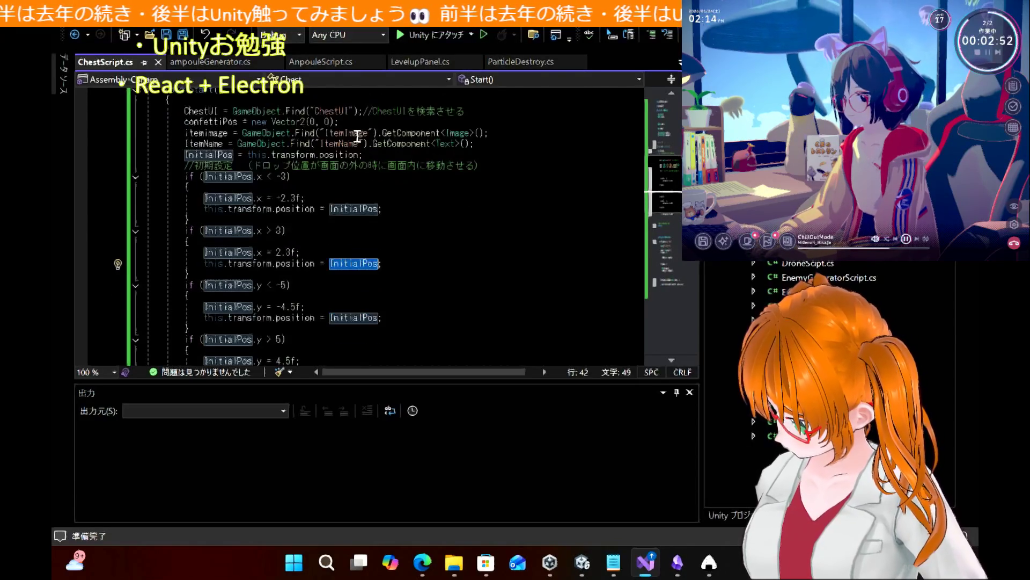
scroll(357, 136, up, 2)
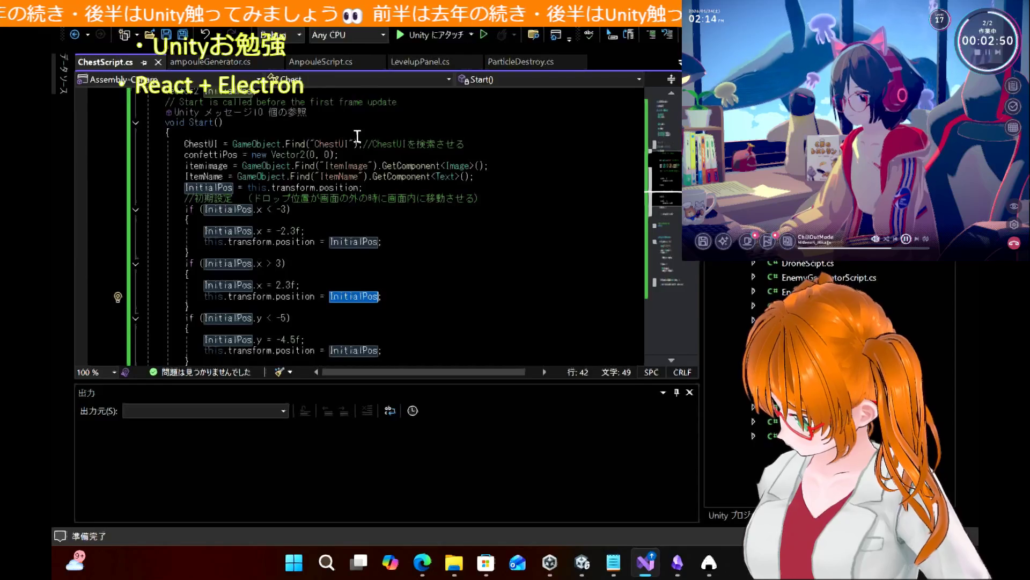
scroll(358, 137, down, 5)
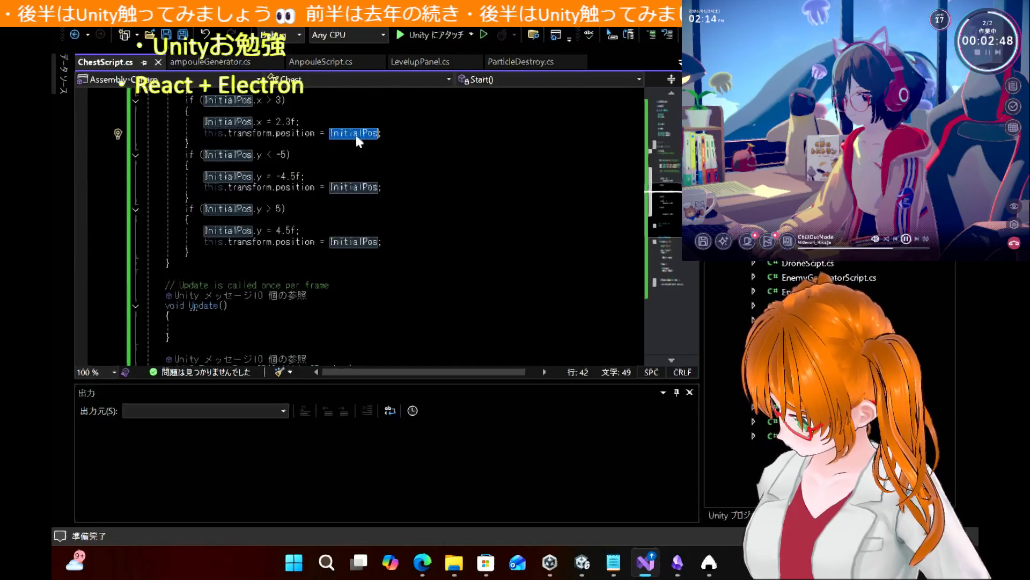
scroll(358, 136, up, 3)
scroll(357, 136, up, 1)
scroll(358, 136, down, 2)
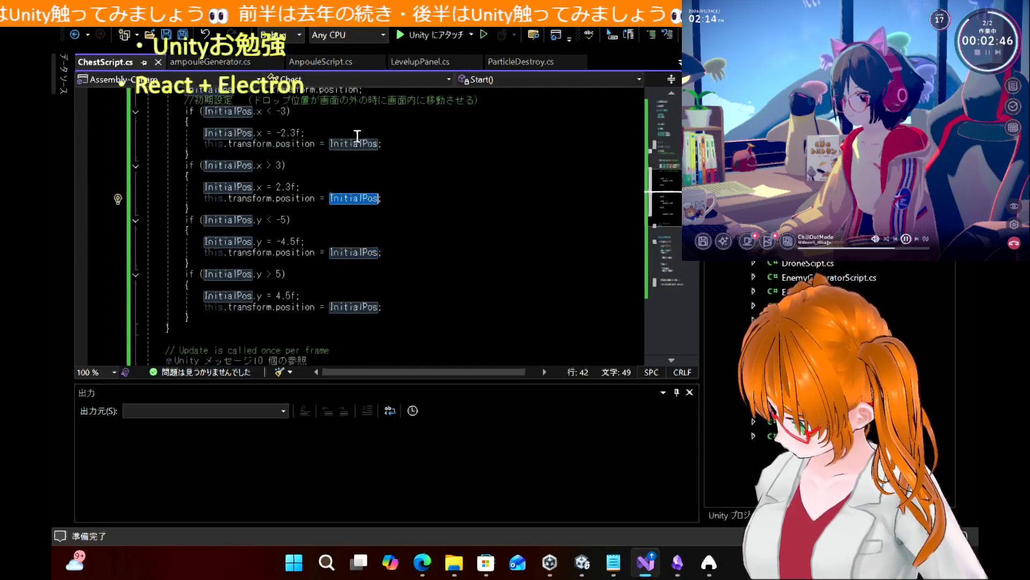
scroll(358, 137, up, 5)
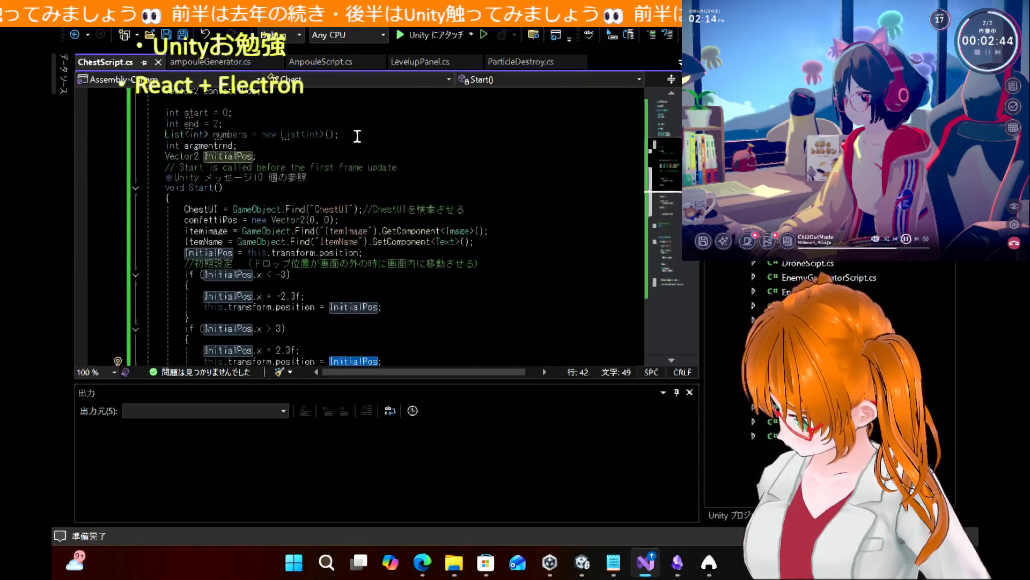
scroll(358, 136, down, 1)
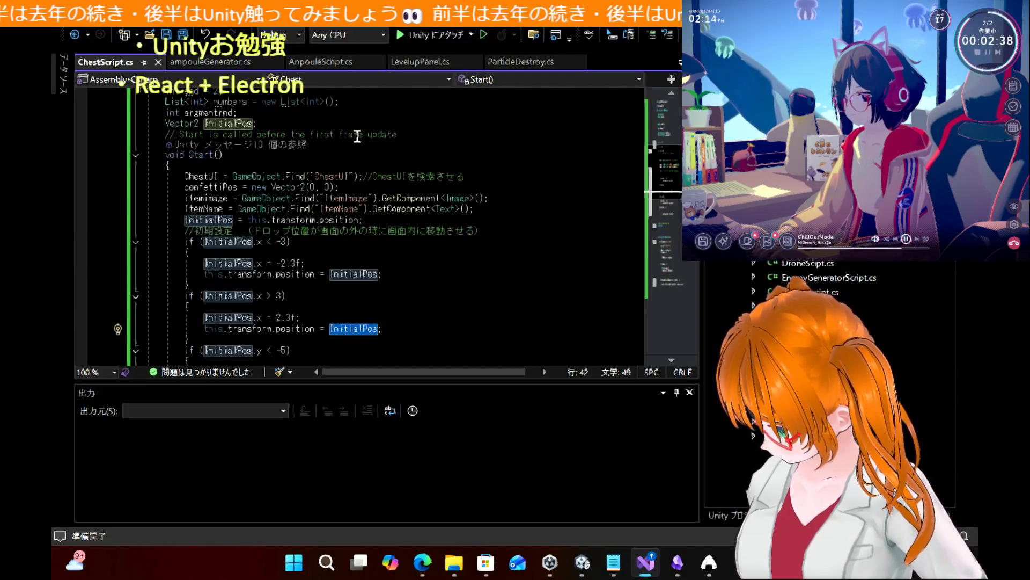
scroll(357, 137, down, 12)
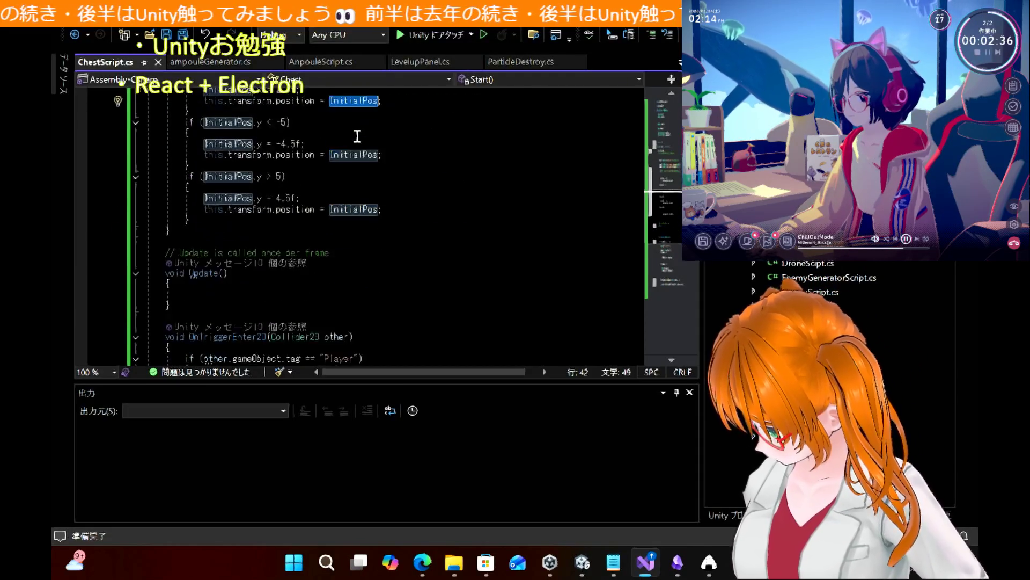
scroll(358, 137, down, 4)
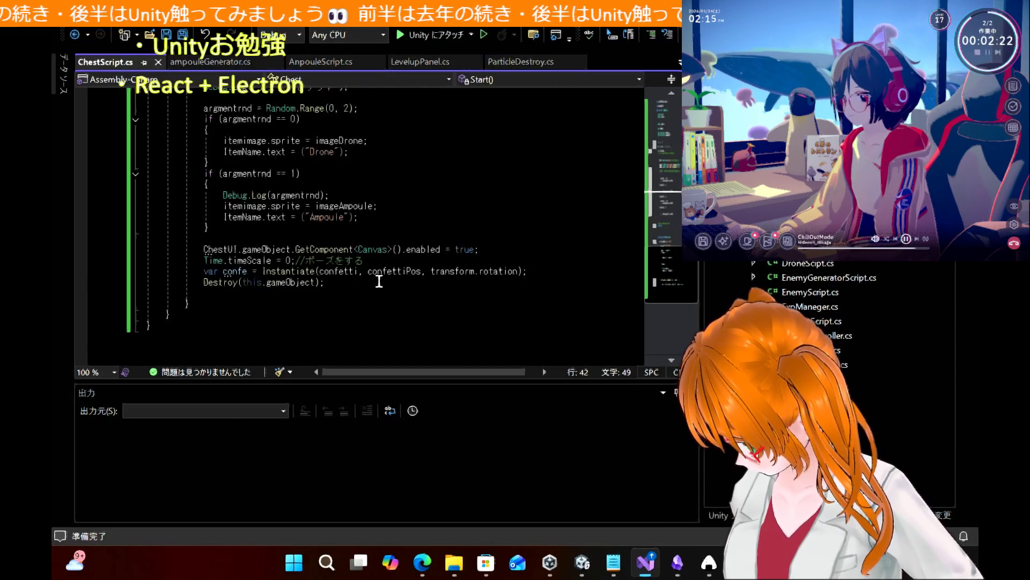
mouse_move(205, 271)
mouse_down()
mouse_move(328, 273)
mouse_move(344, 298)
mouse_move(325, 282)
mouse_up()
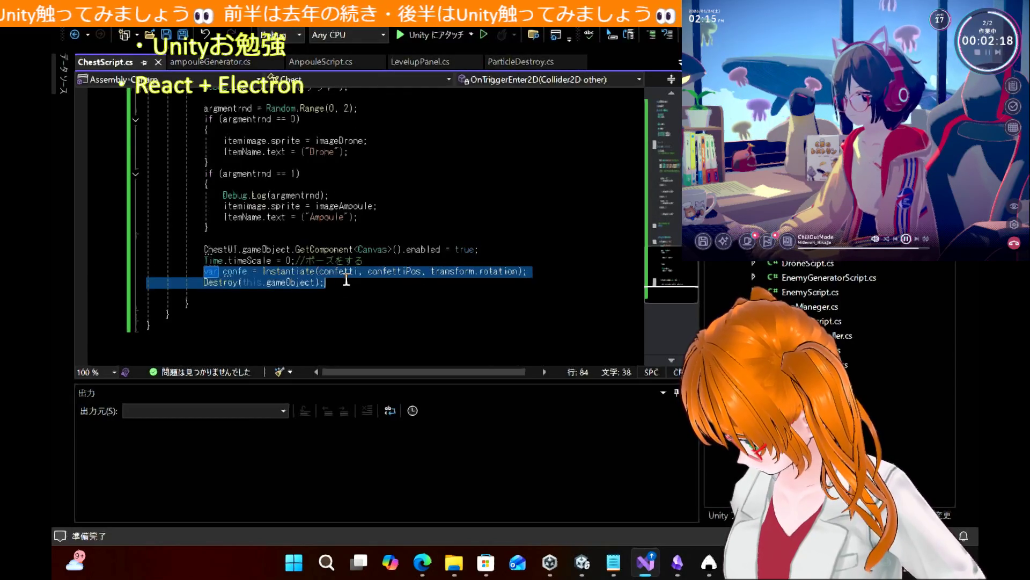
click(374, 229)
scroll(374, 231, up, 2)
scroll(374, 231, up, 12)
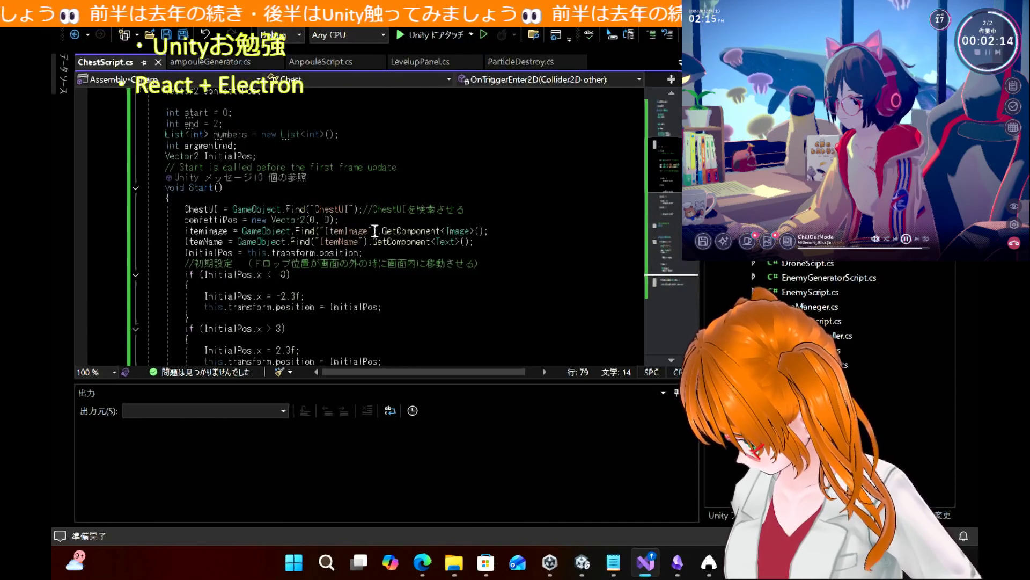
mouse_move(422, 562)
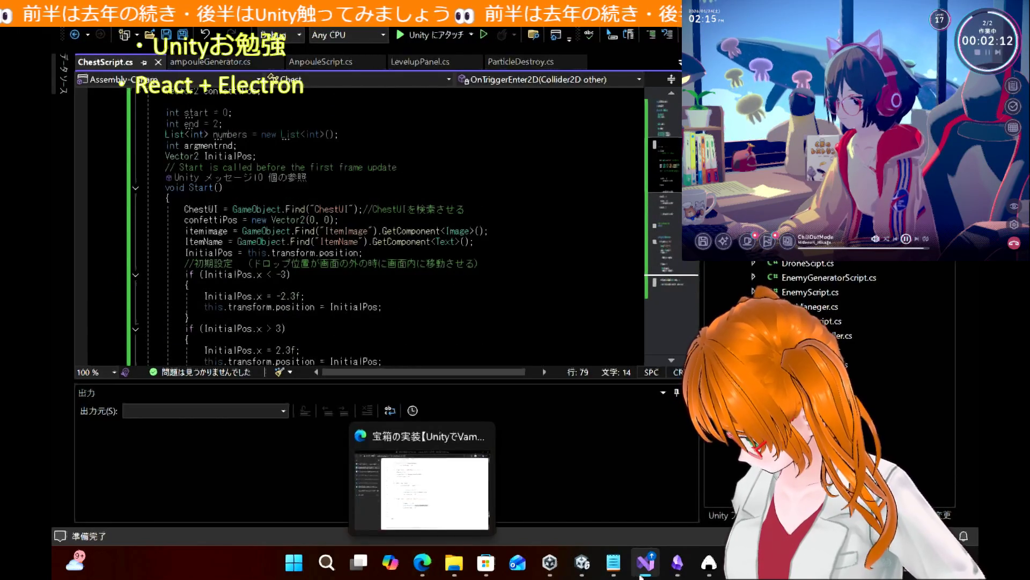
mouse_move(598, 566)
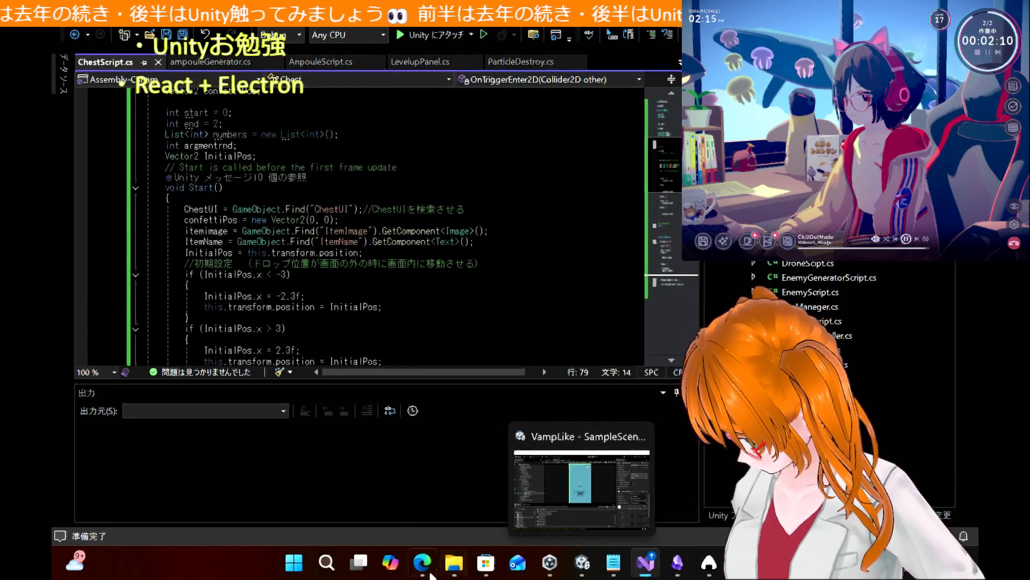
click(422, 562)
Scroll the tutorial up to the EnemyScript section where only ChestPrefab enemies drop items
scroll(570, 284, up, 15)
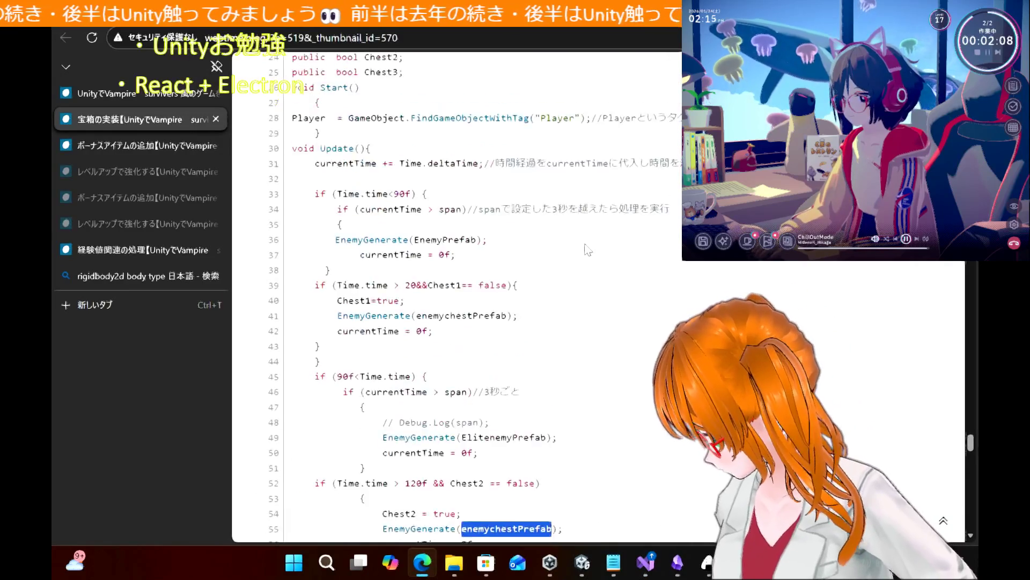
scroll(589, 249, up, 9)
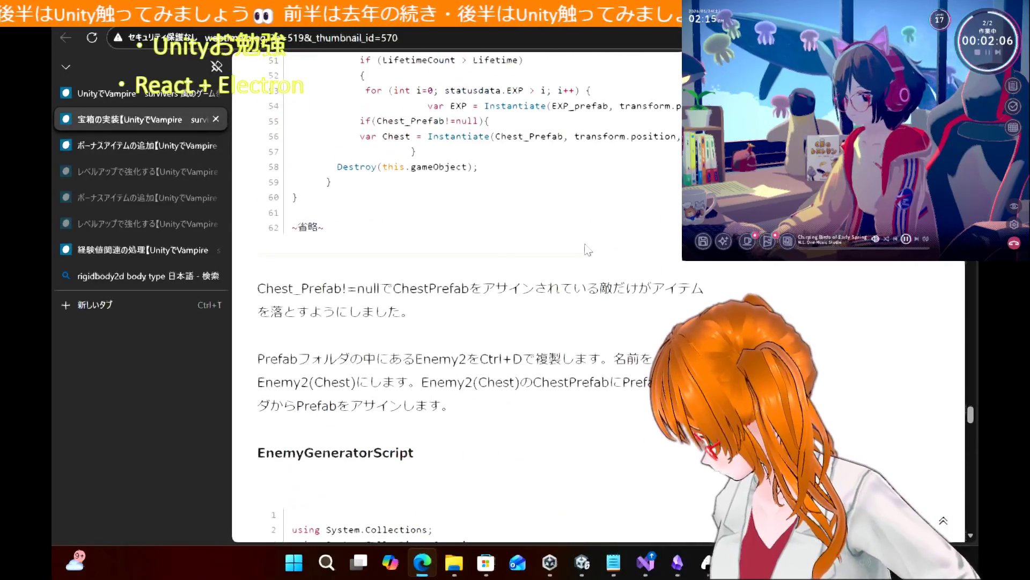
scroll(588, 249, up, 2)
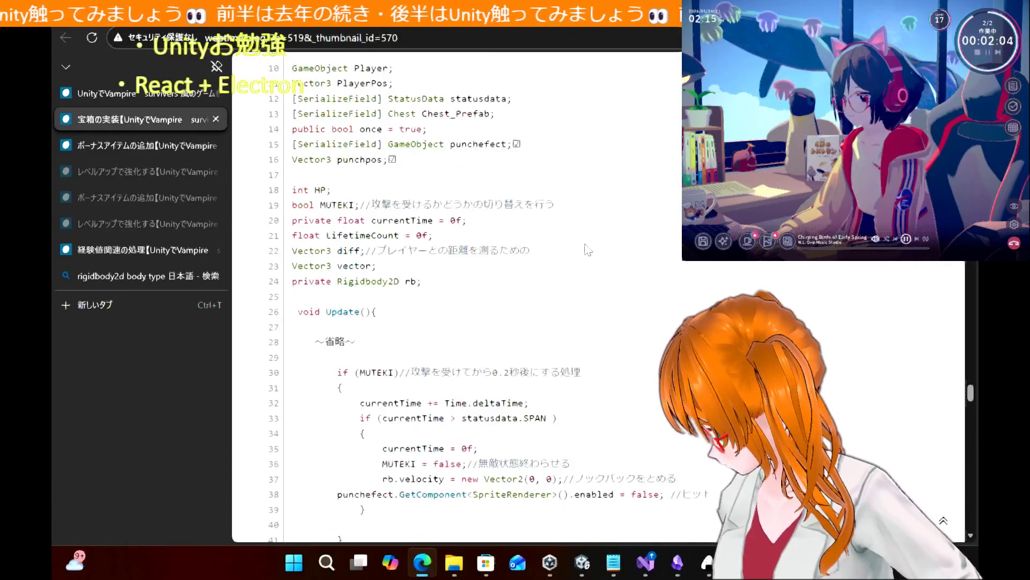
scroll(588, 249, up, 8)
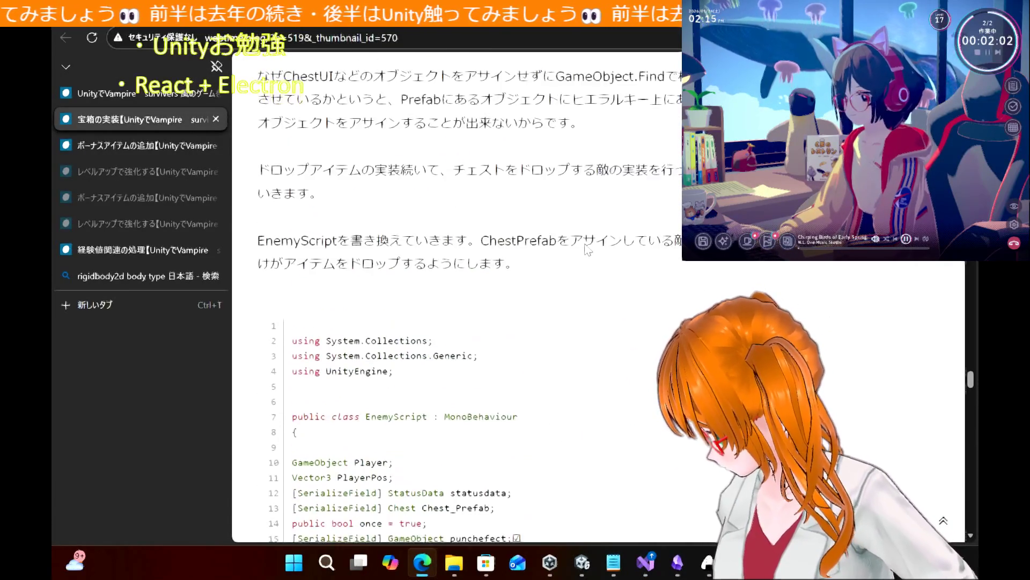
scroll(586, 245, up, 1)
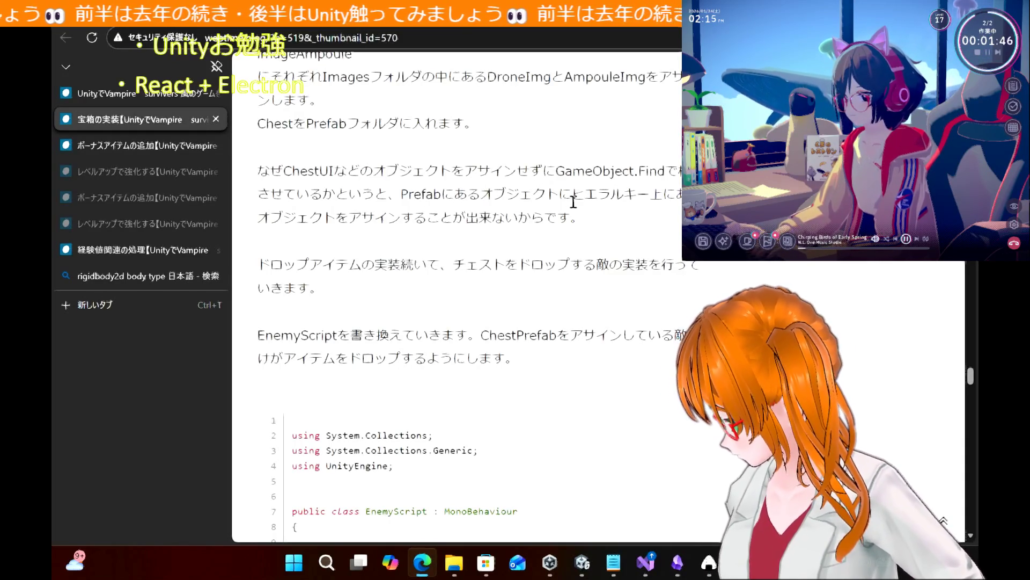
scroll(573, 202, up, 1)
scroll(574, 202, up, 2)
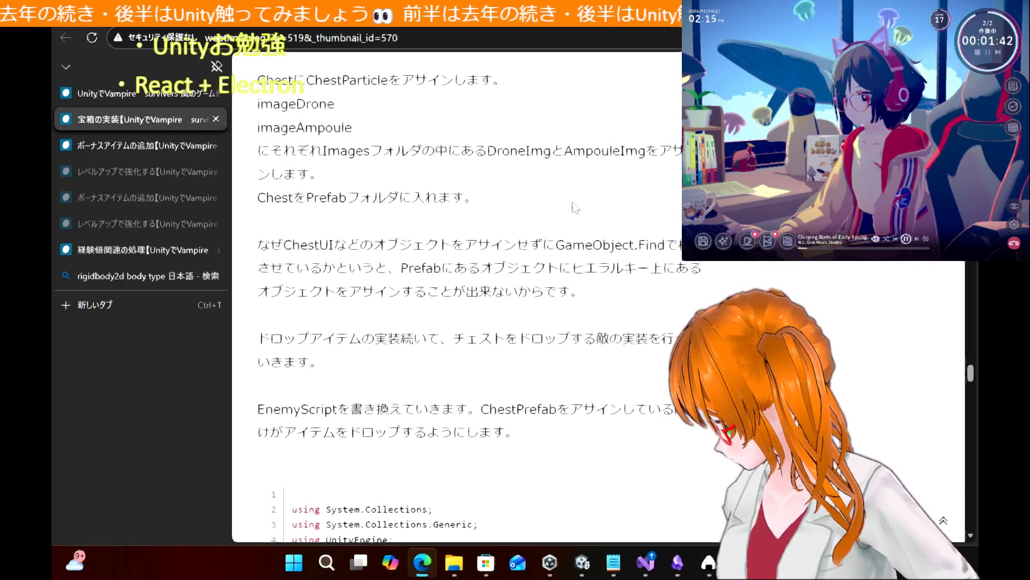
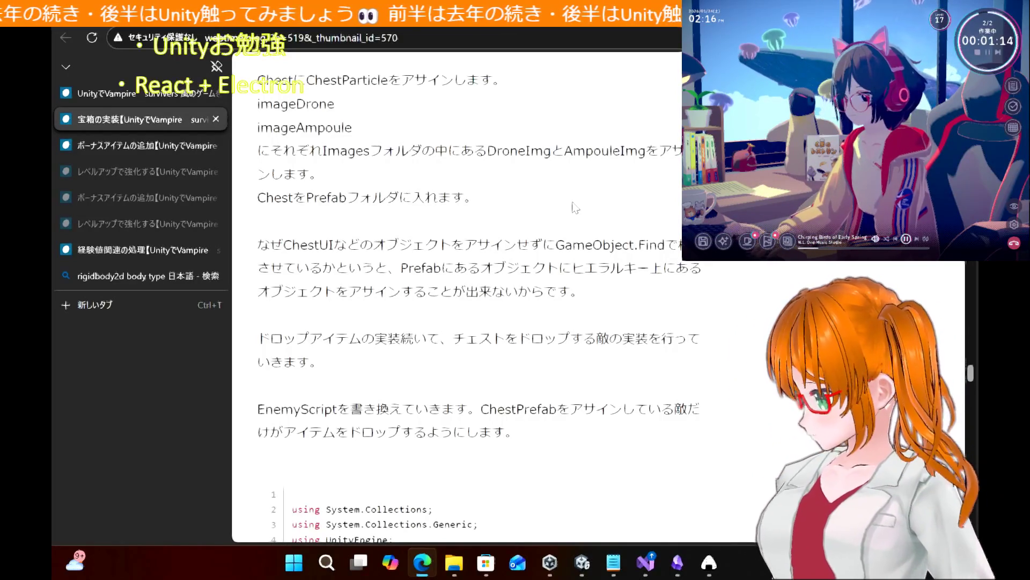
Scroll the tutorial's EnemyScript listing in Edge, briefly checking the Unity editor
scroll(558, 257, down, 3)
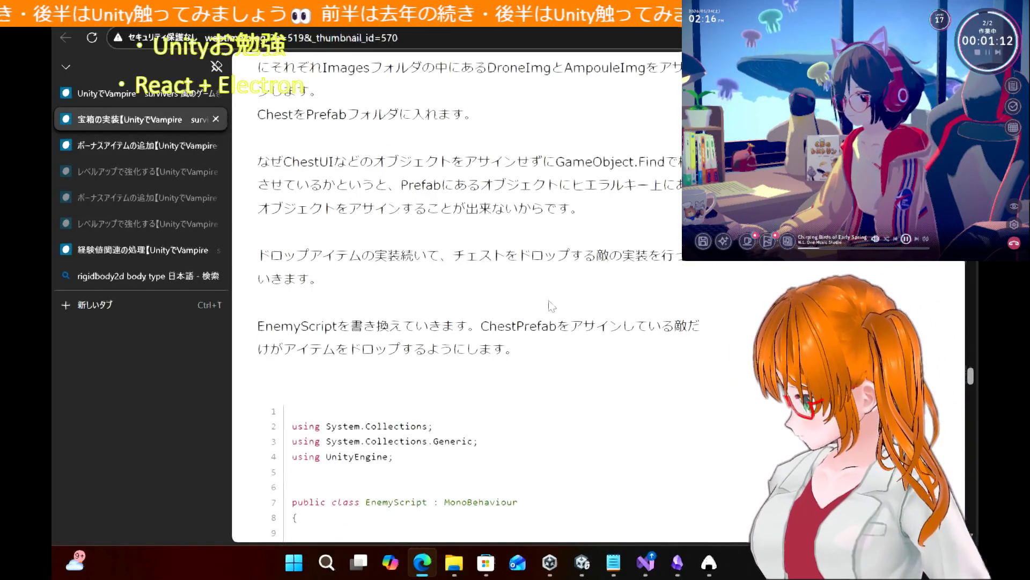
mouse_move(582, 562)
click(581, 483)
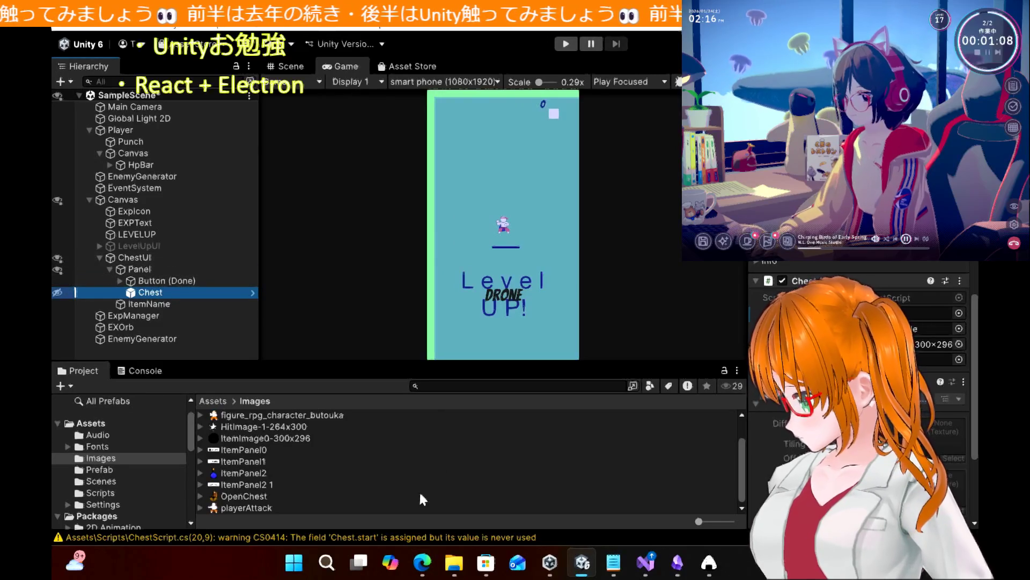
click(422, 562)
Finish reading the EnemyScript code, then bring up ChestScript.cs in Visual Studio
scroll(517, 346, down, 5)
scroll(517, 346, down, 7)
scroll(517, 346, down, 3)
scroll(517, 344, up, 6)
scroll(516, 341, down, 2)
scroll(516, 341, up, 4)
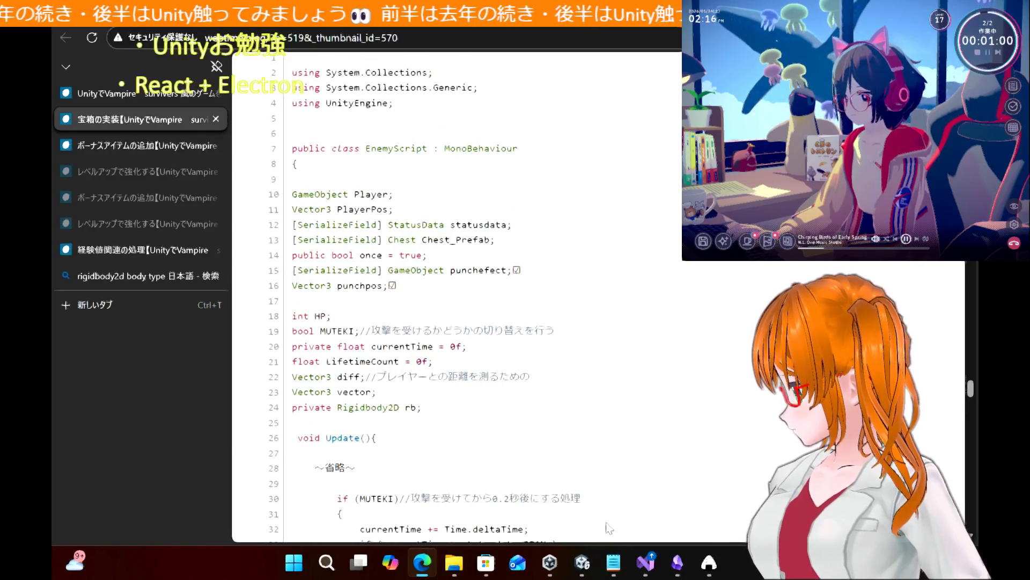
click(582, 563)
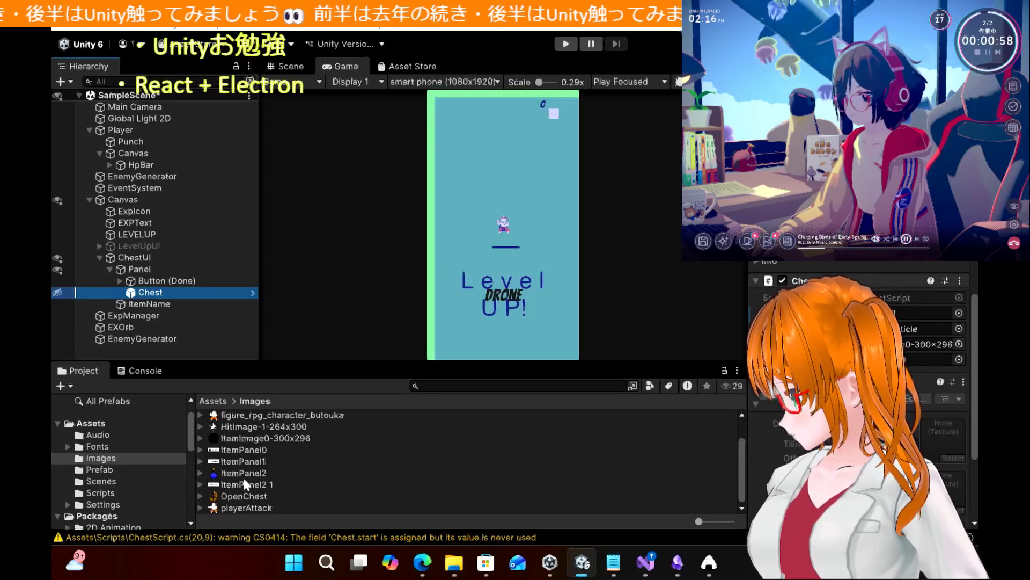
click(645, 563)
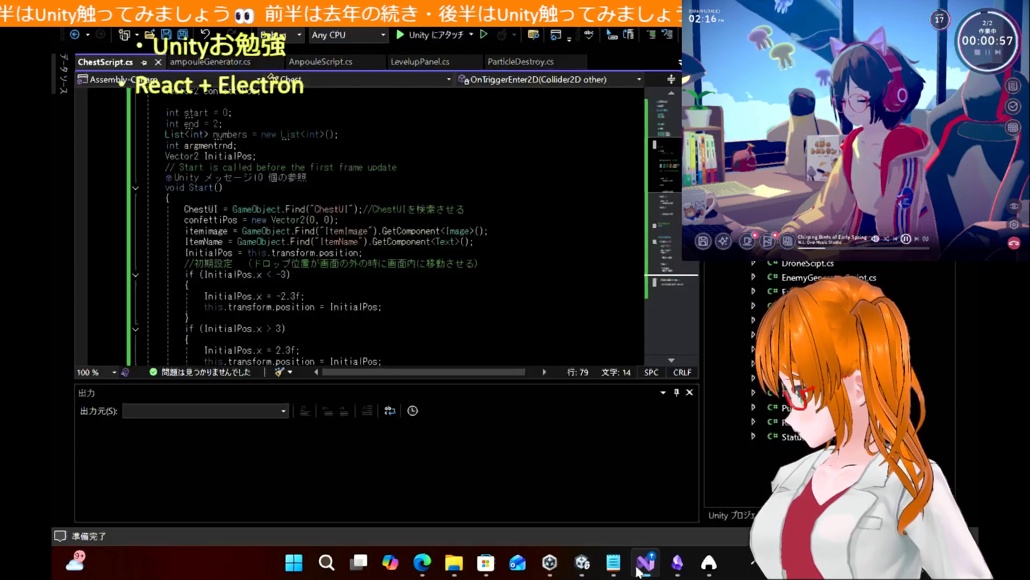
Open EnemyScript.cs and select the tutorial's Update code, lines 30–59, in the article
double_click(794, 290)
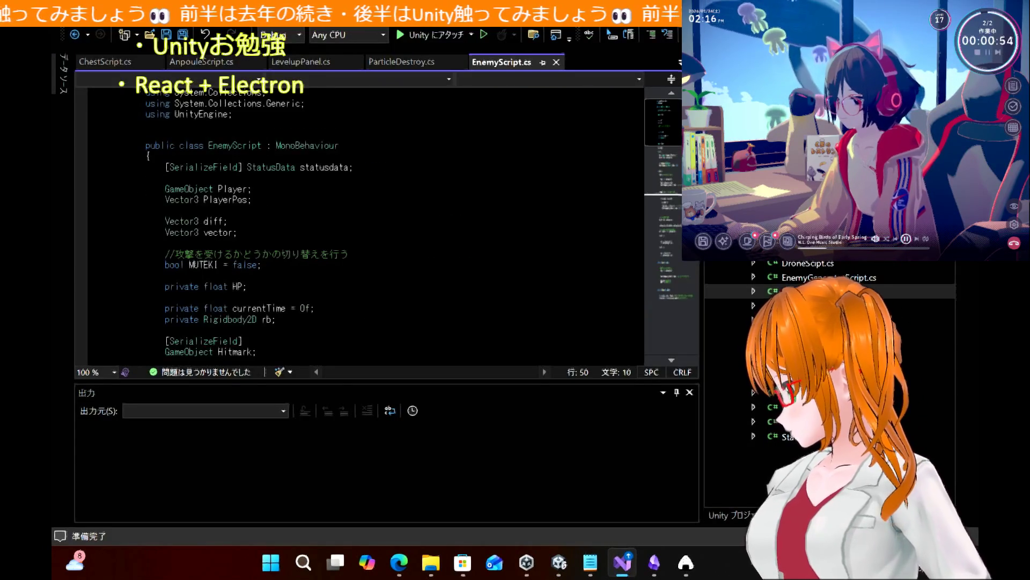
mouse_move(526, 562)
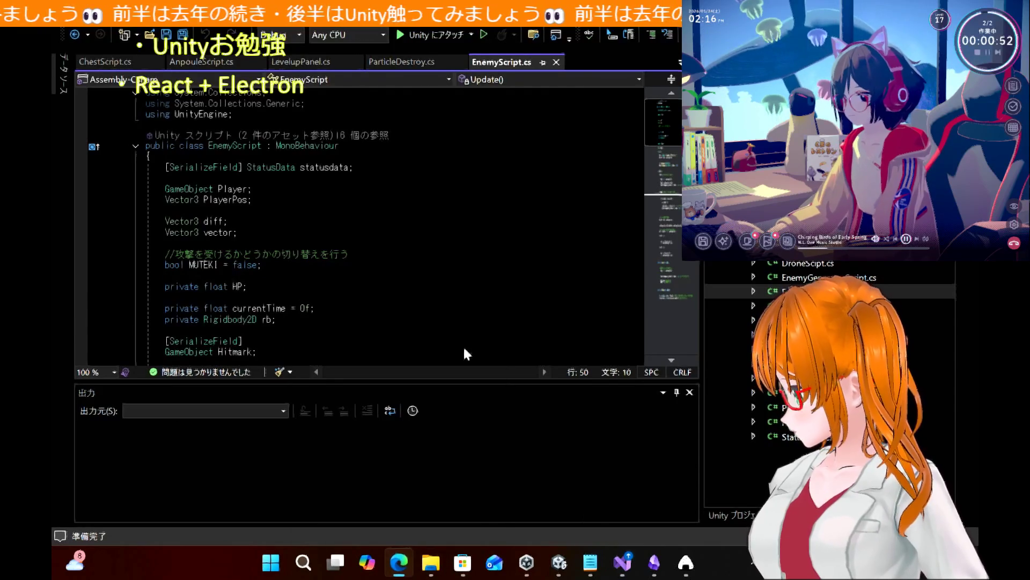
right_click(399, 563)
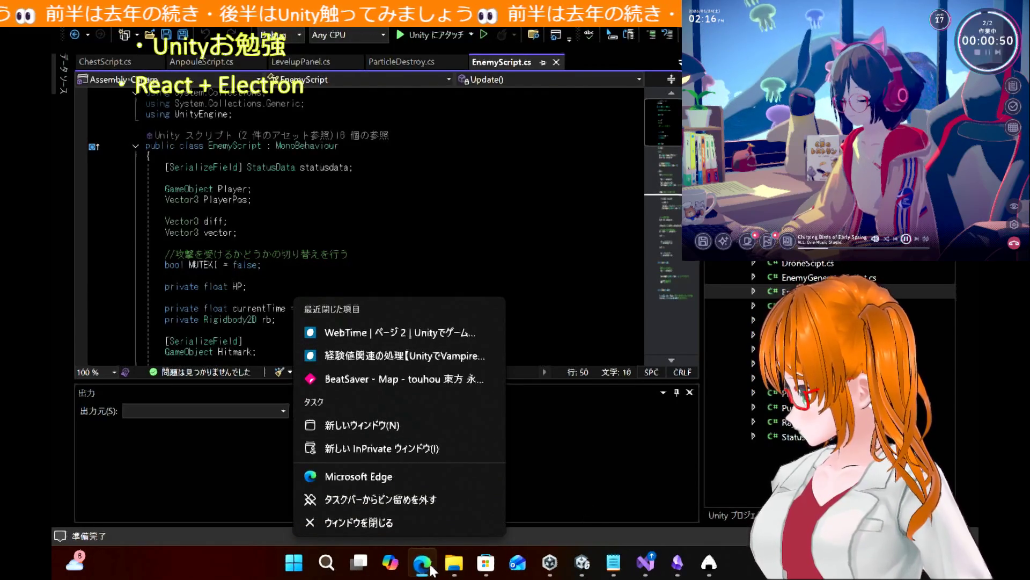
click(421, 572)
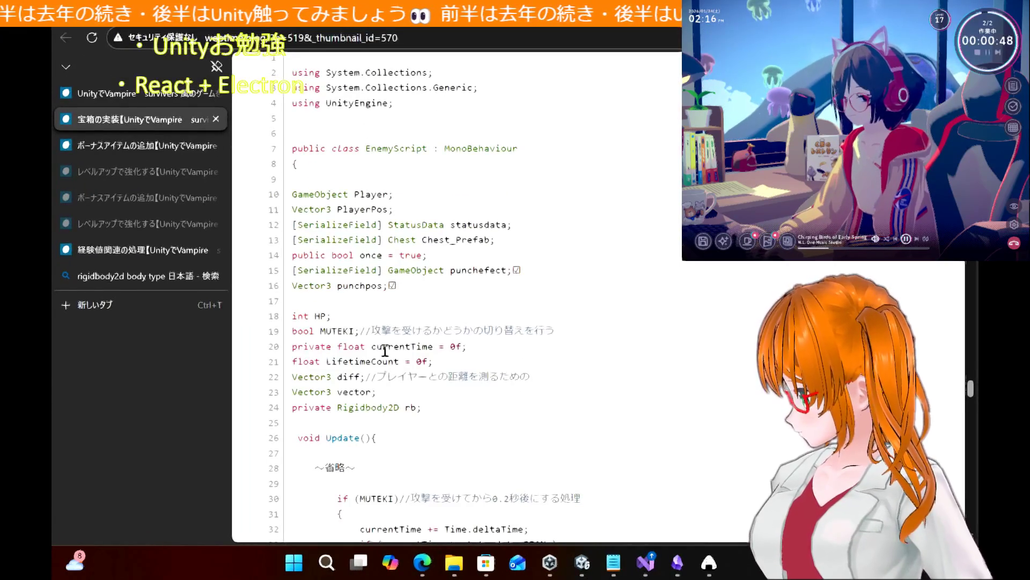
scroll(385, 352, down, 3)
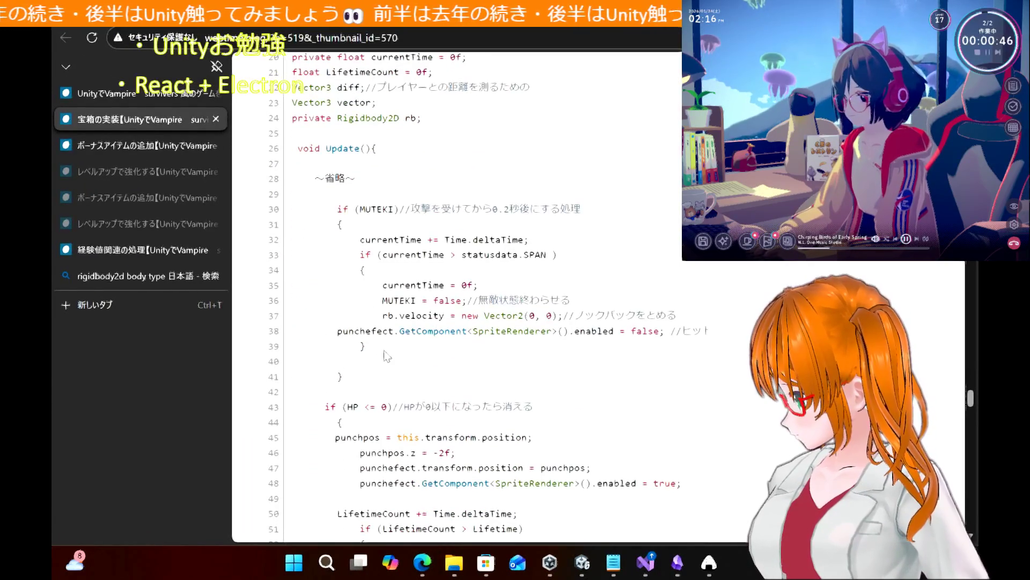
scroll(386, 355, down, 5)
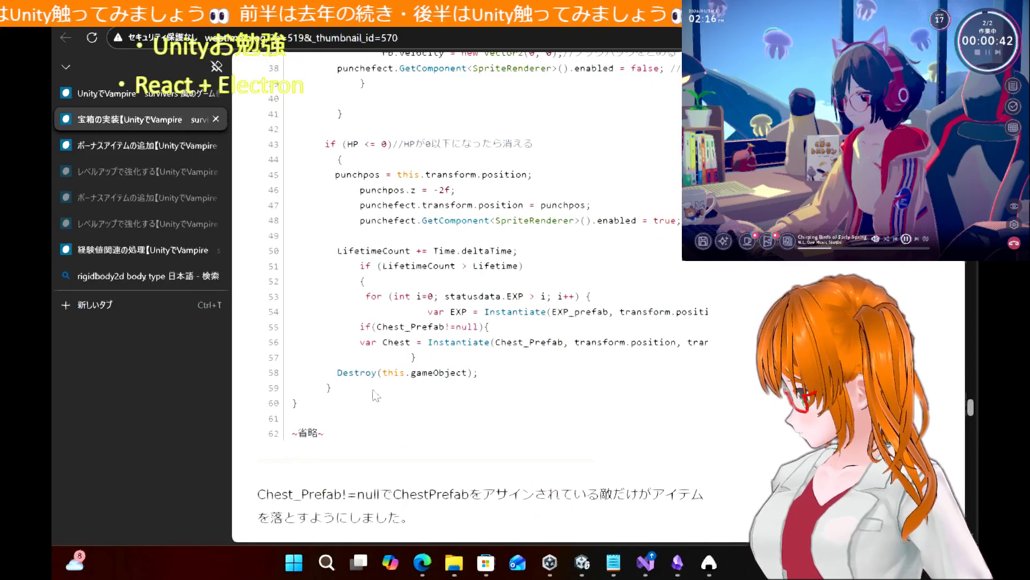
mouse_move(375, 396)
mouse_down()
mouse_move(345, 248)
mouse_move(344, 171)
mouse_move(317, 196)
mouse_move(278, 107)
mouse_up()
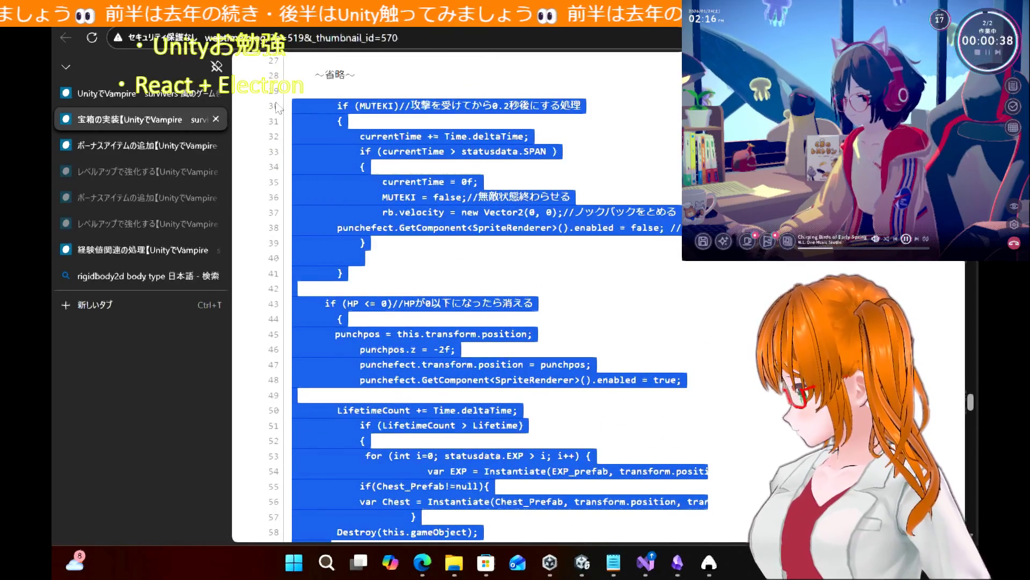
Scroll EnemyScript.cs in Visual Studio to locate its Update method
click(648, 563)
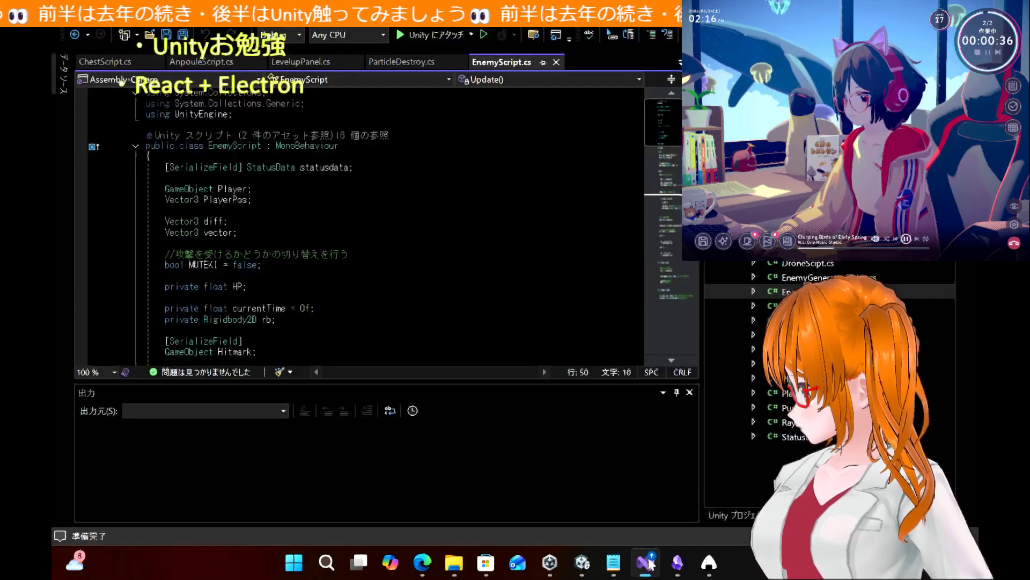
scroll(329, 243, down, 12)
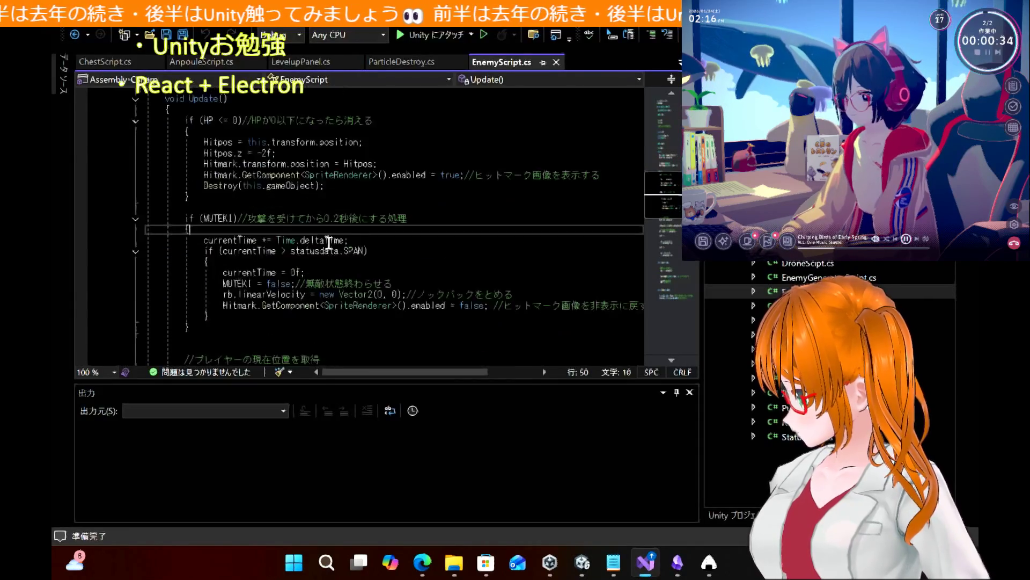
scroll(329, 243, down, 4)
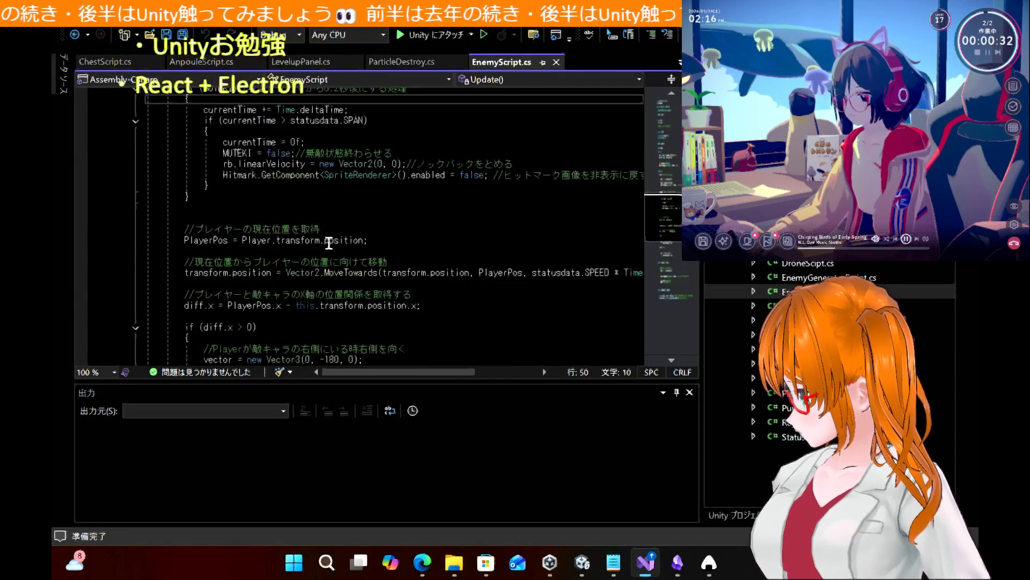
scroll(329, 242, down, 3)
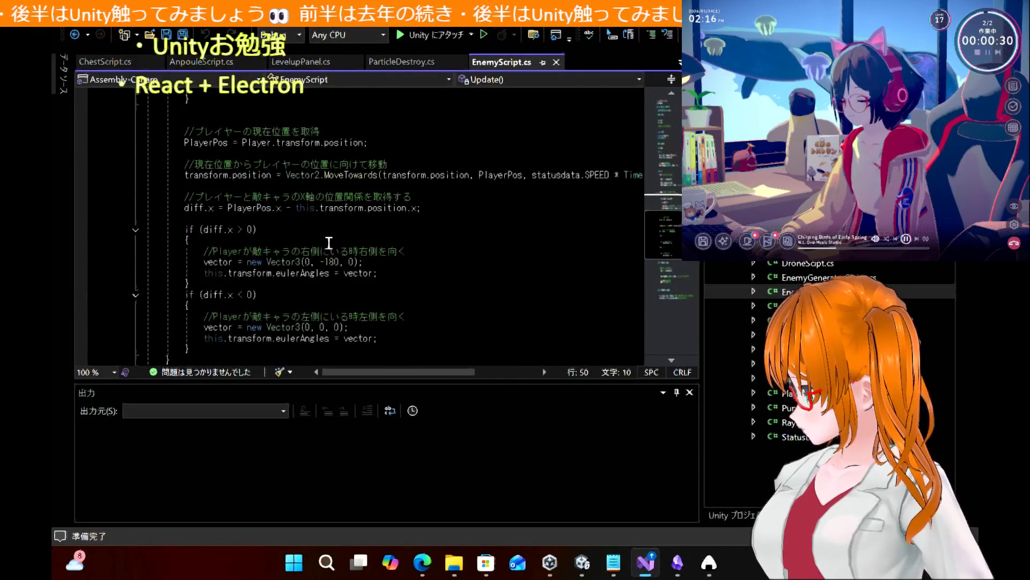
scroll(329, 243, down, 3)
scroll(329, 242, up, 9)
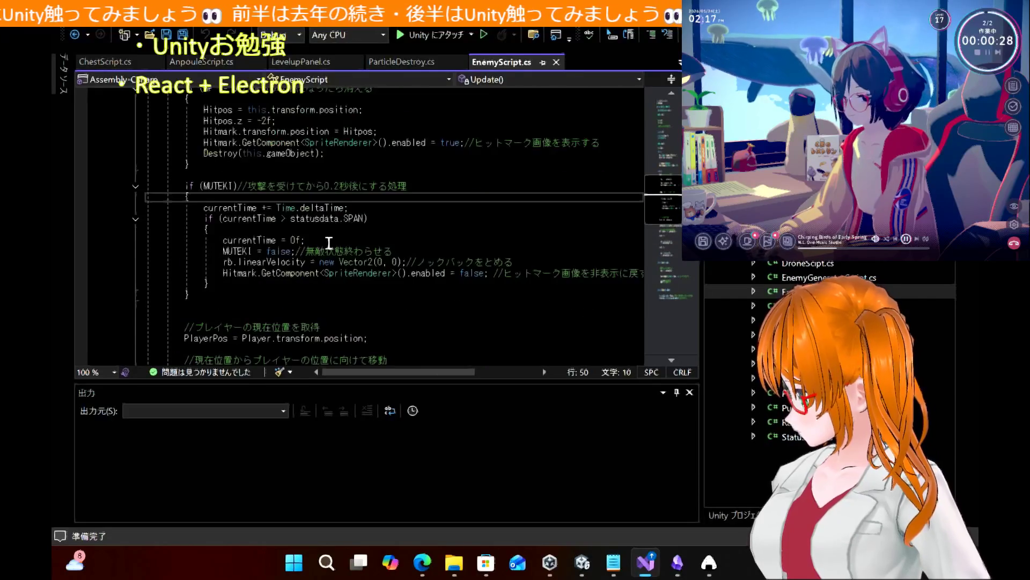
scroll(329, 243, up, 3)
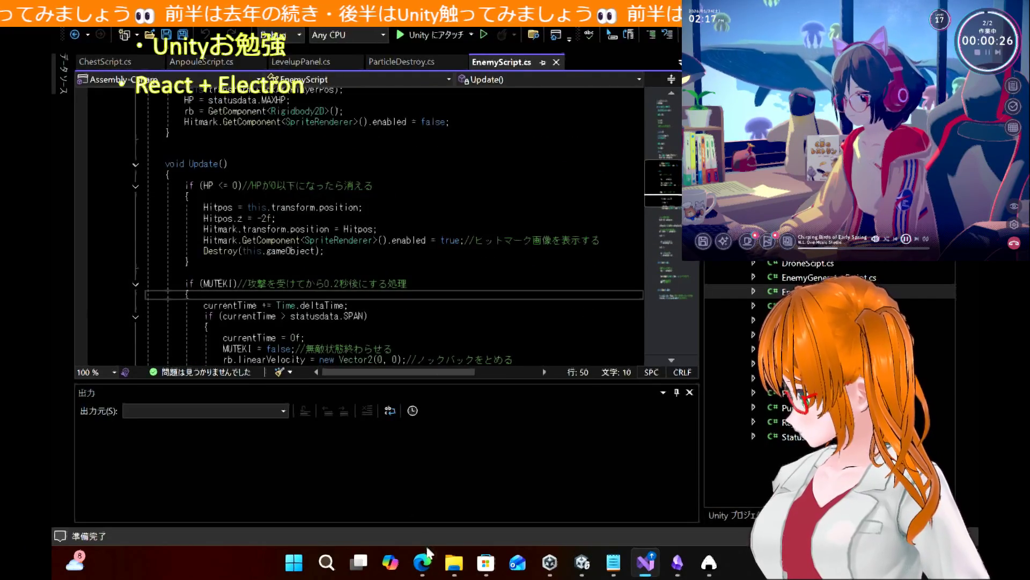
Recheck the article's selected code, then select the matching Update block in EnemyScript.cs
click(427, 562)
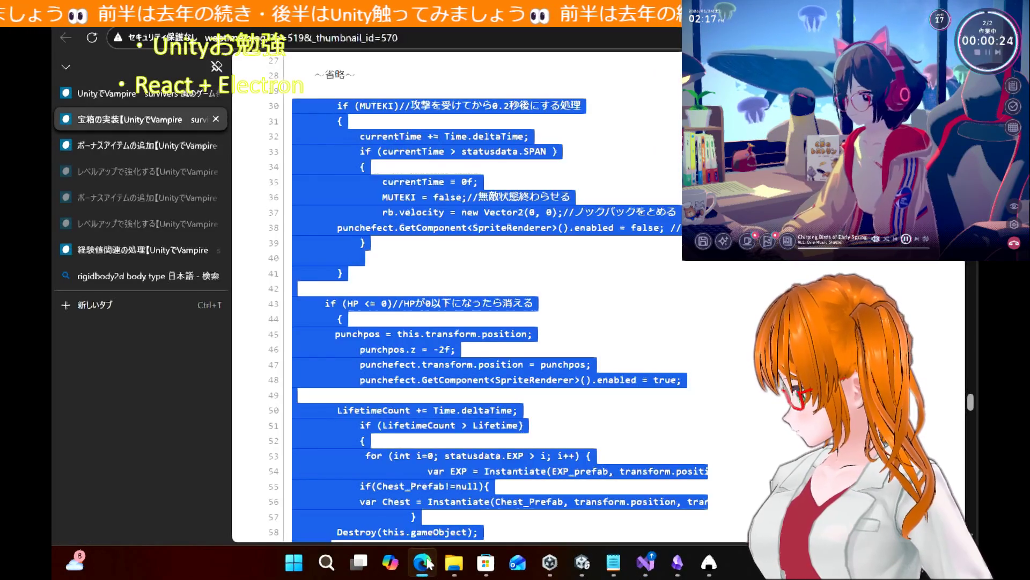
click(427, 561)
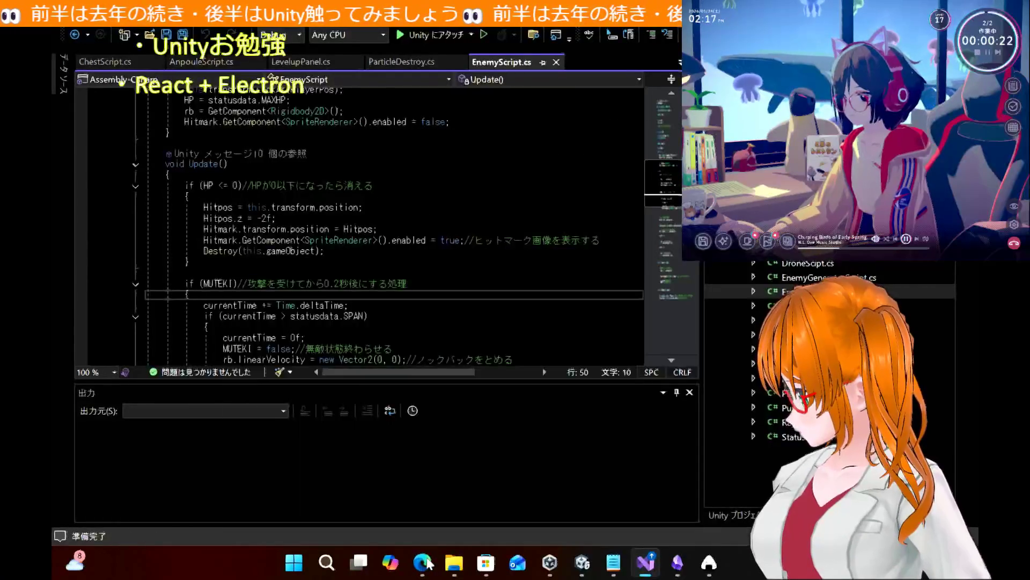
click(427, 561)
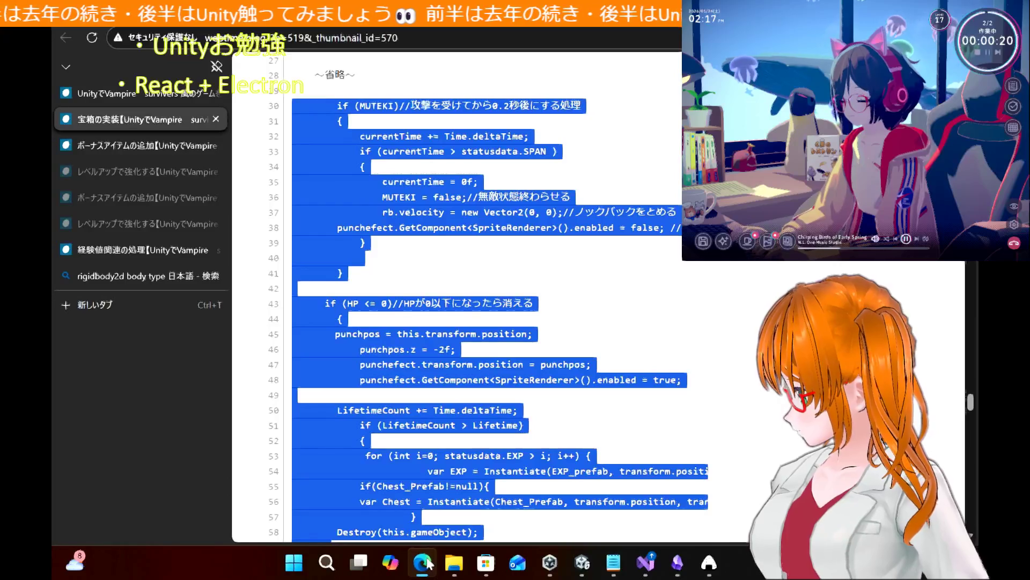
scroll(449, 428, down, 3)
scroll(453, 436, up, 1)
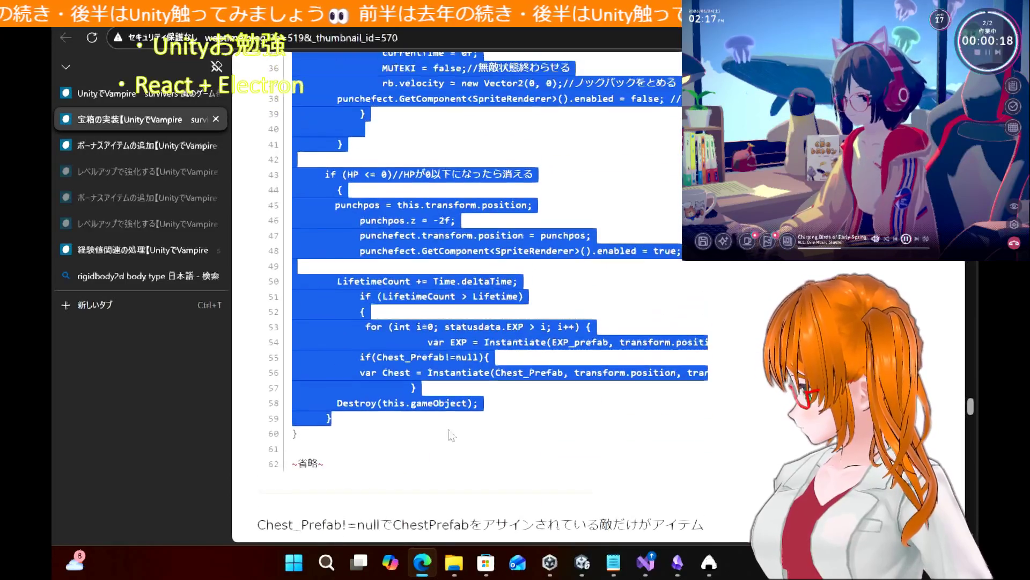
mouse_move(645, 562)
click(649, 485)
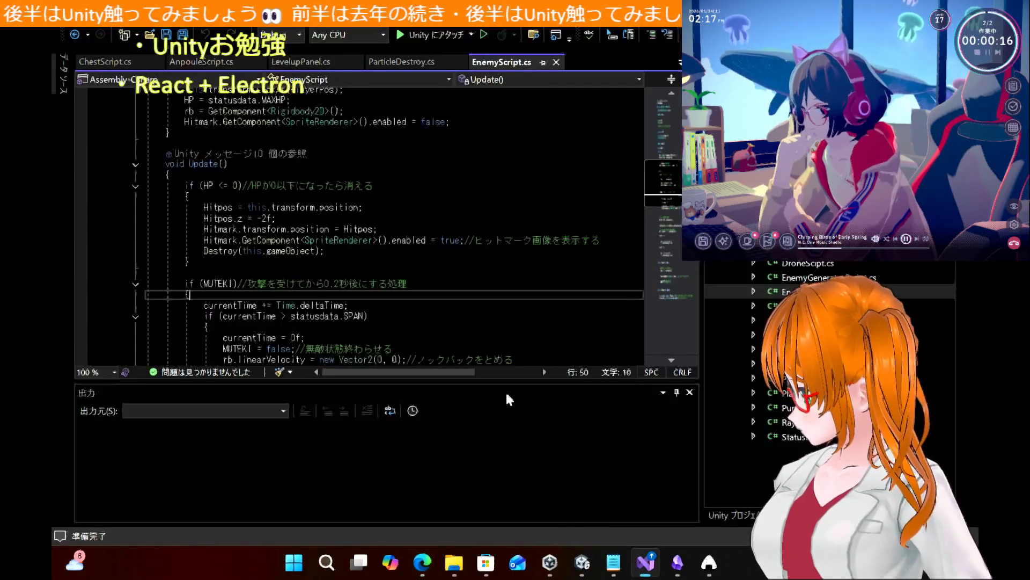
scroll(252, 251, down, 5)
mouse_move(223, 255)
mouse_down()
mouse_move(164, 74)
mouse_move(126, 103)
mouse_up()
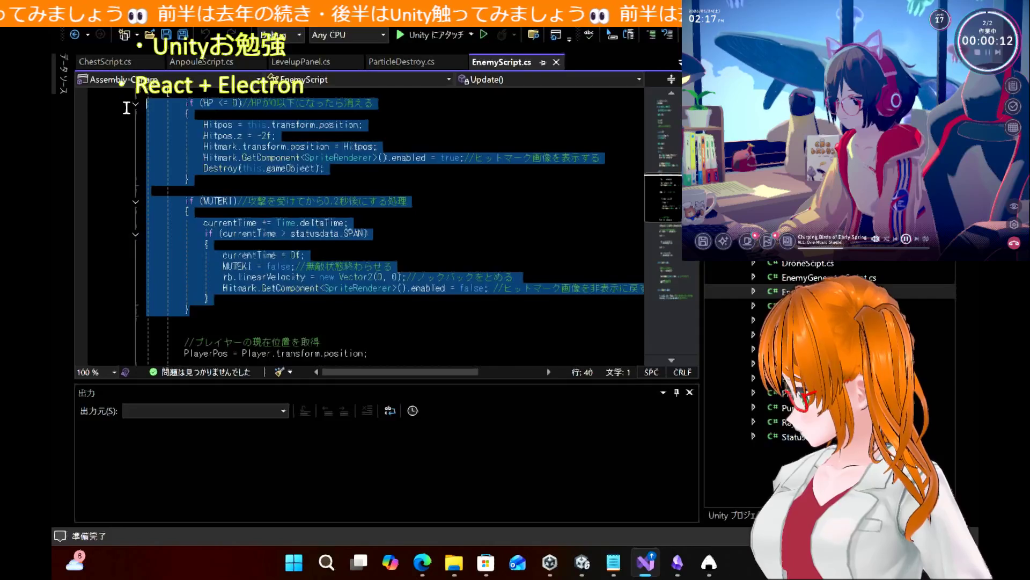
Paste the tutorial's Update code over the selected block and save EnemyScript.cs
key(ctrl+v)
key(ctrl+s)
mouse_move(399, 226)
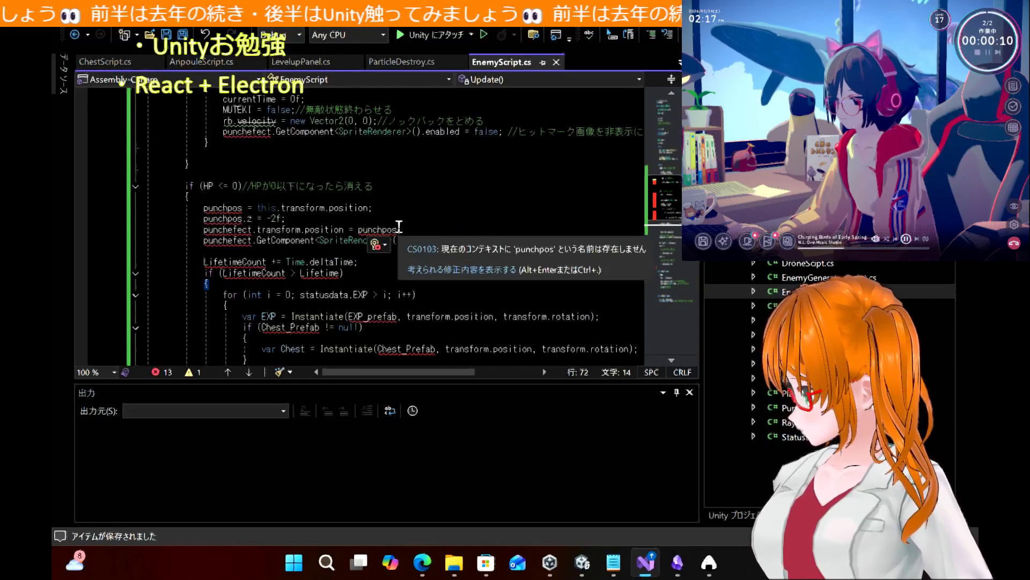
scroll(397, 162, up, 15)
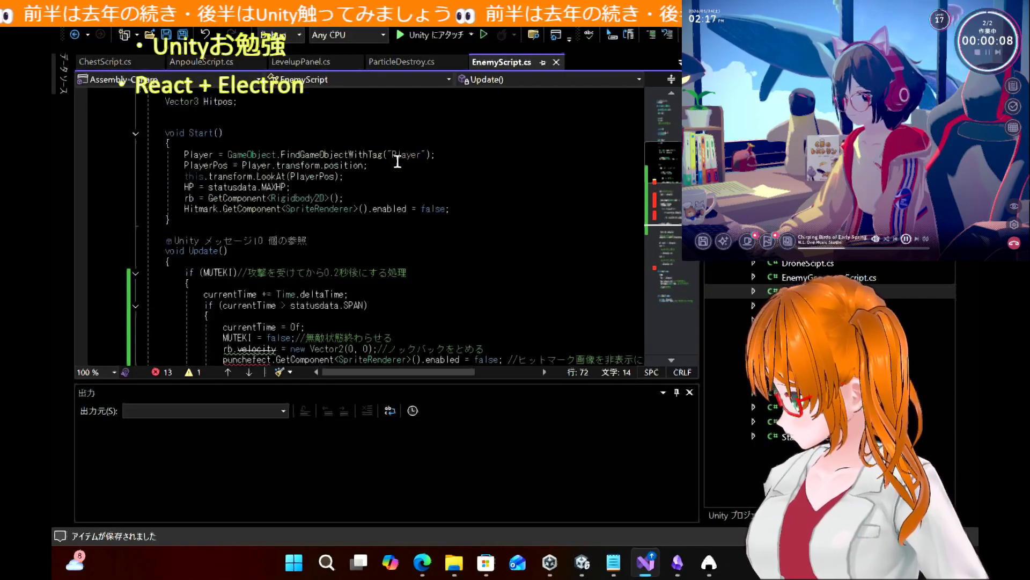
scroll(397, 161, up, 1)
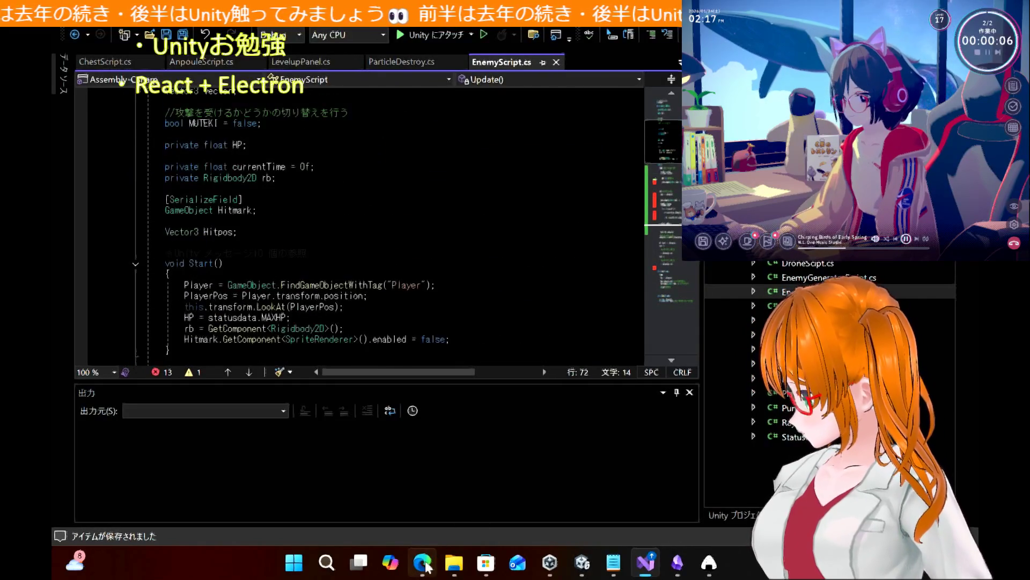
scroll(365, 206, down, 6)
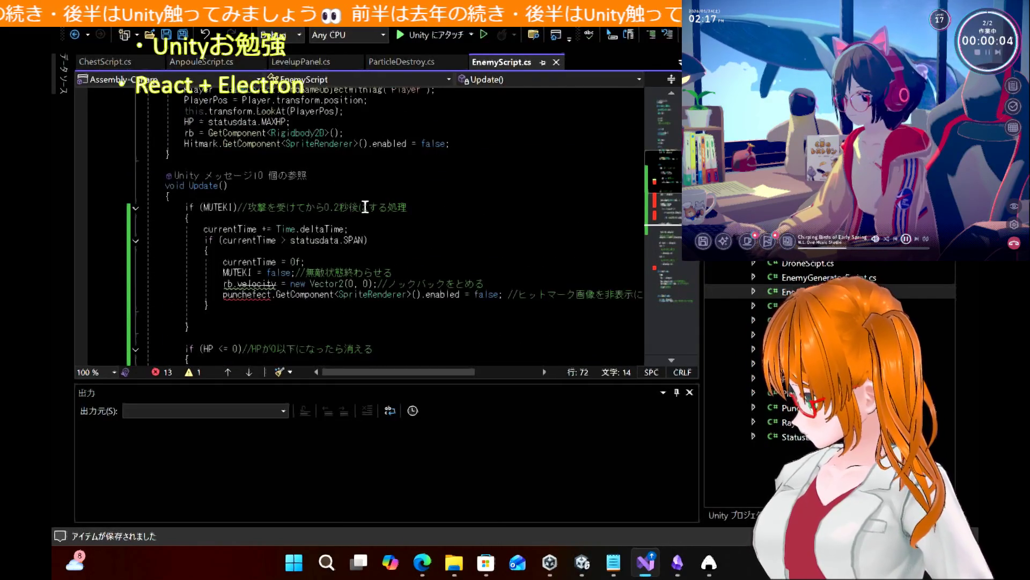
Change rb.velocity to rb.linearVelocity on the knockback-stop line via IntelliSense
double_click(257, 285)
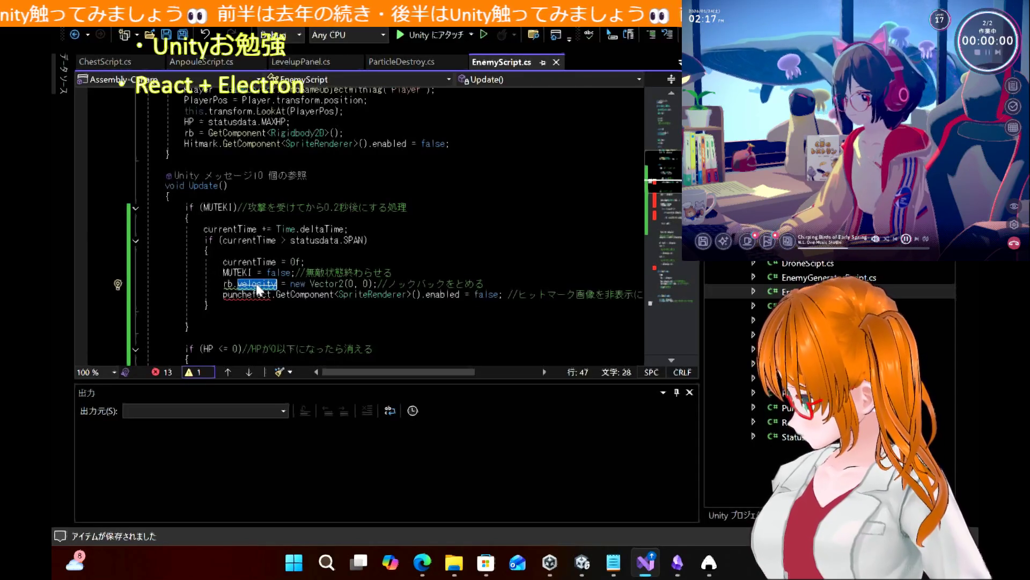
text(lo)
key(BackSpace)
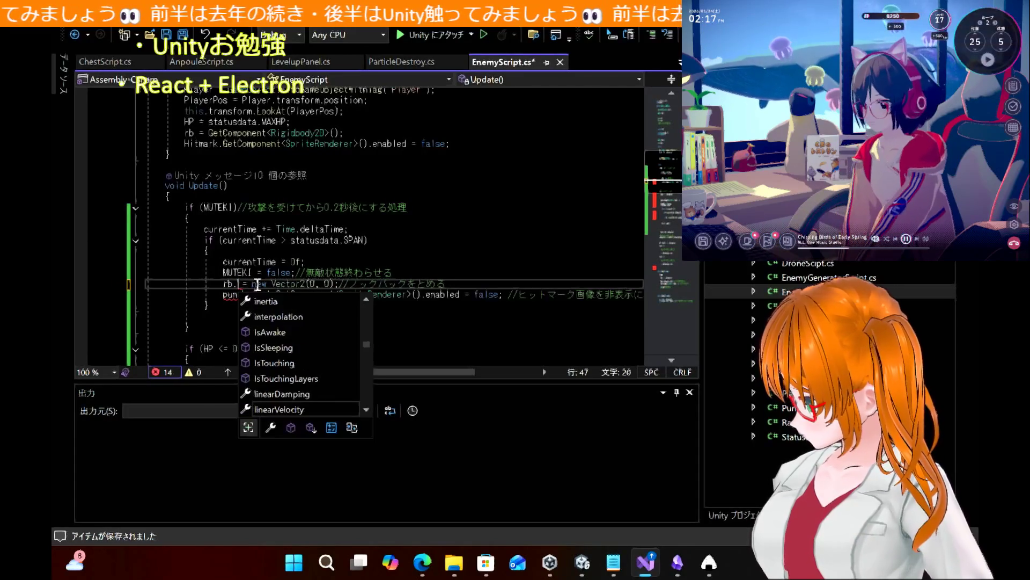
key(Escape)
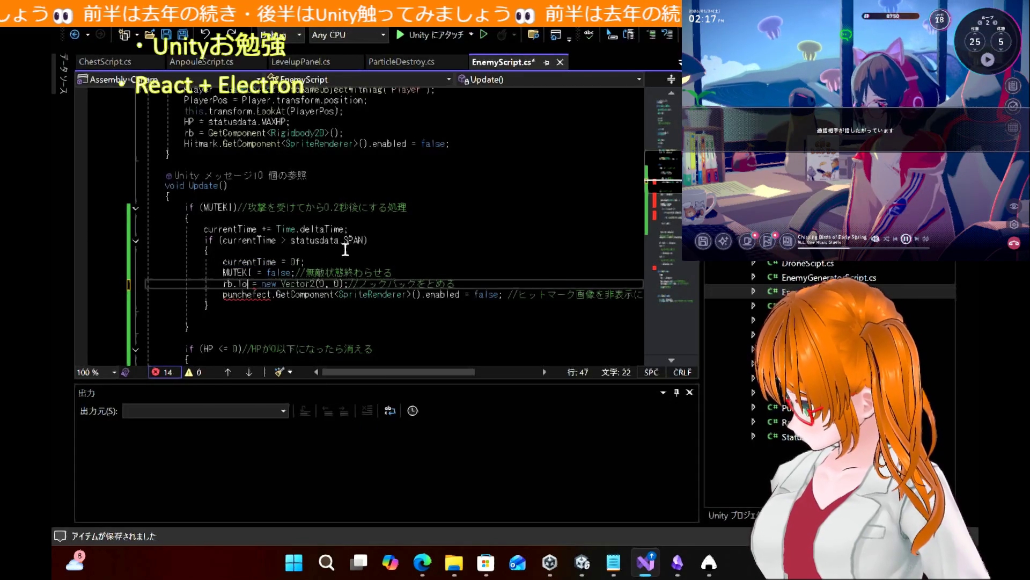
key(ctrl+z)
mouse_move(264, 286)
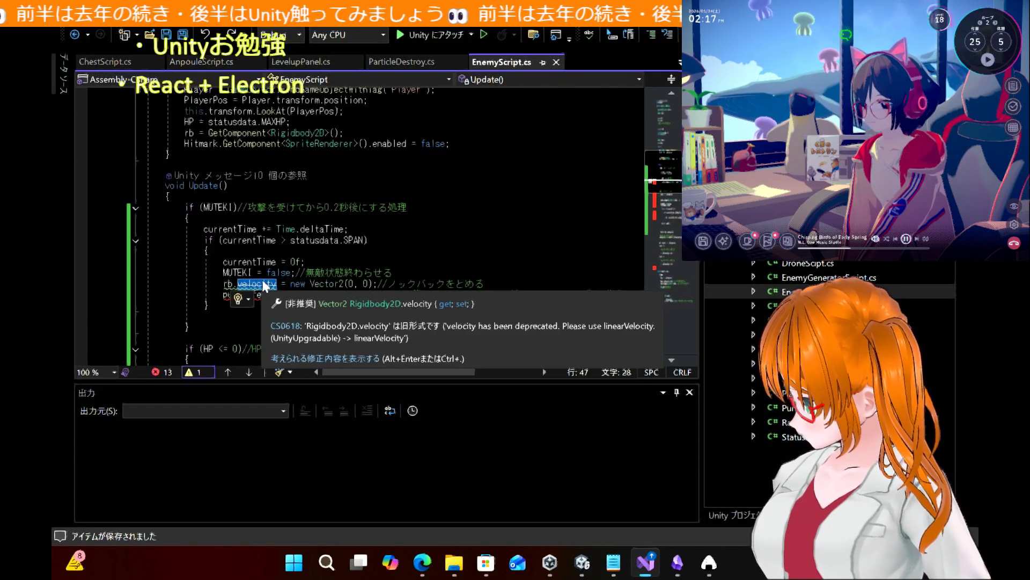
text(linear)
key(Tab)
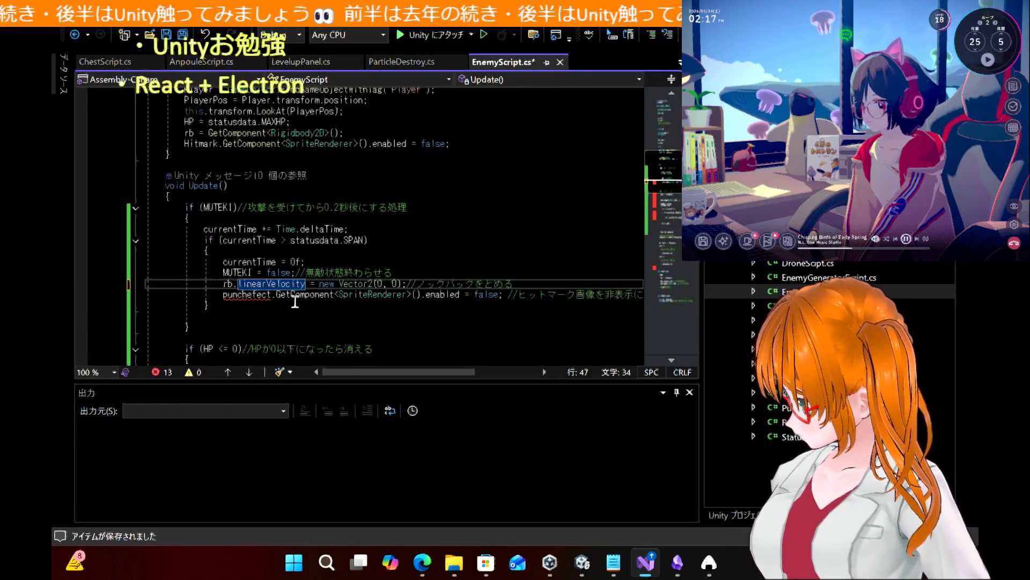
double_click(256, 296)
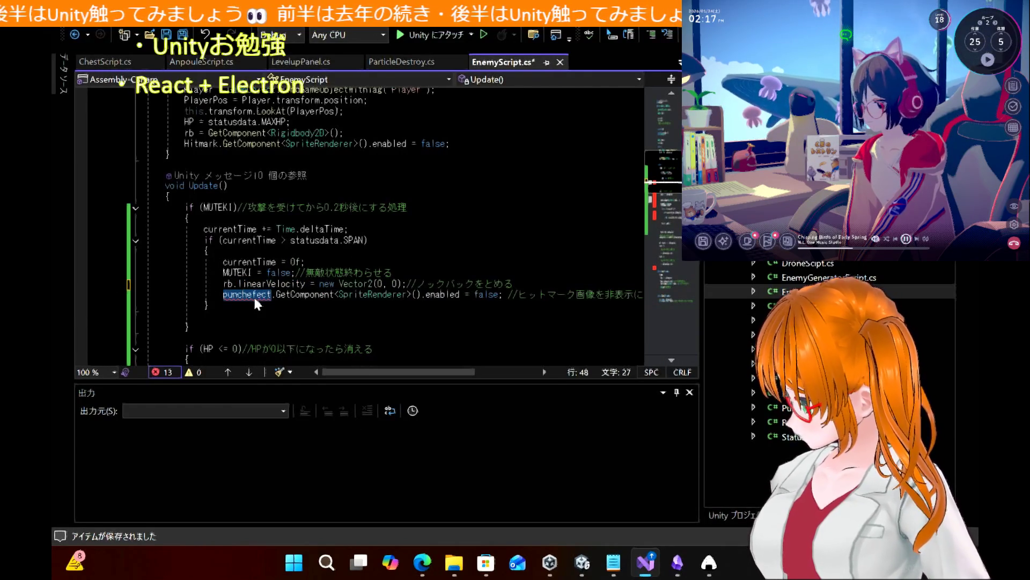
mouse_move(613, 564)
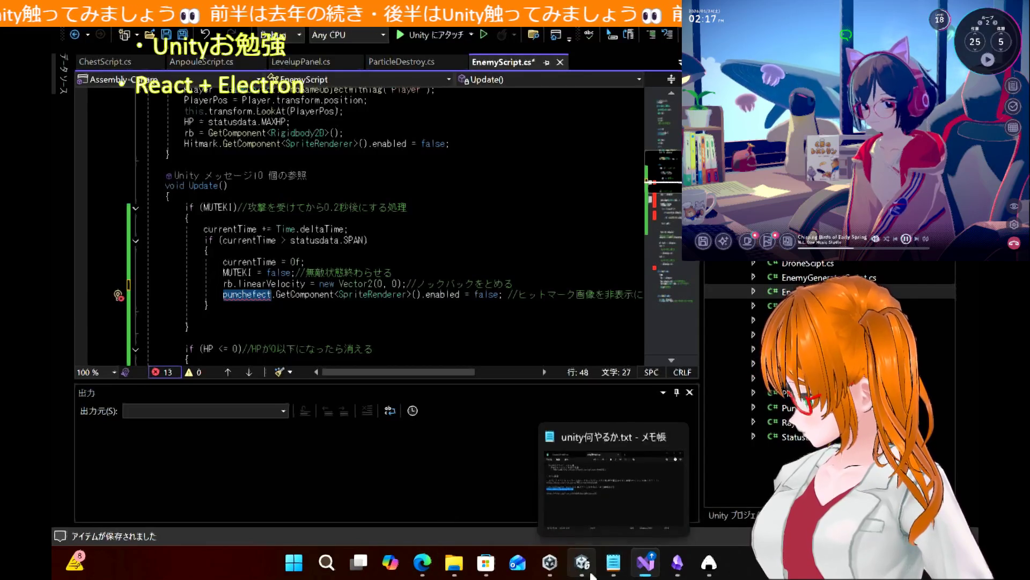
Copy the punchefect and punchpos declarations from the tutorial and paste them below Hitpos
click(422, 562)
scroll(471, 297, up, 9)
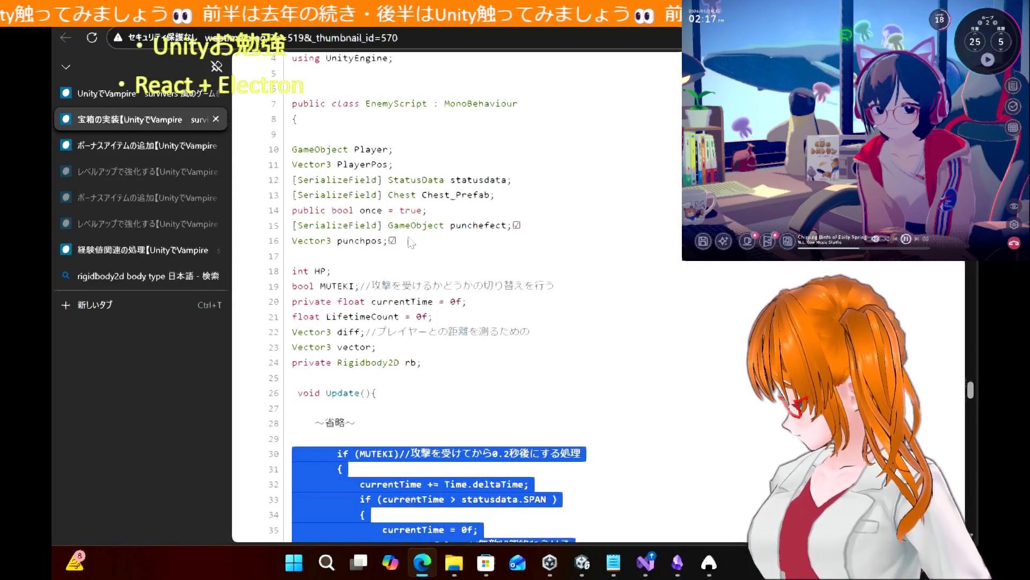
mouse_move(411, 242)
mouse_down()
mouse_move(293, 214)
mouse_move(294, 222)
mouse_up()
key(ctrl+c)
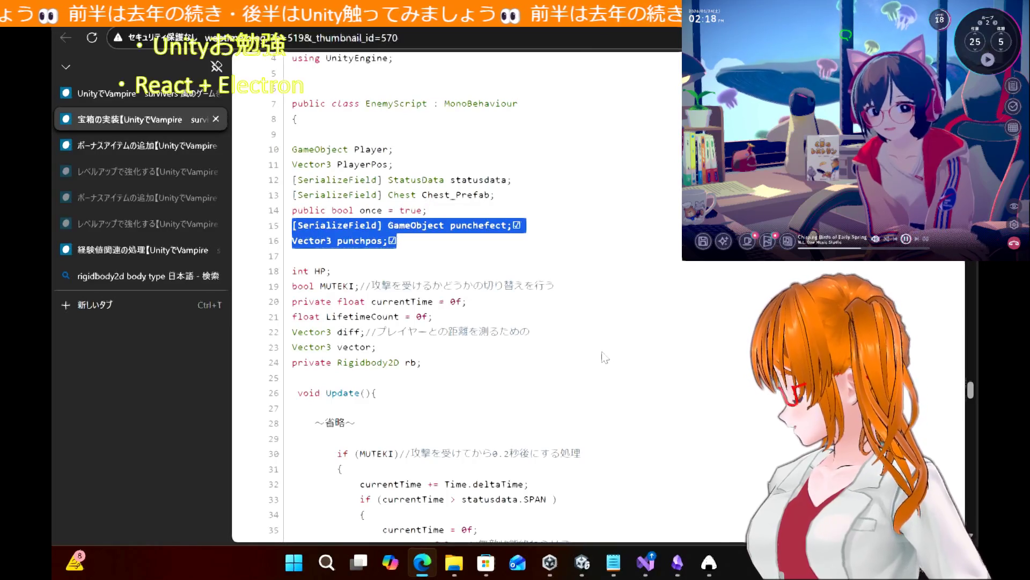
click(661, 570)
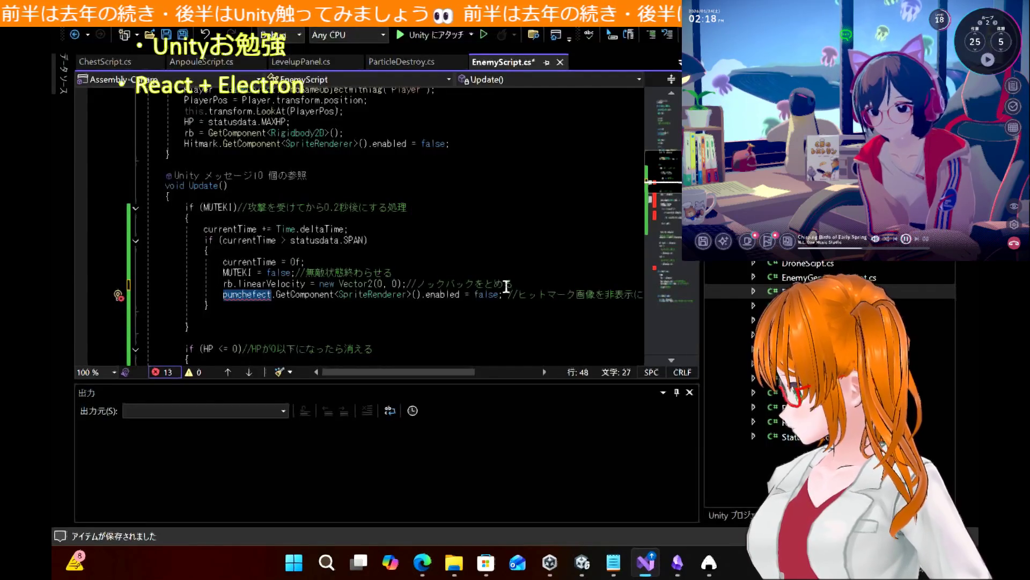
scroll(507, 286, up, 8)
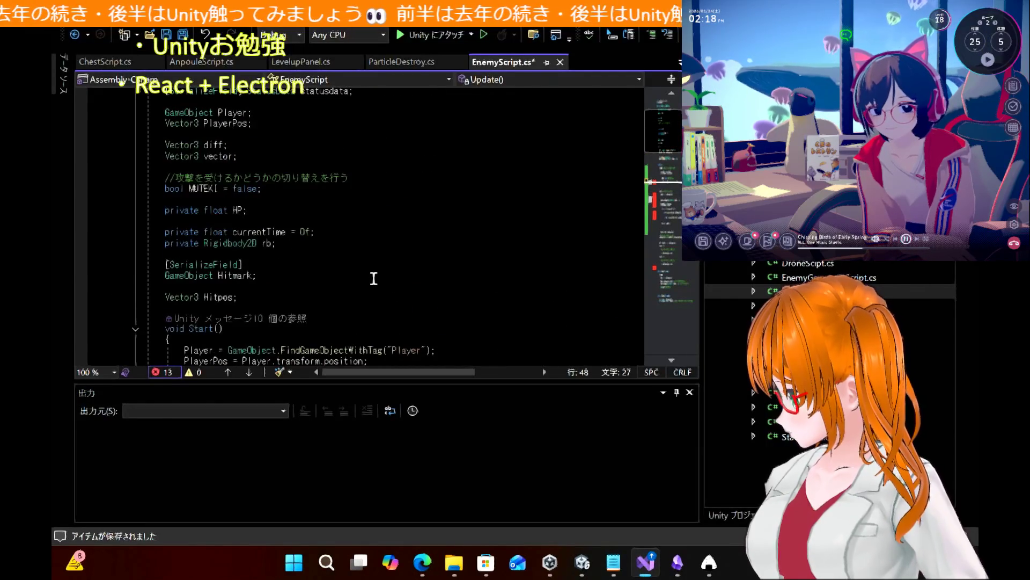
click(374, 297)
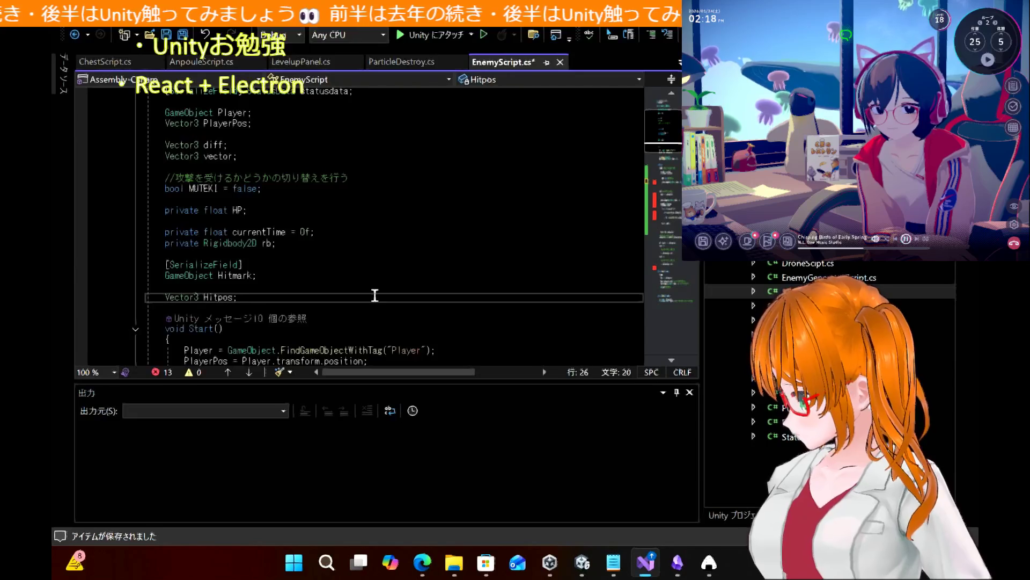
key(Return)
key(Return)
key(ctrl+v)
Indent the punchpos field to match the others and save EnemyScript.cs
click(387, 308)
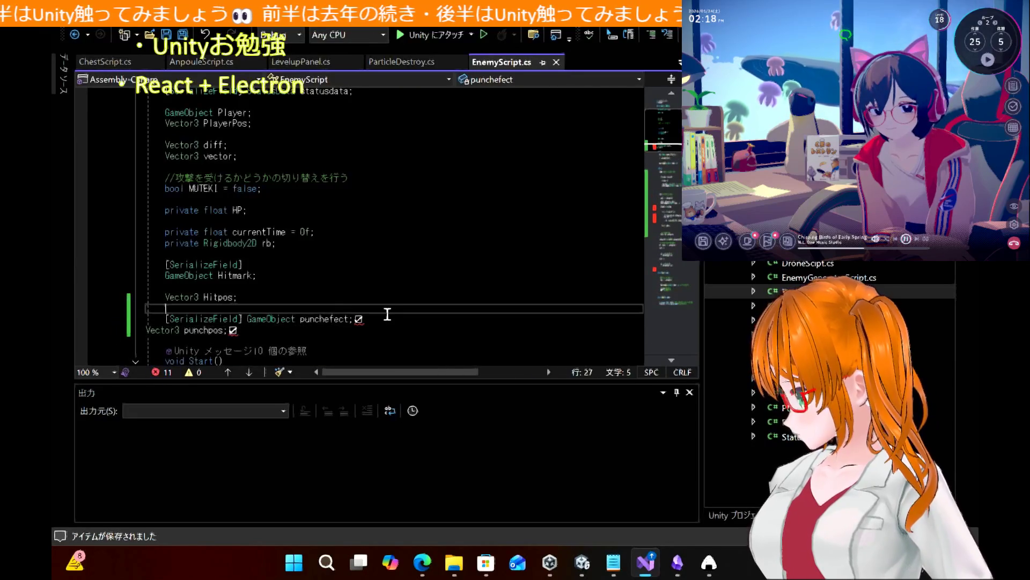
key(Down)
key(Down)
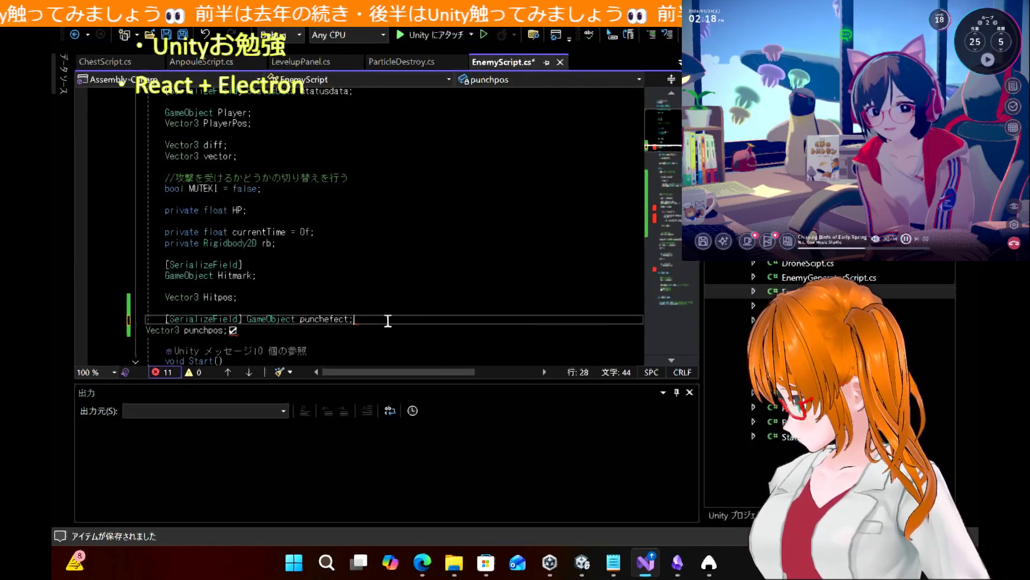
key(Home)
key(Tab)
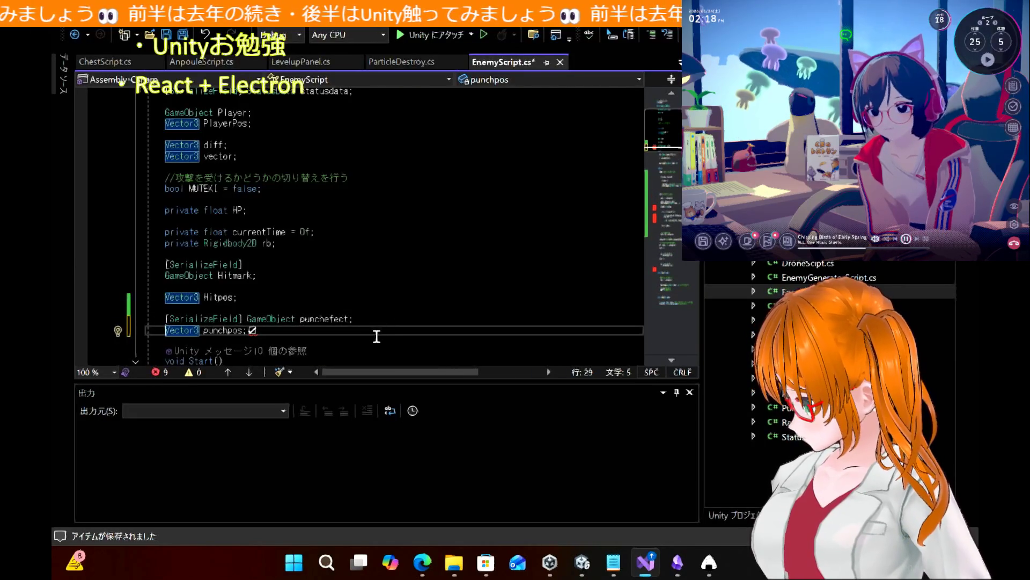
click(377, 335)
key(ctrl+s)
Compare with the tutorial and find where LifetimeCount is used in EnemyScript
scroll(375, 337, down, 4)
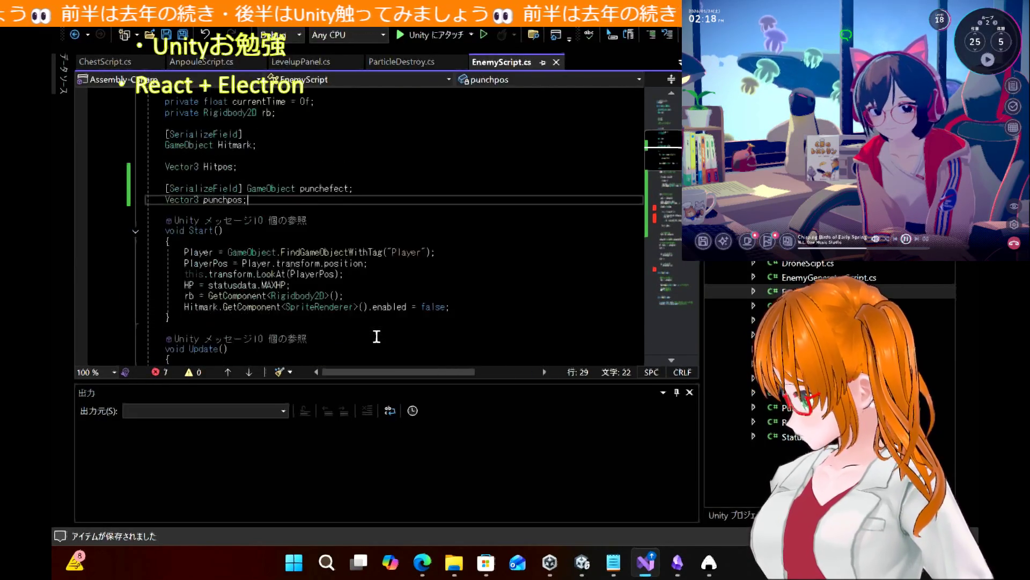
click(428, 570)
scroll(443, 280, down, 6)
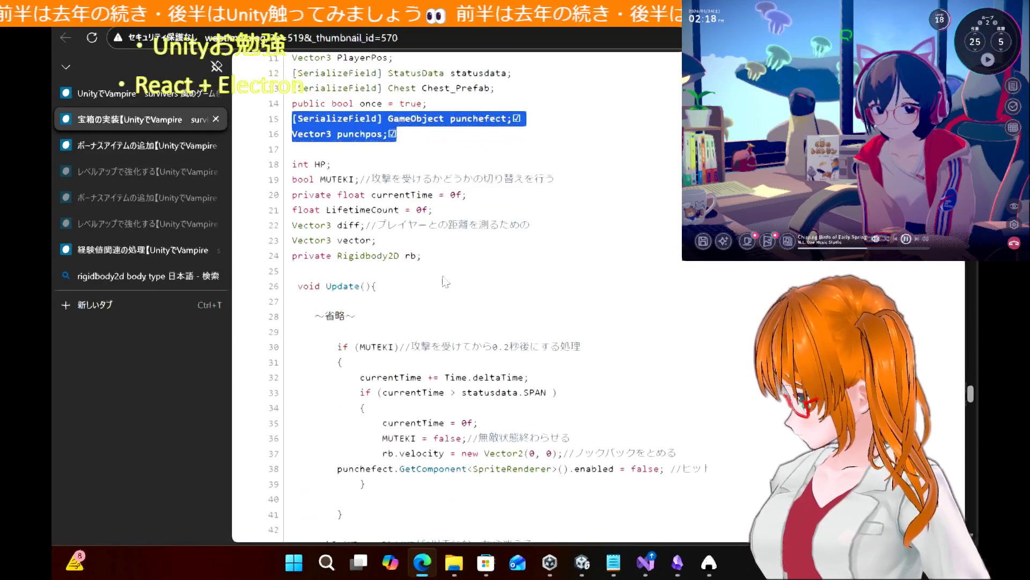
click(644, 562)
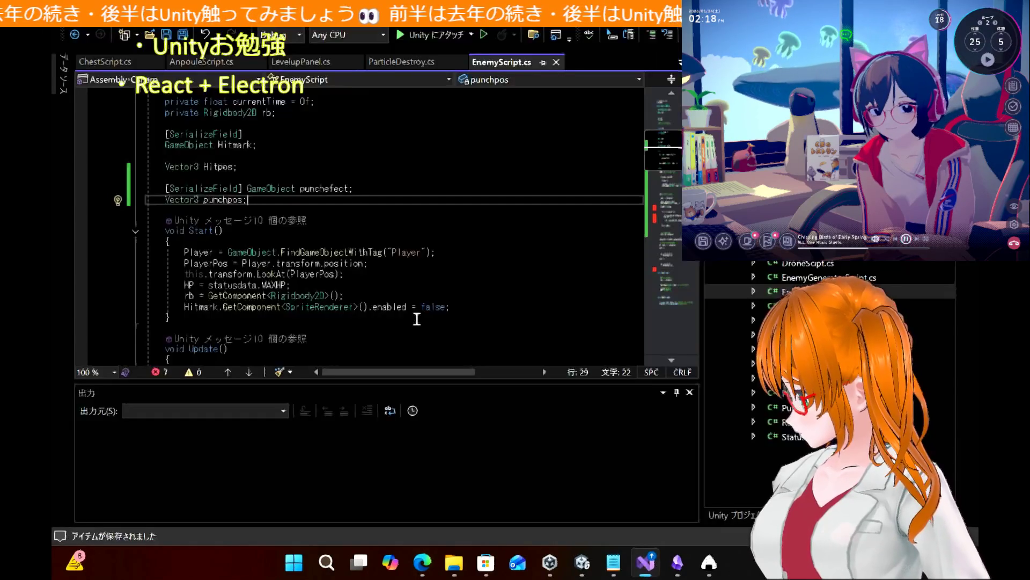
scroll(359, 206, down, 8)
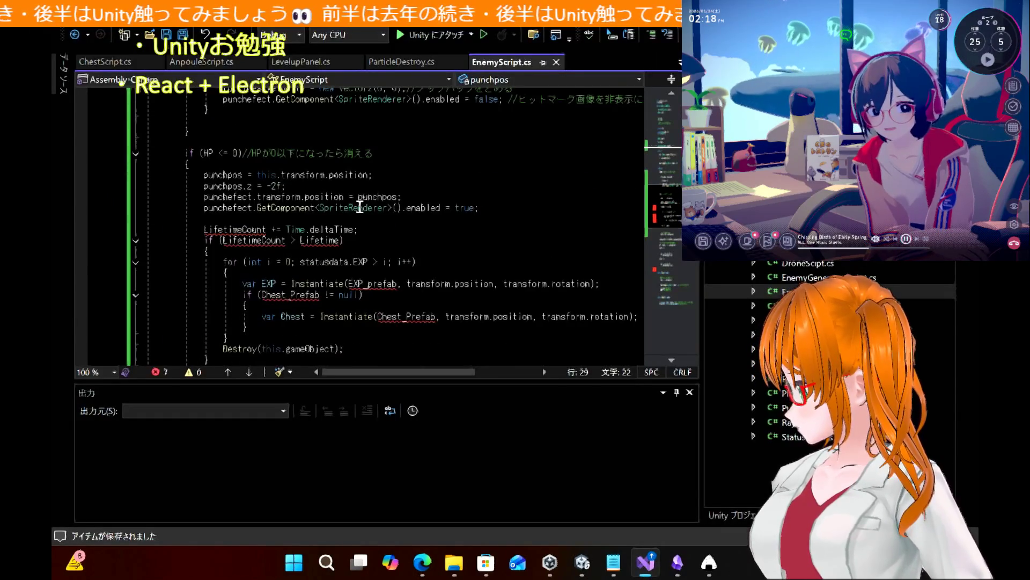
click(258, 225)
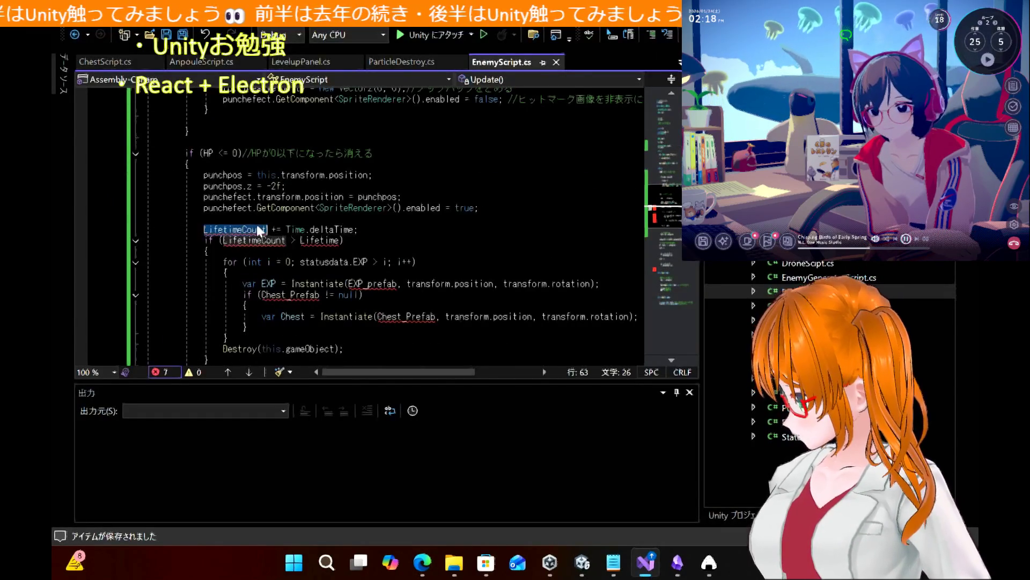
Find and select 'float LifetimeCount = 0f;' in the tutorial code
click(423, 562)
scroll(433, 457, up, 3)
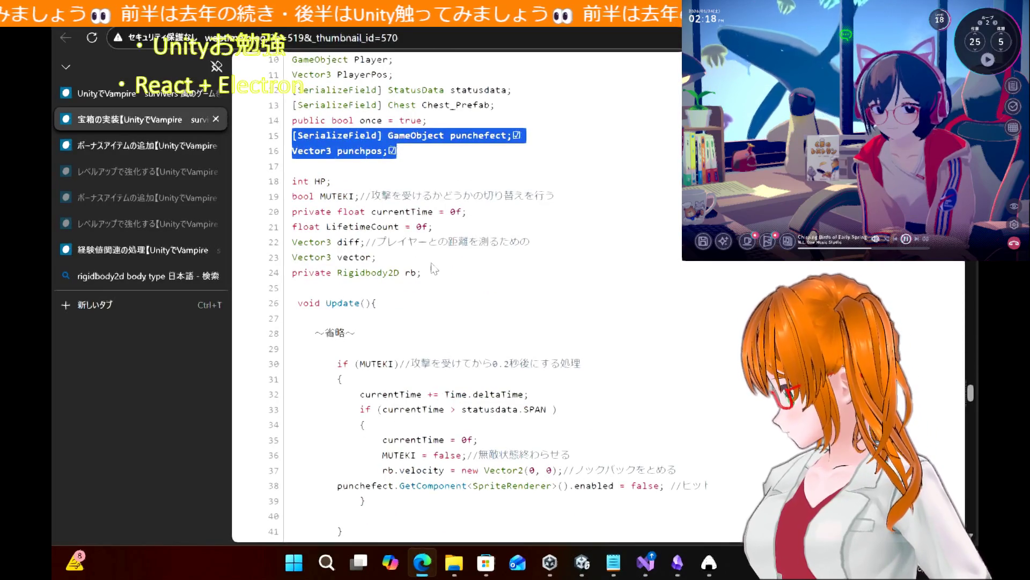
scroll(433, 269, up, 1)
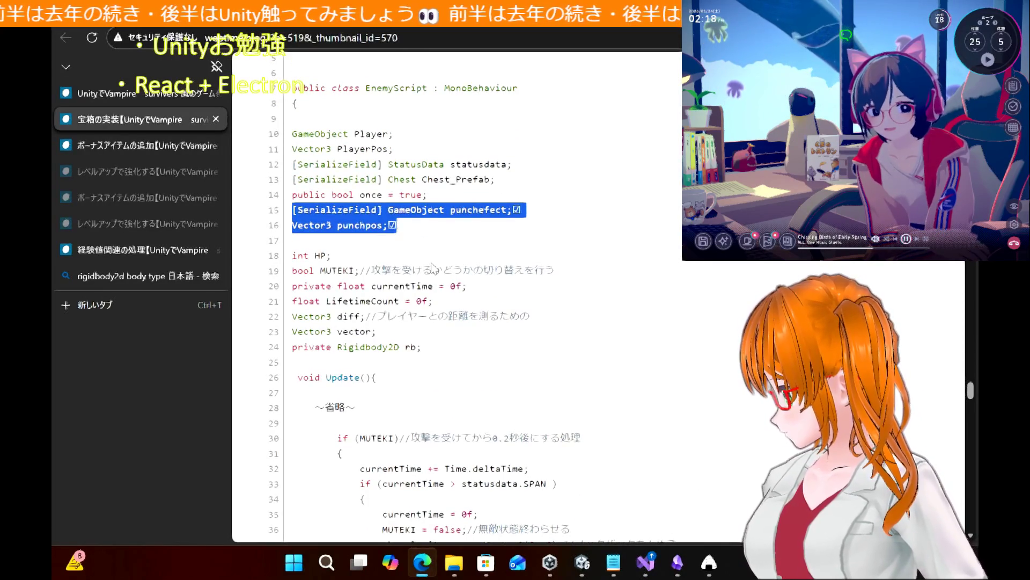
scroll(433, 268, down, 2)
scroll(434, 267, down, 7)
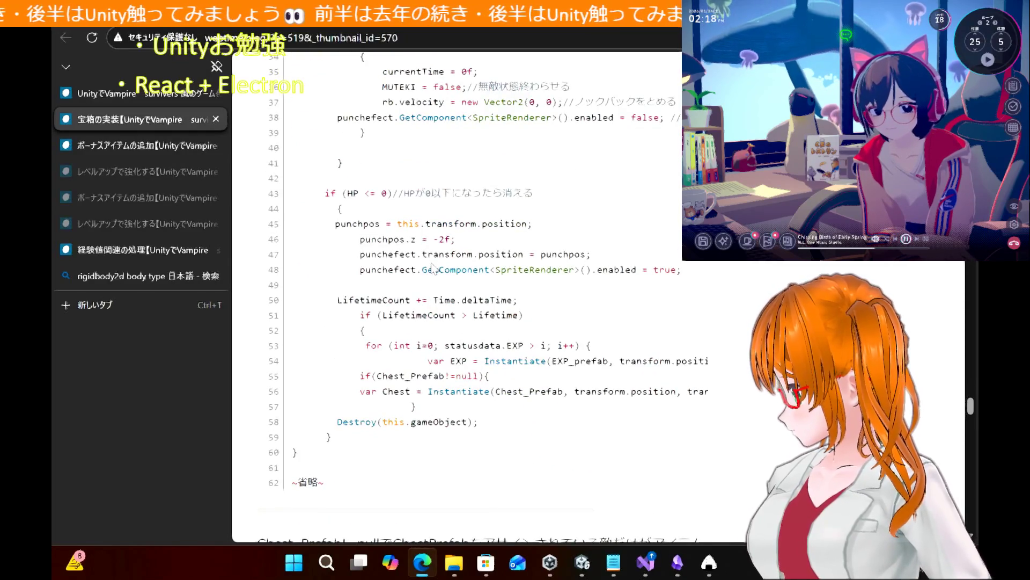
scroll(433, 267, up, 8)
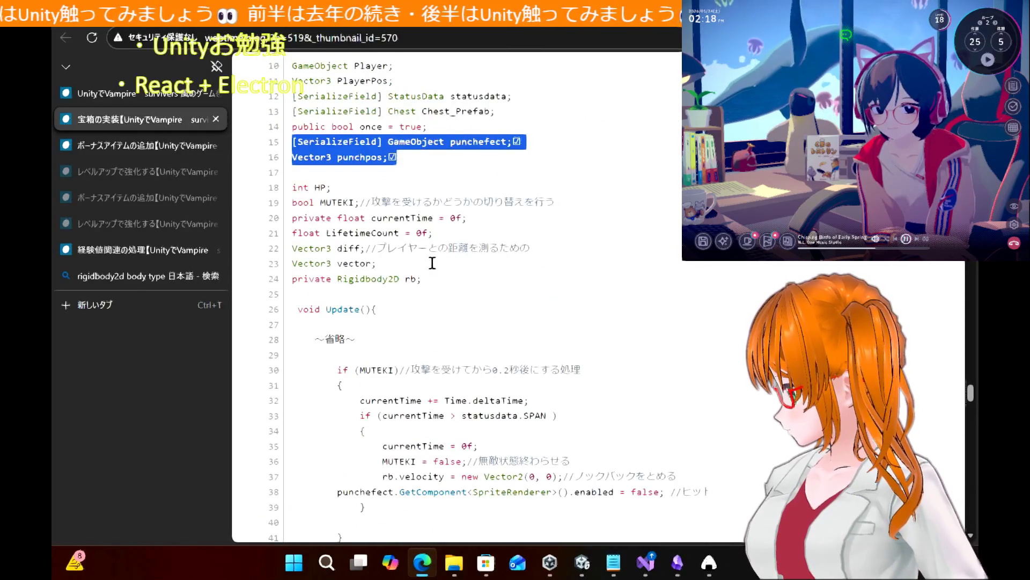
click(453, 234)
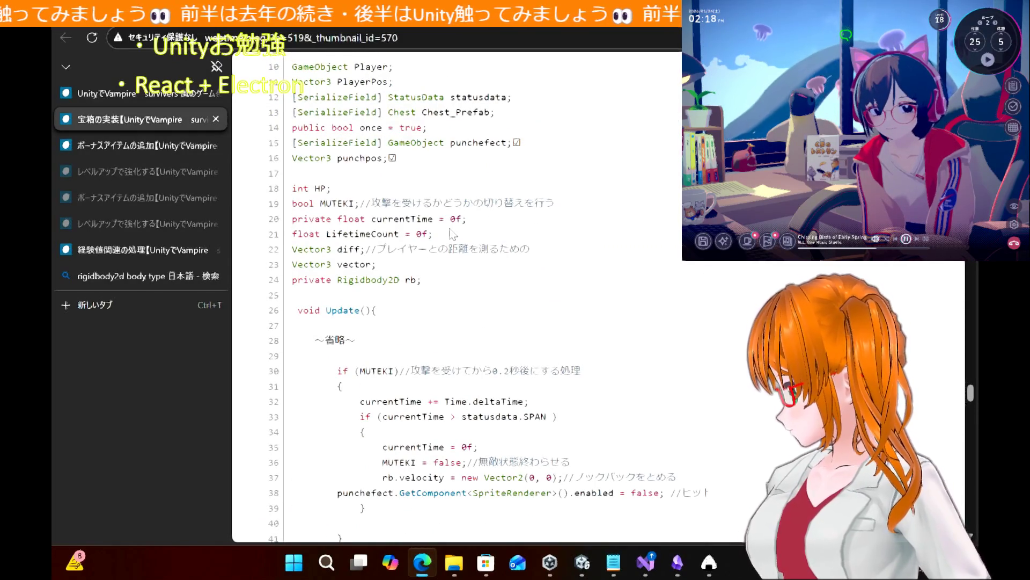
mouse_move(454, 234)
mouse_down()
mouse_move(344, 218)
mouse_move(292, 235)
mouse_up()
key(ctrl+c)
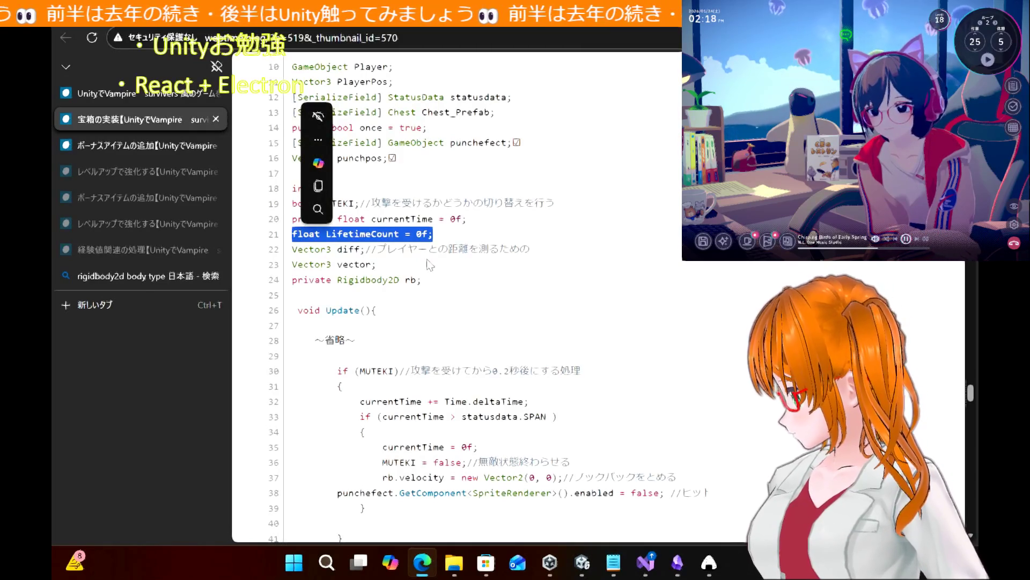
Paste the LifetimeCount declaration on a new line below punchpos in EnemyScript.cs
click(645, 562)
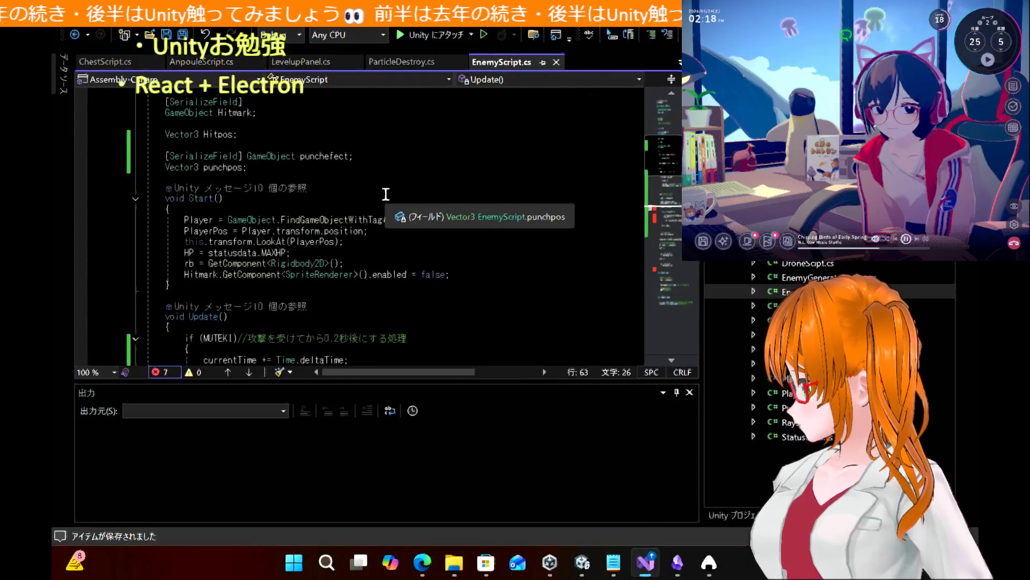
click(381, 161)
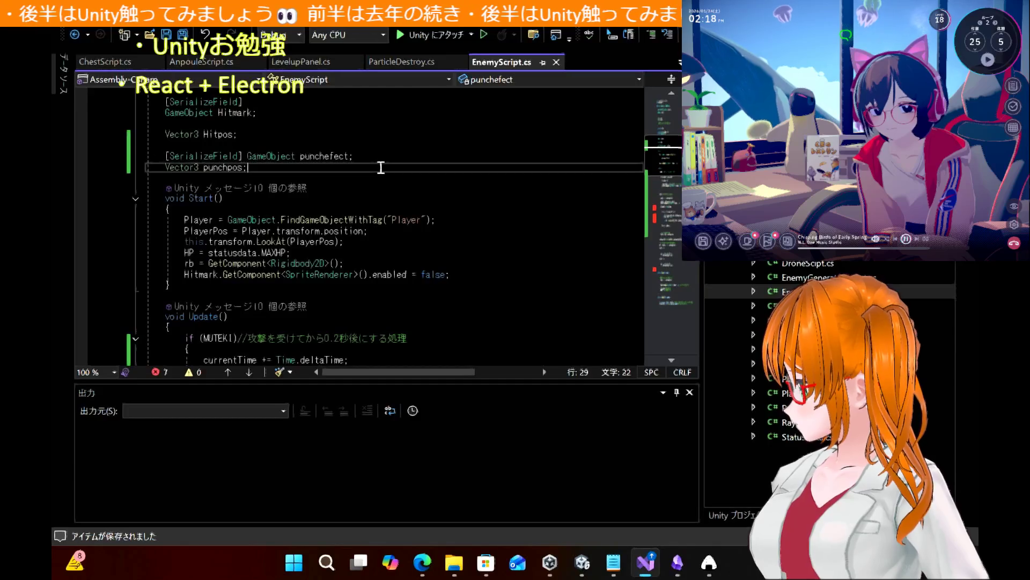
key(Down)
key(Return)
key(Return)
key(ctrl+v)
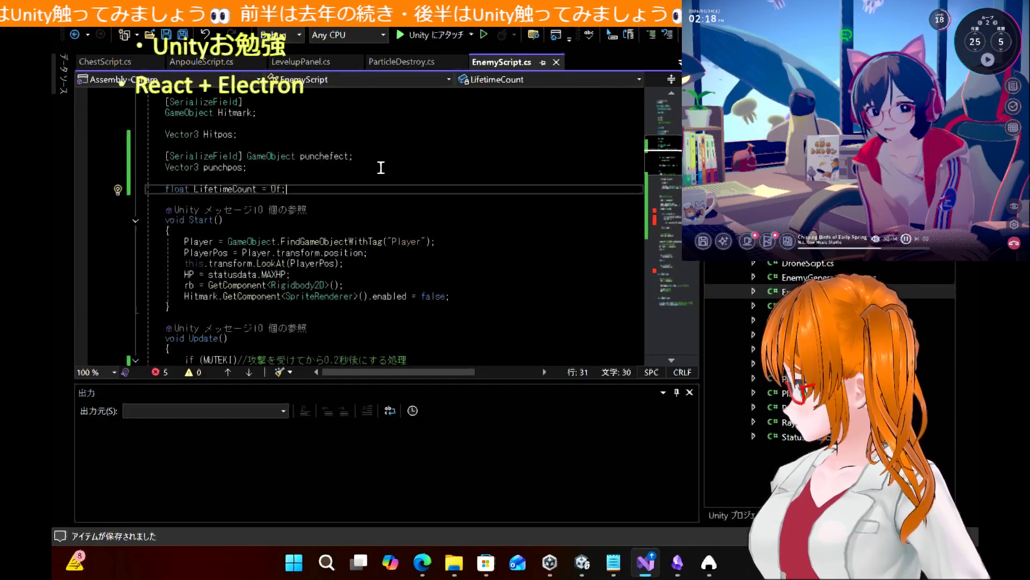
scroll(396, 224, down, 10)
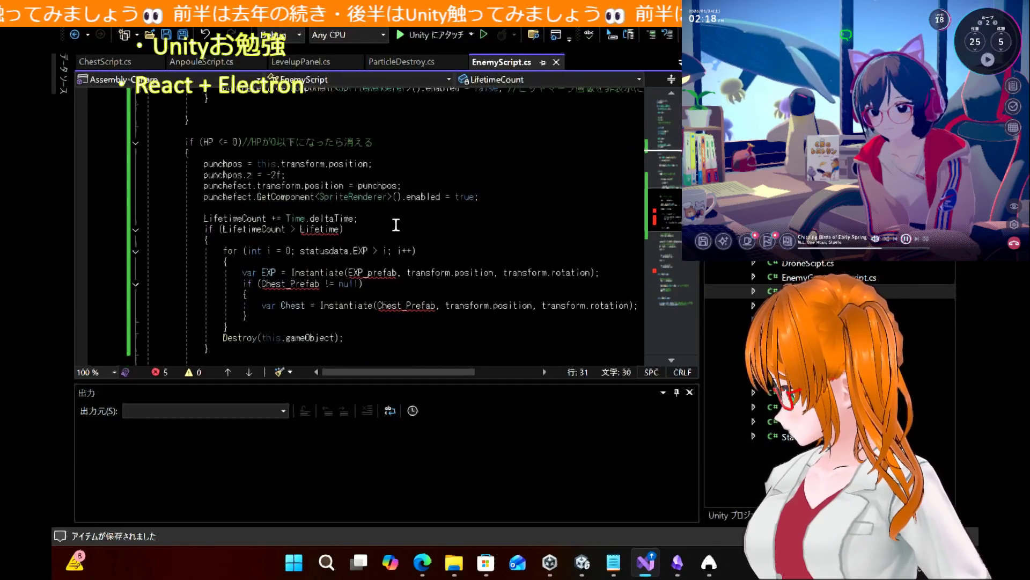
Scroll the tutorial code in Edge looking for the Chest_Prefab declaration
click(421, 562)
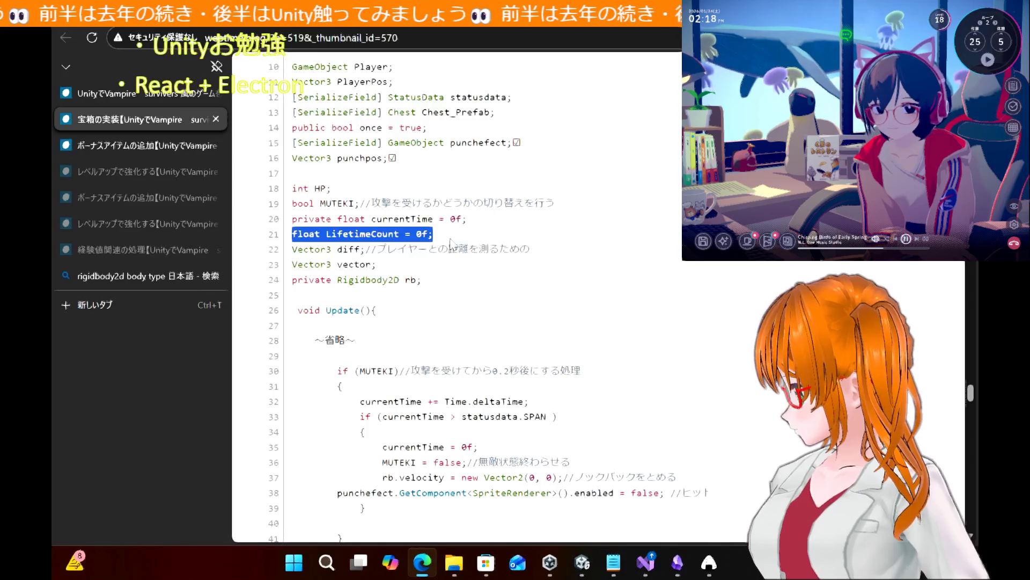
scroll(452, 245, up, 2)
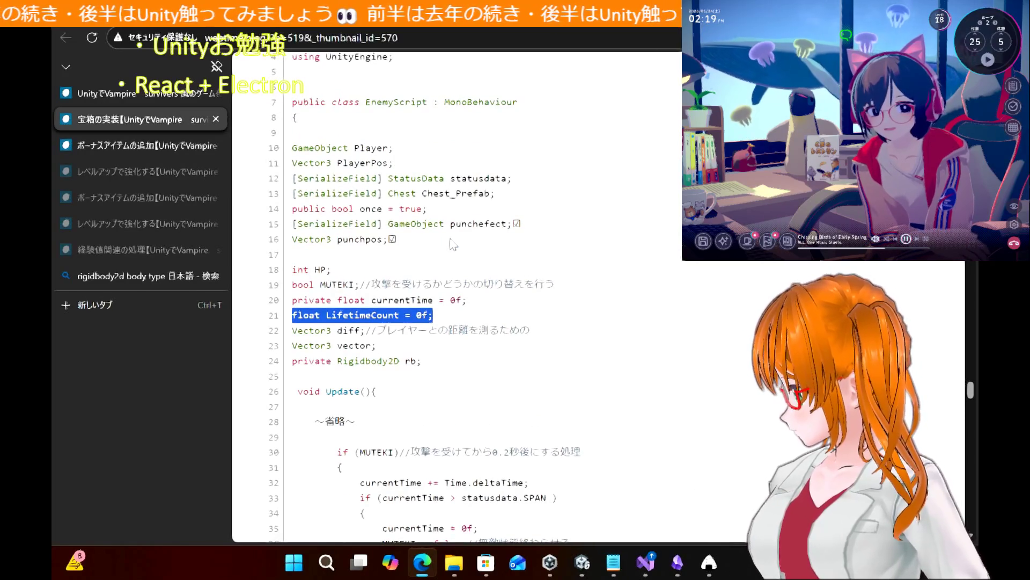
scroll(453, 245, up, 2)
scroll(453, 245, down, 6)
scroll(452, 245, down, 4)
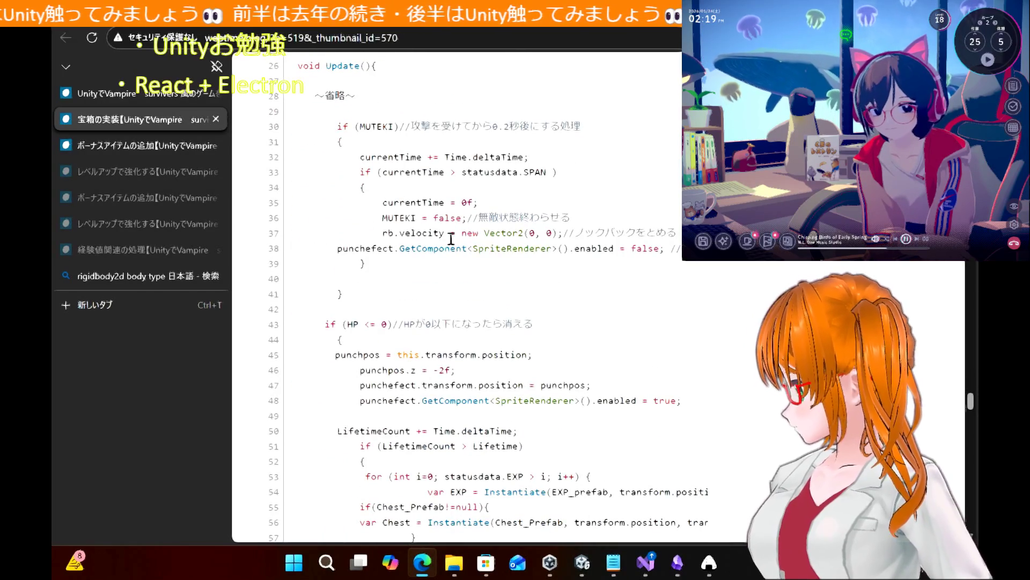
scroll(451, 239, down, 4)
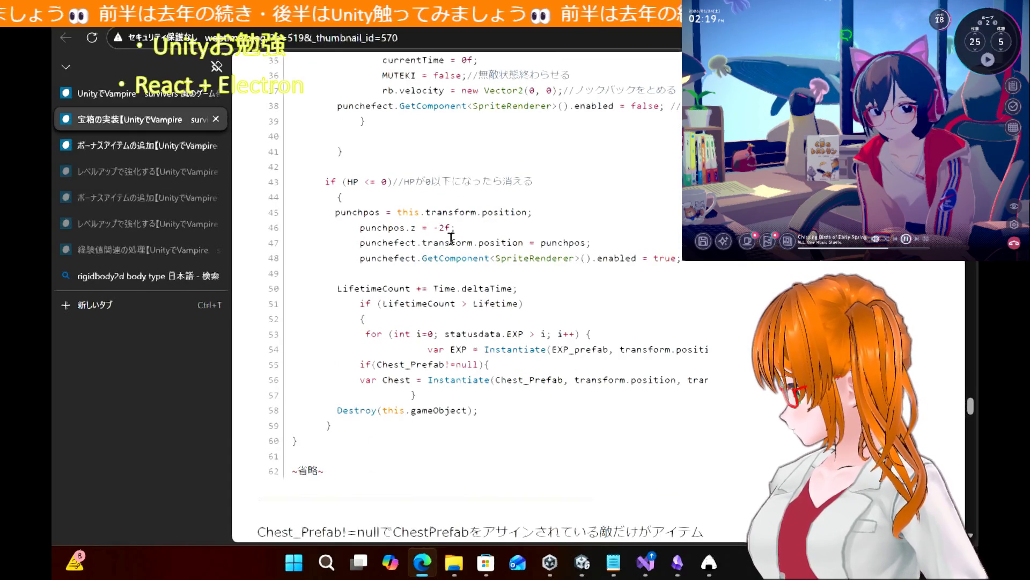
scroll(450, 238, up, 8)
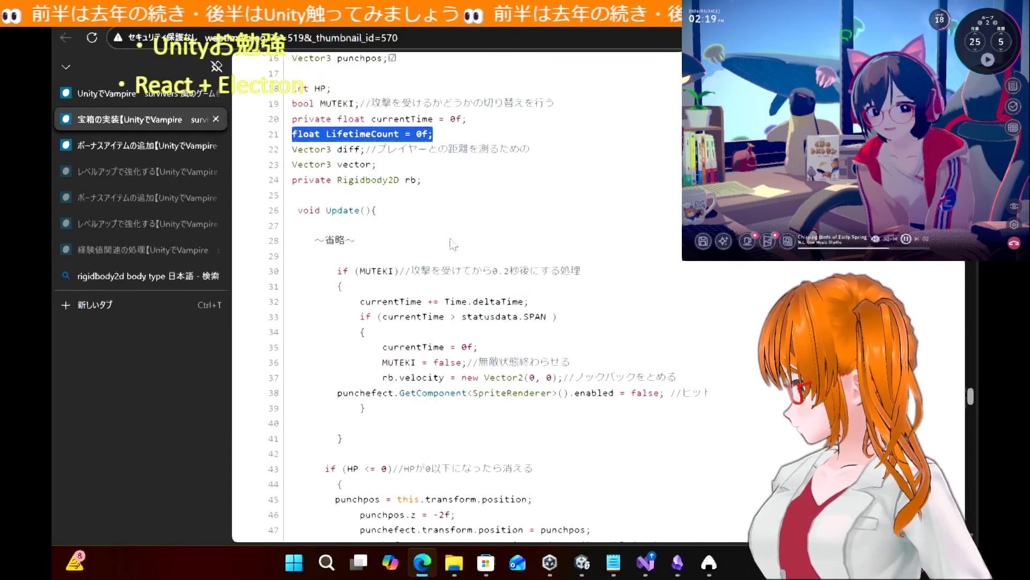
scroll(450, 244, up, 3)
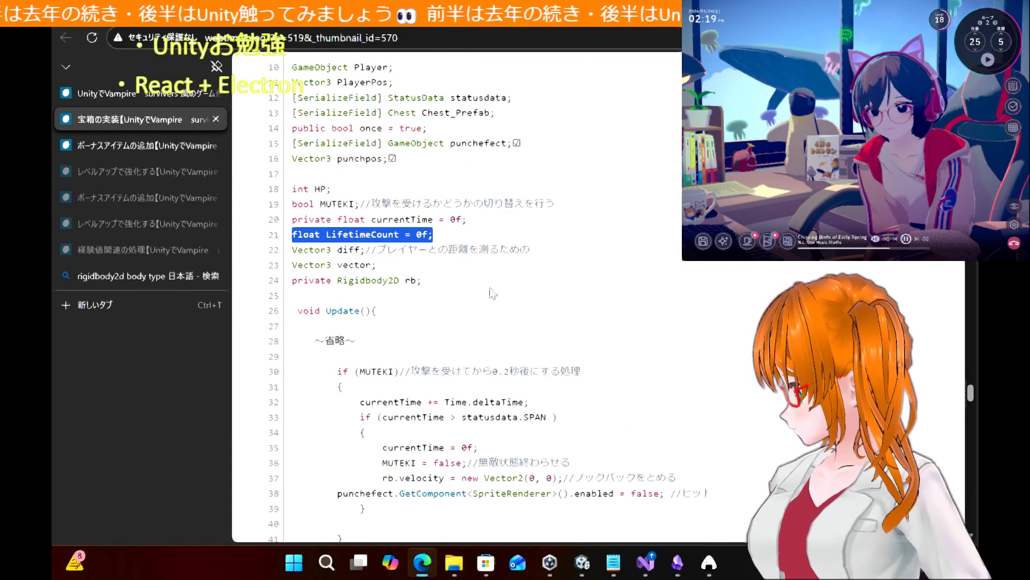
scroll(468, 242, down, 5)
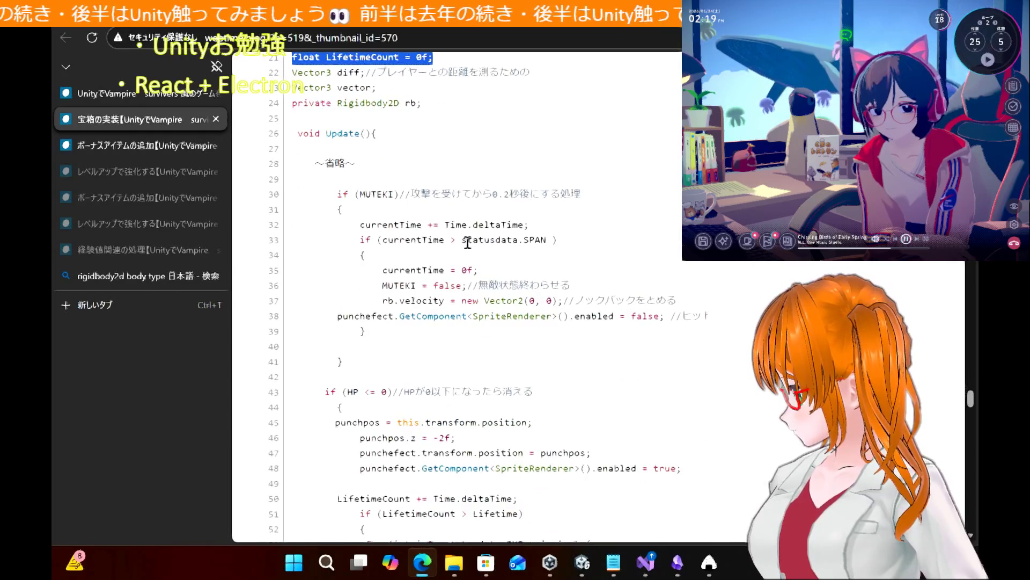
scroll(487, 330, down, 8)
scroll(487, 330, up, 6)
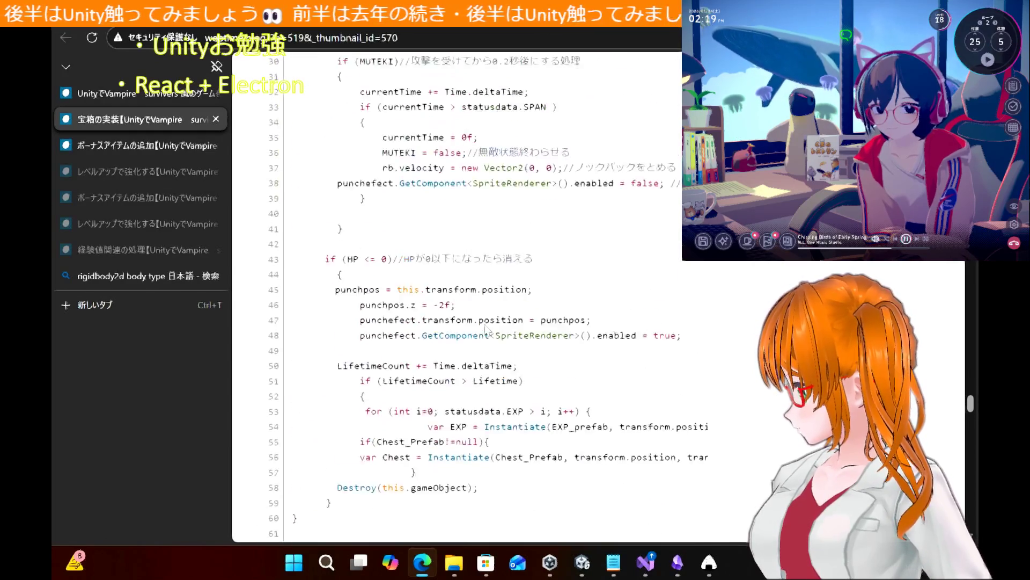
scroll(487, 329, up, 4)
scroll(487, 329, down, 7)
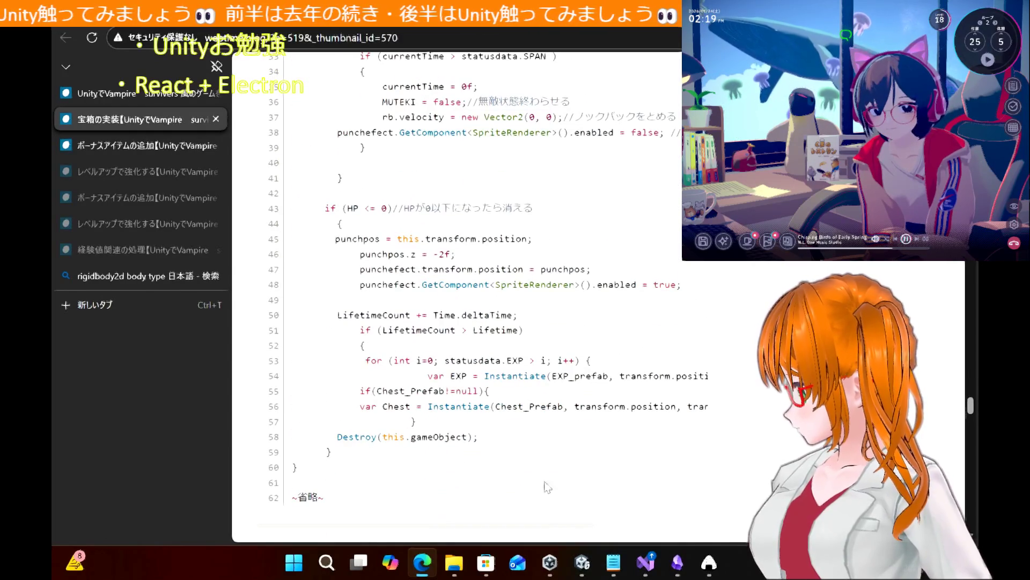
Check EnemyScript.cs in Visual Studio, then return to the tutorial page
click(640, 569)
scroll(424, 230, down, 4)
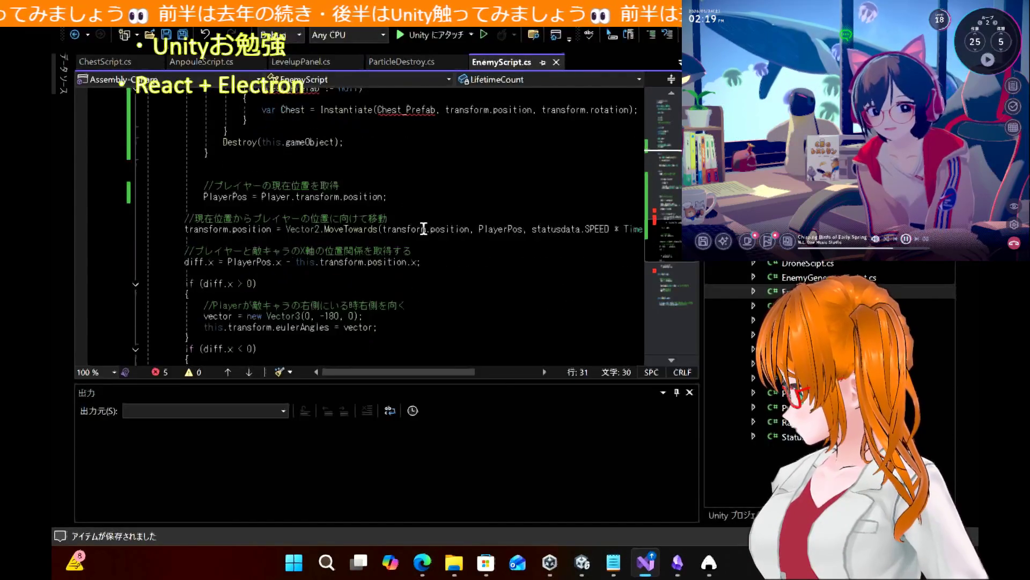
scroll(423, 230, up, 3)
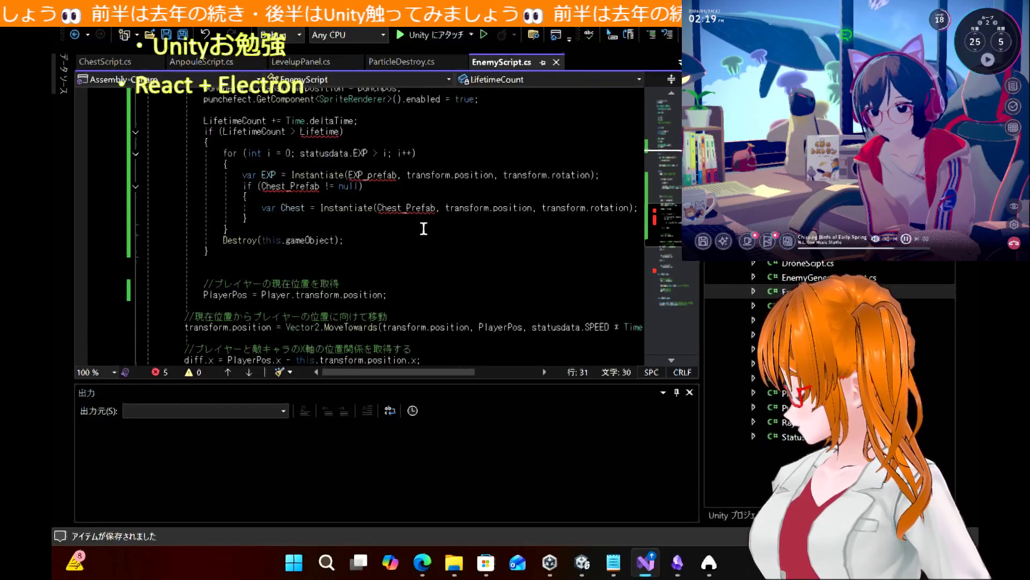
mouse_move(422, 562)
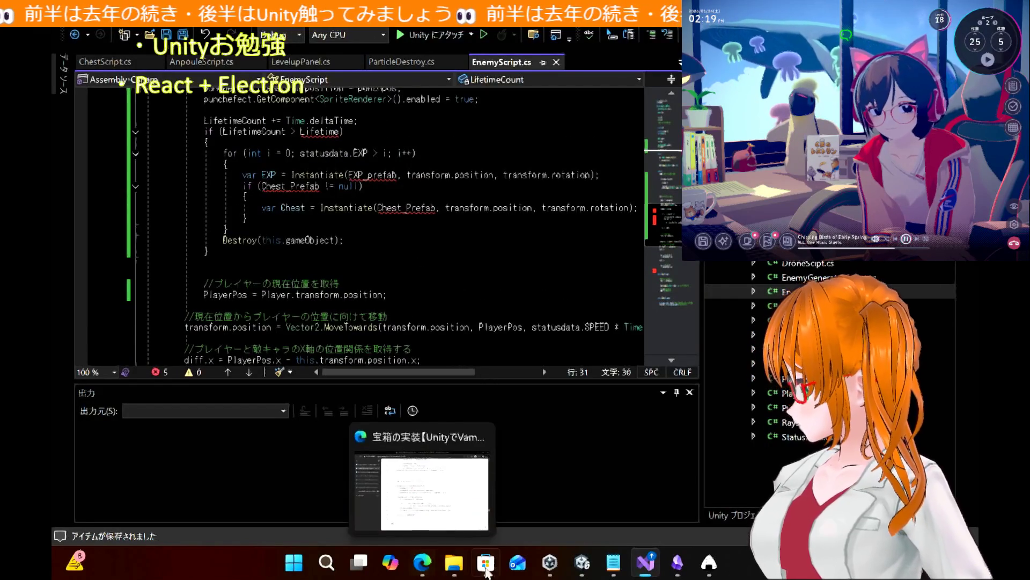
click(421, 483)
scroll(481, 279, up, 10)
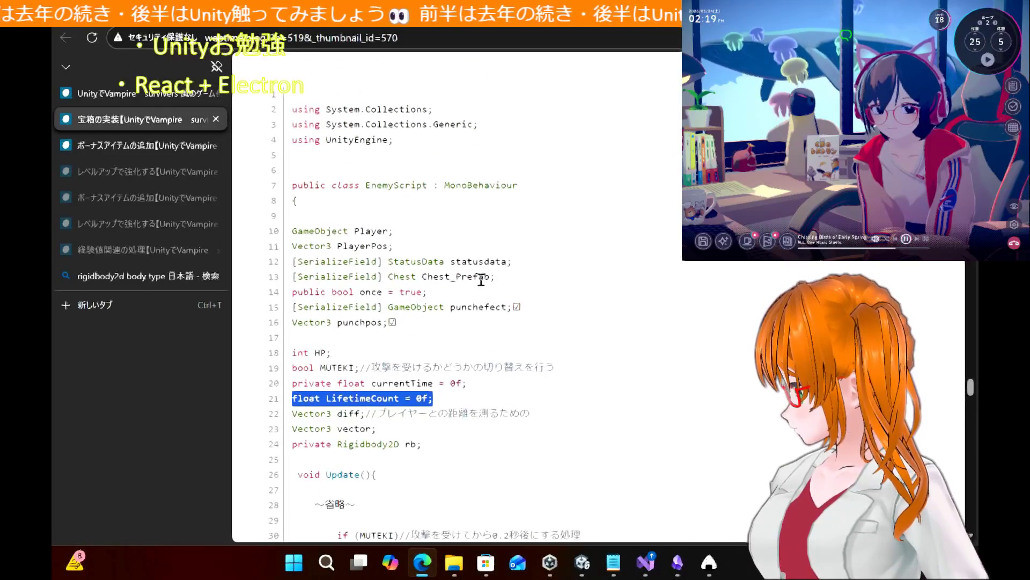
Copy '[SerializeField] Chest Chest_Prefab;' from line 13 and paste it below LifetimeCount
click(527, 283)
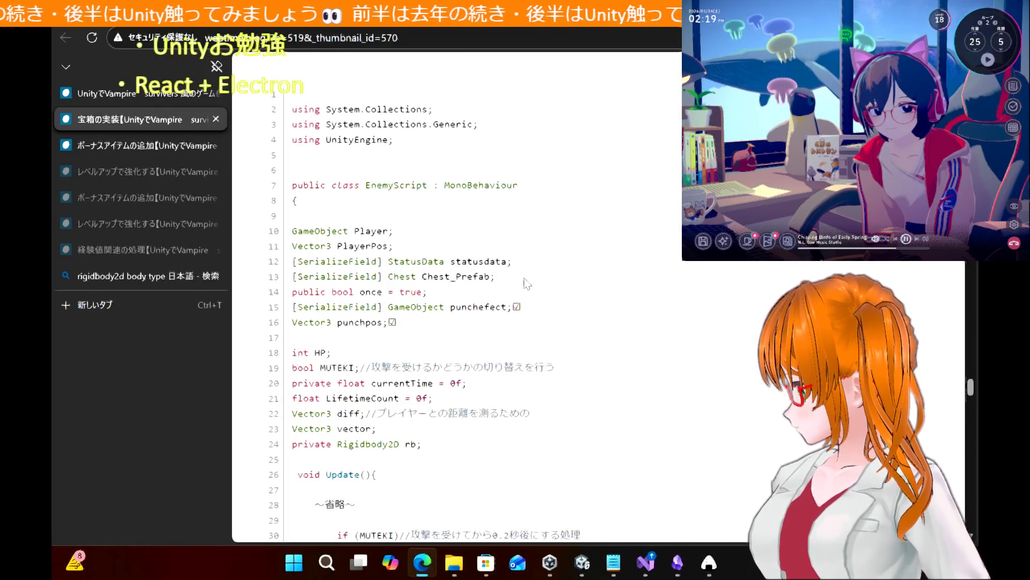
drag(493, 277, 292, 277)
key(ctrl+c)
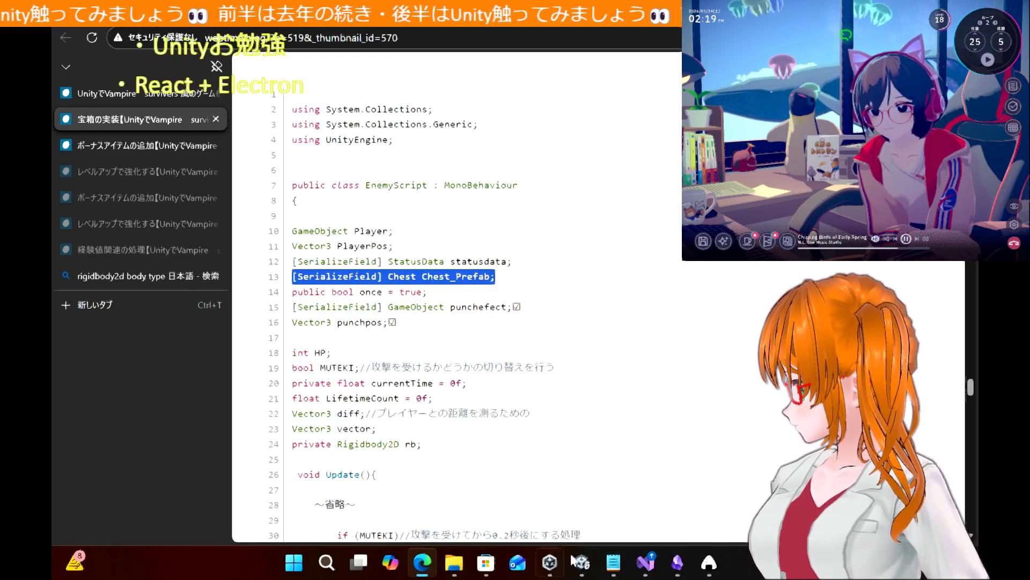
click(646, 563)
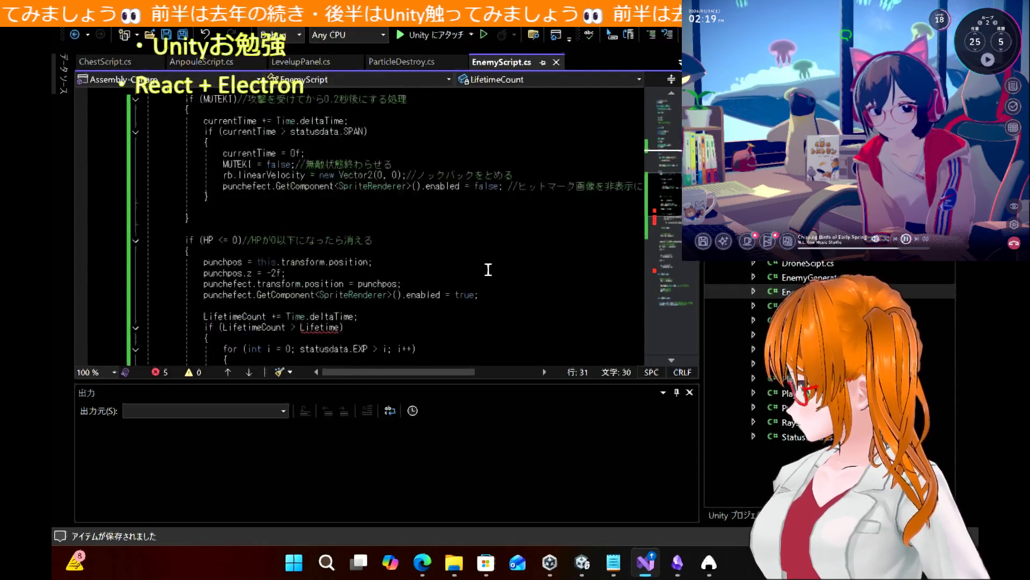
scroll(488, 269, up, 8)
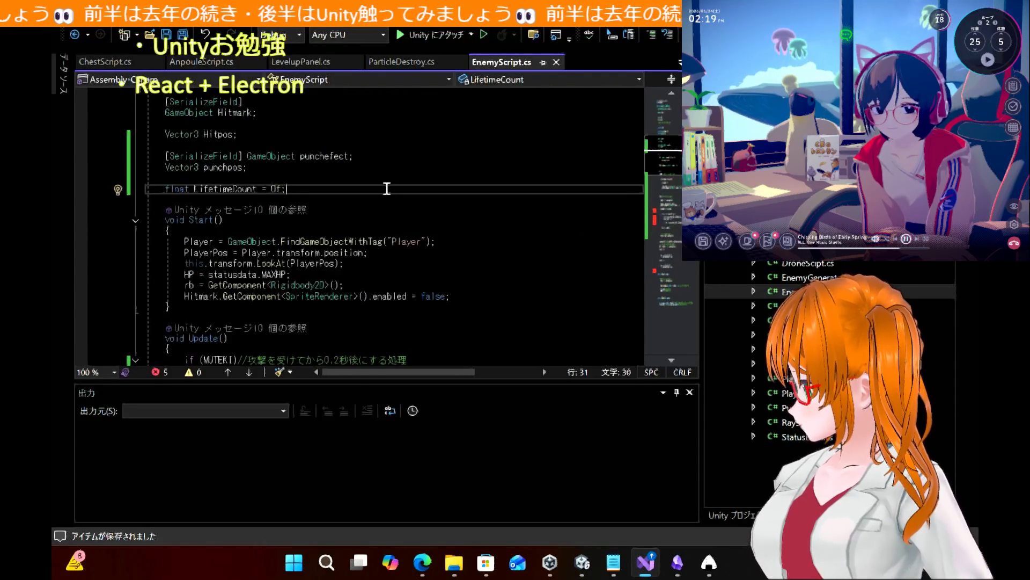
key(ctrl+v)
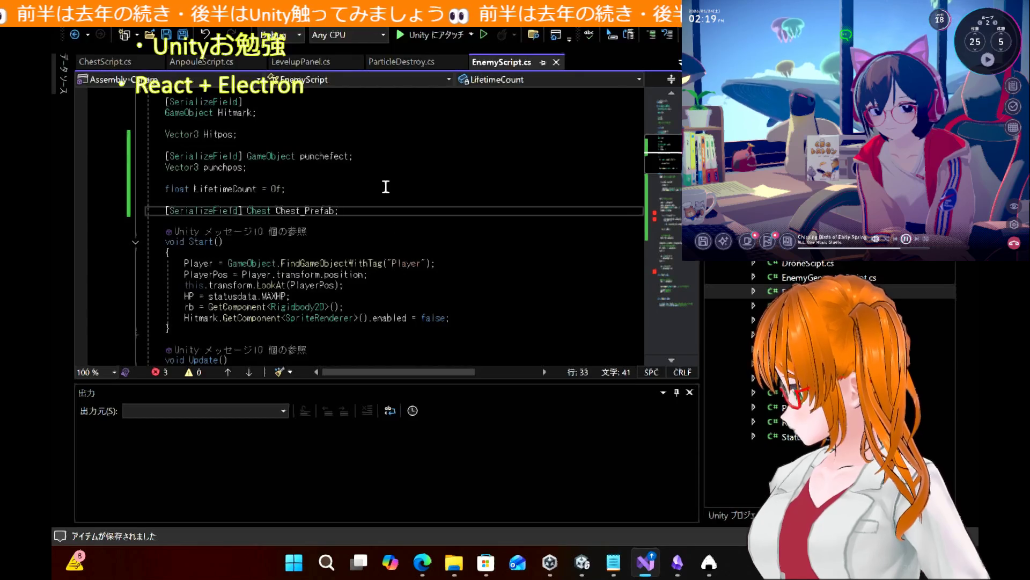
scroll(400, 287, down, 15)
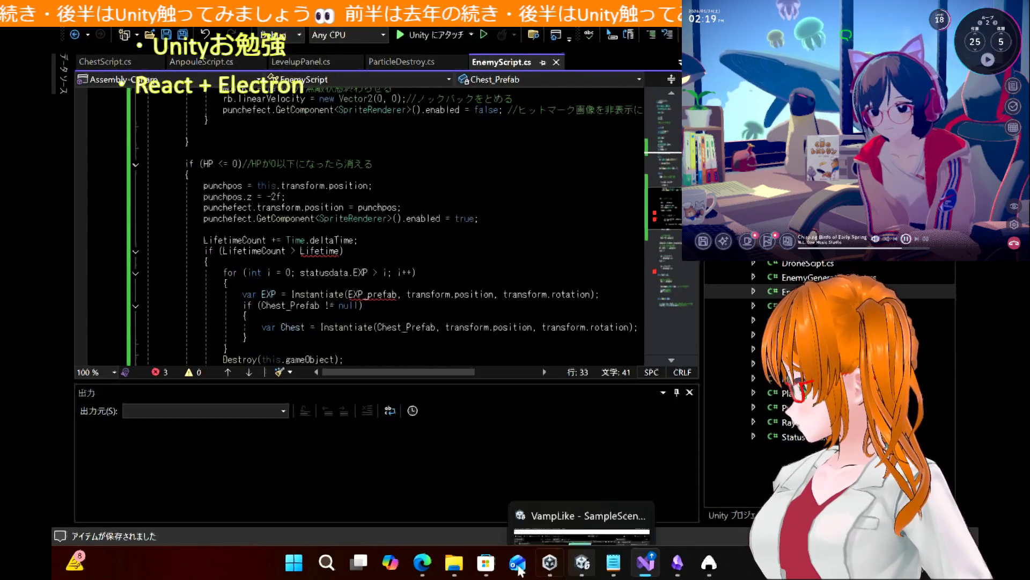
Search the tutorial page for 'Lifetime' with find-in-page
click(423, 563)
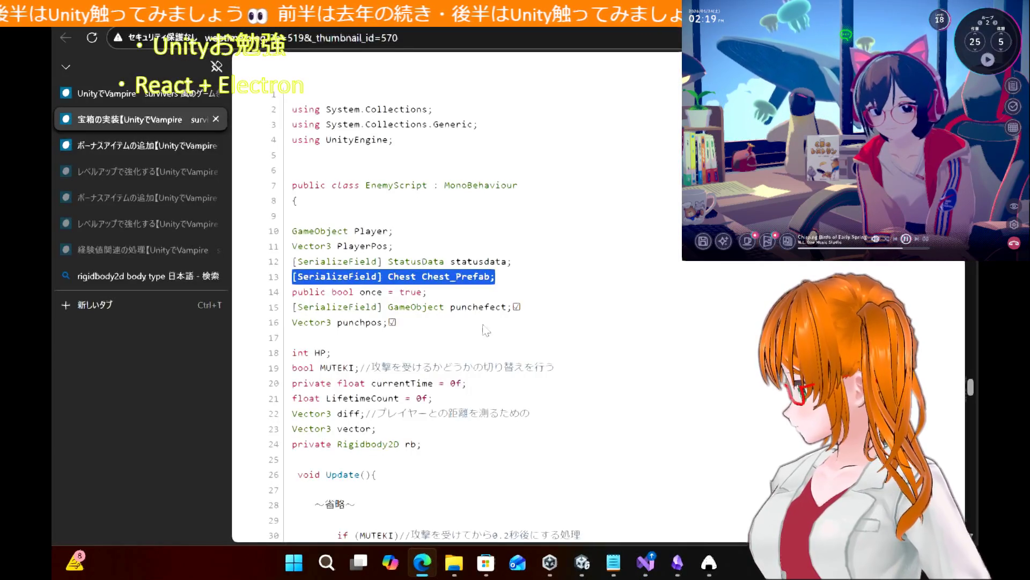
scroll(424, 337, down, 1)
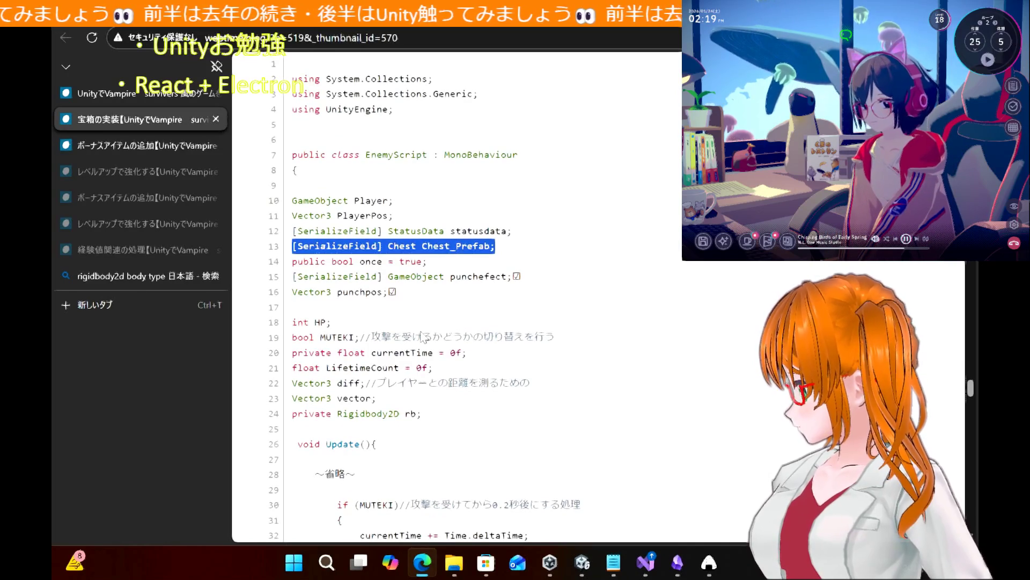
click(424, 336)
key(ctrl+f)
text(Li)
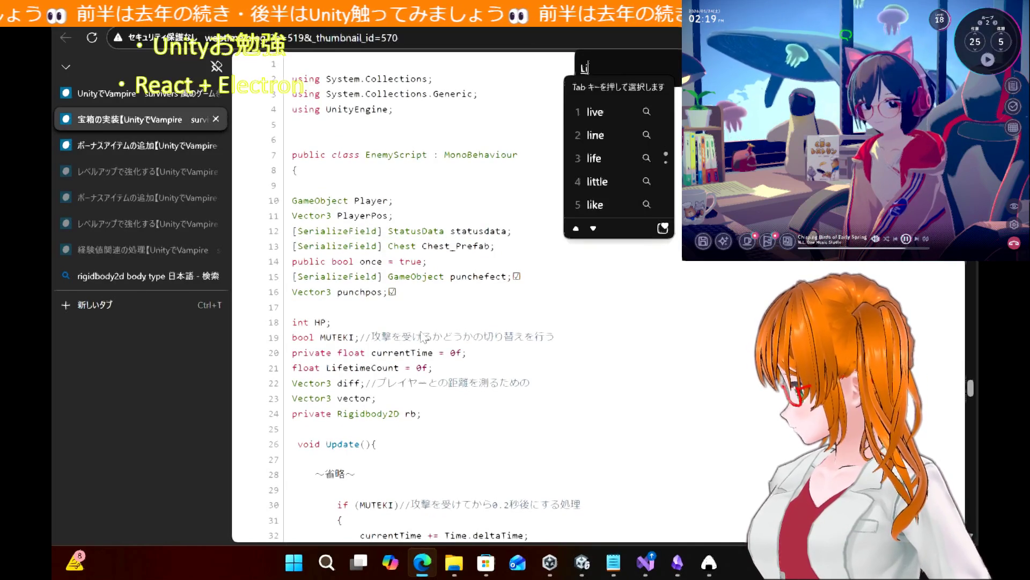
text(feちめ)
key(BackSpace)
text(time)
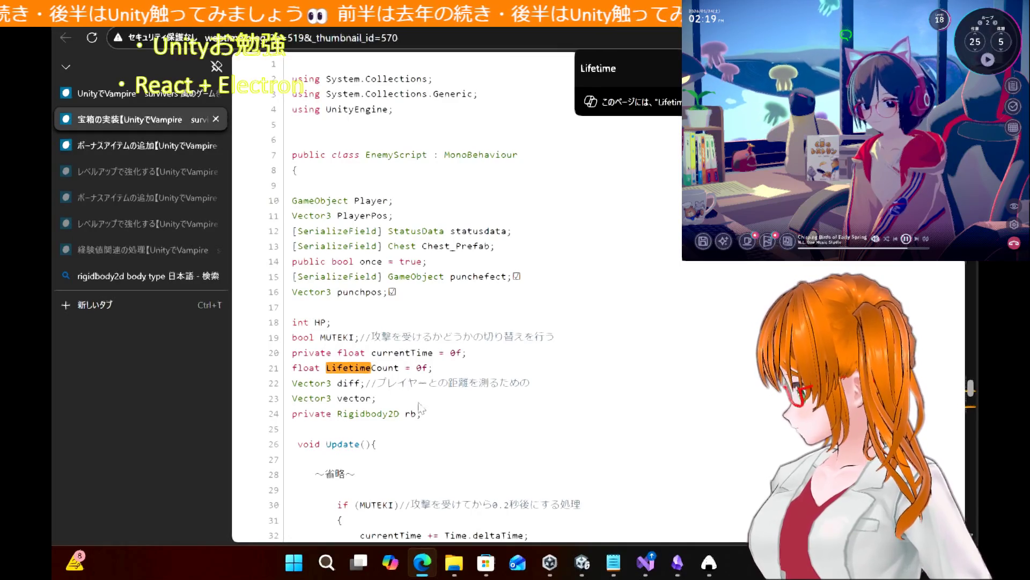
Review each Lifetime match in the tutorial code, then return to Visual Studio
scroll(443, 416, down, 8)
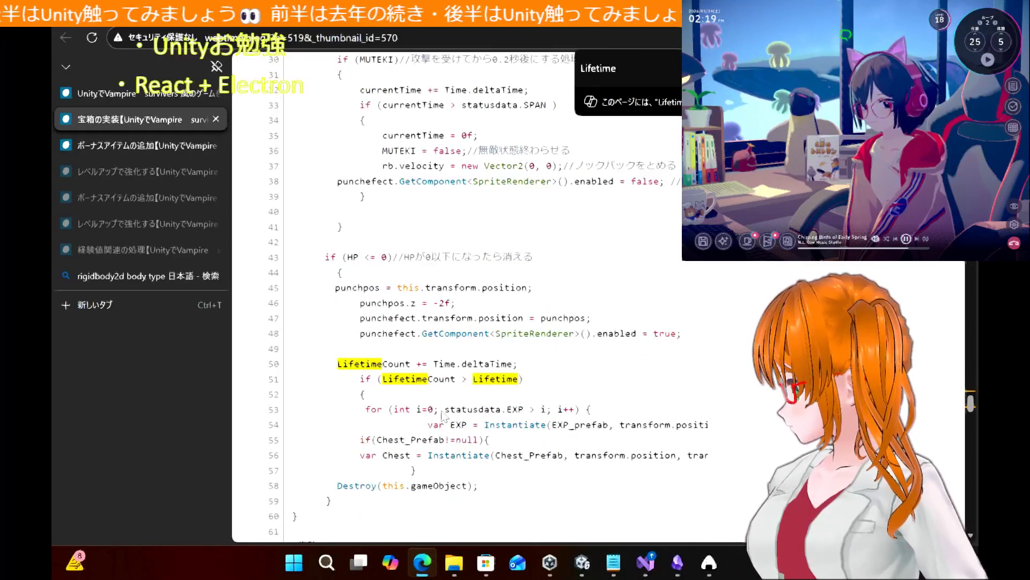
scroll(443, 416, up, 4)
scroll(443, 416, down, 9)
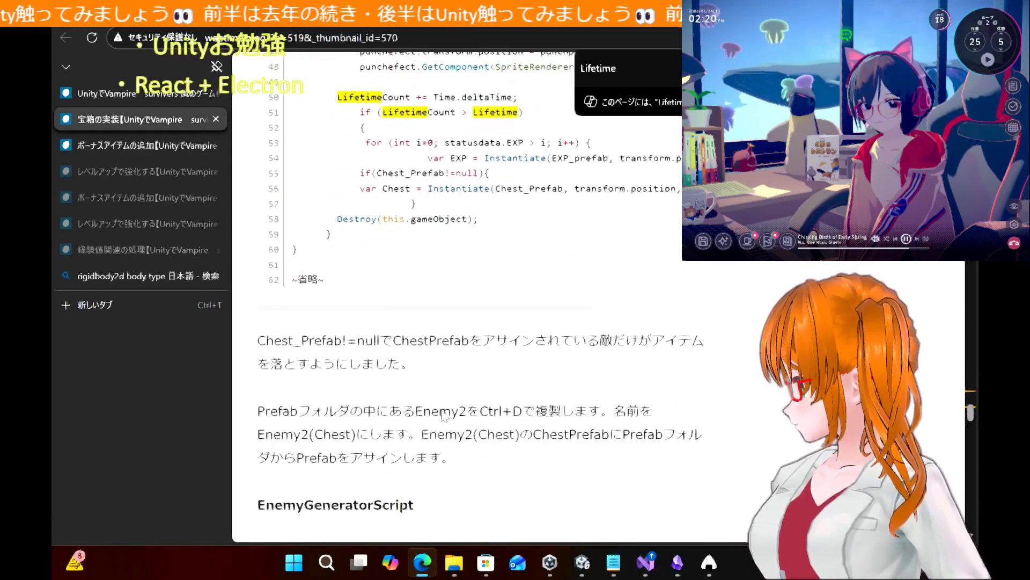
scroll(443, 416, up, 4)
scroll(441, 416, up, 5)
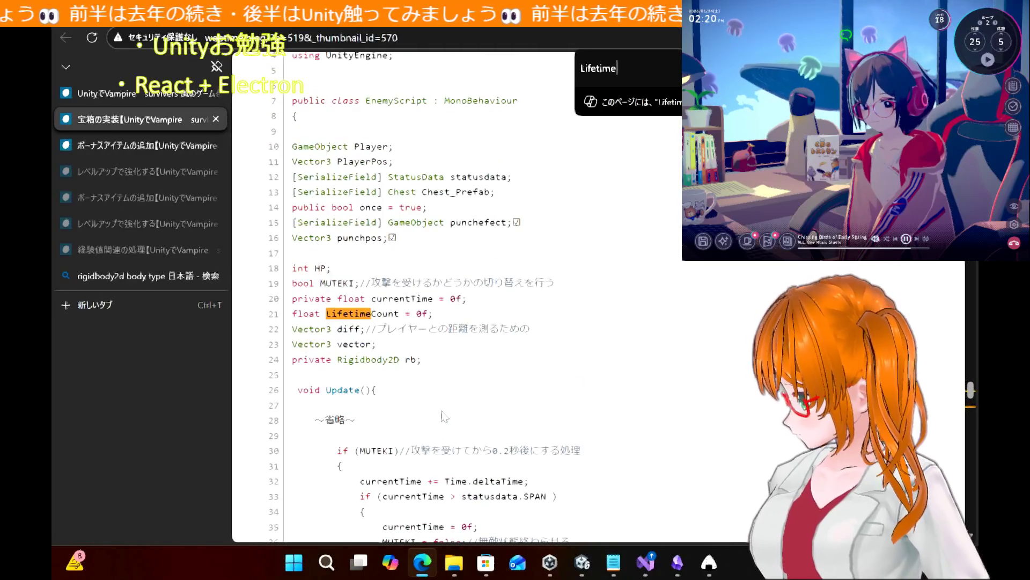
scroll(442, 416, up, 1)
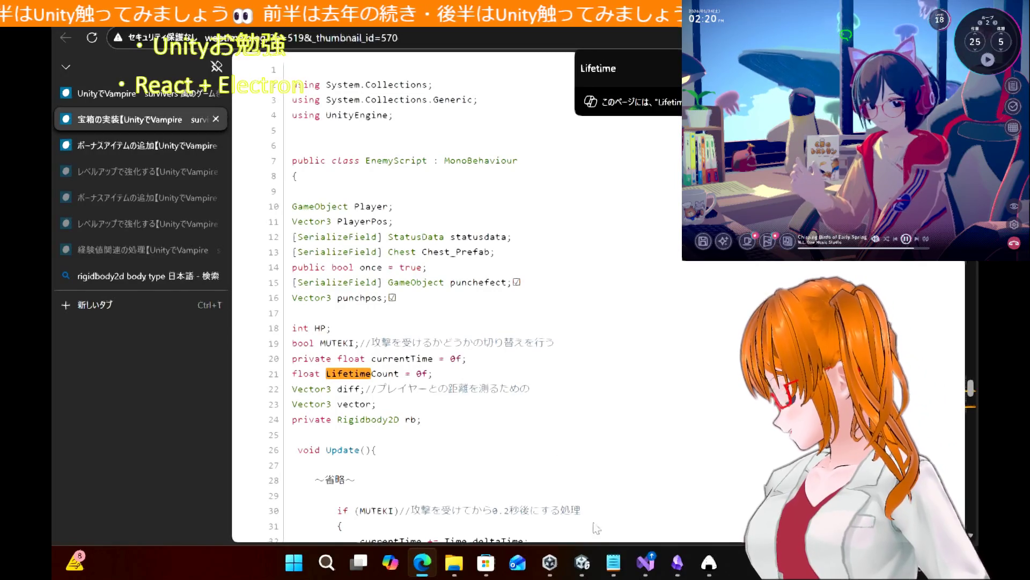
click(647, 569)
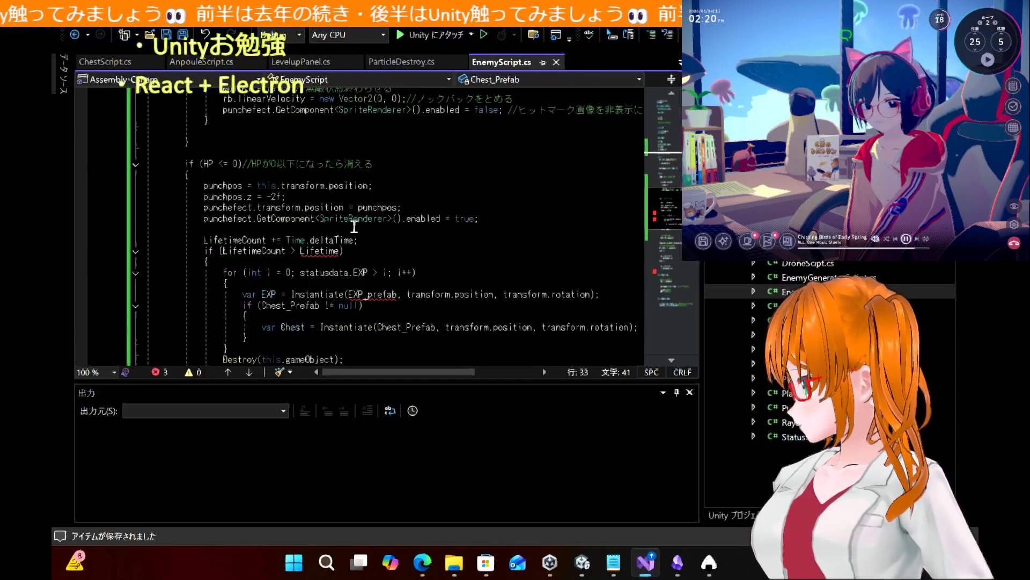
Add the missing closing brace after the last if block in EnemyScript and save
click(325, 253)
scroll(422, 262, down, 10)
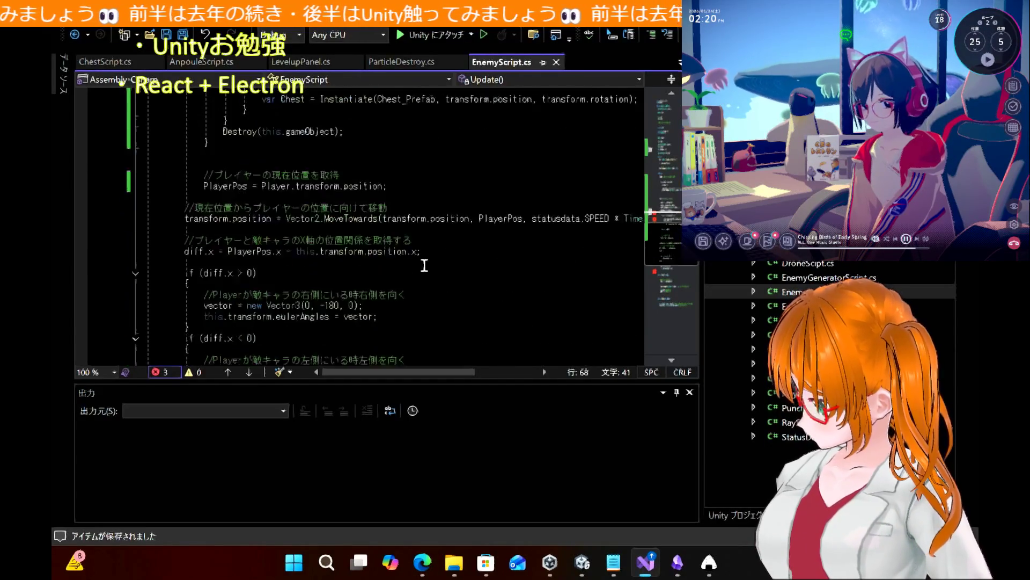
scroll(424, 265, down, 6)
scroll(424, 265, up, 5)
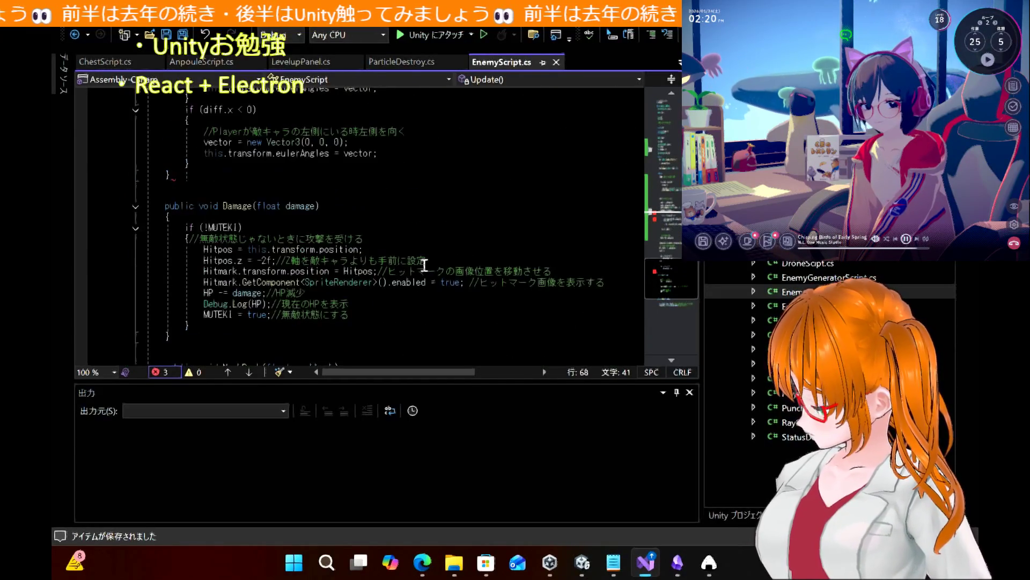
scroll(424, 266, up, 2)
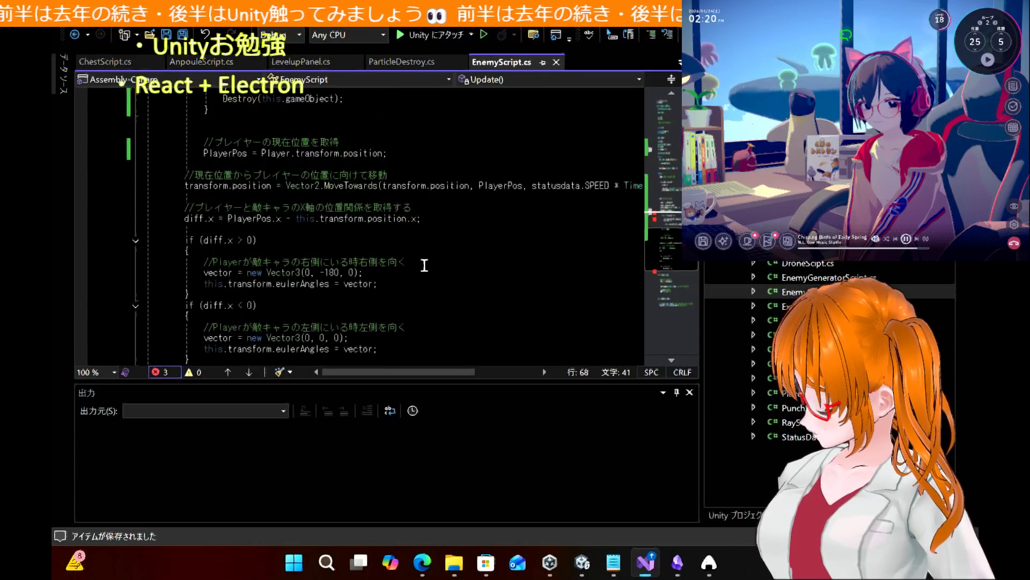
click(273, 328)
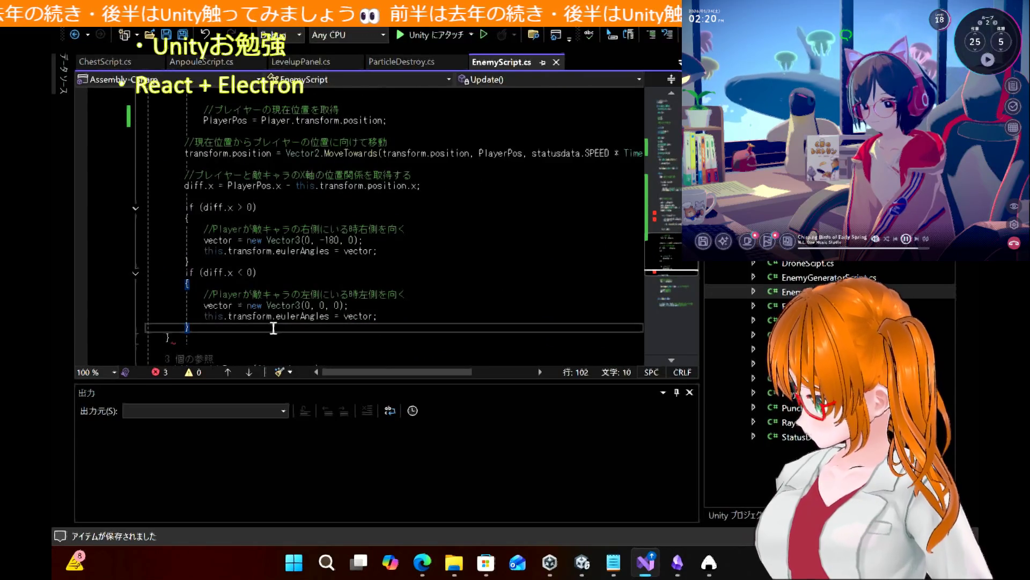
key(Return)
text(})
key(ctrl+s)
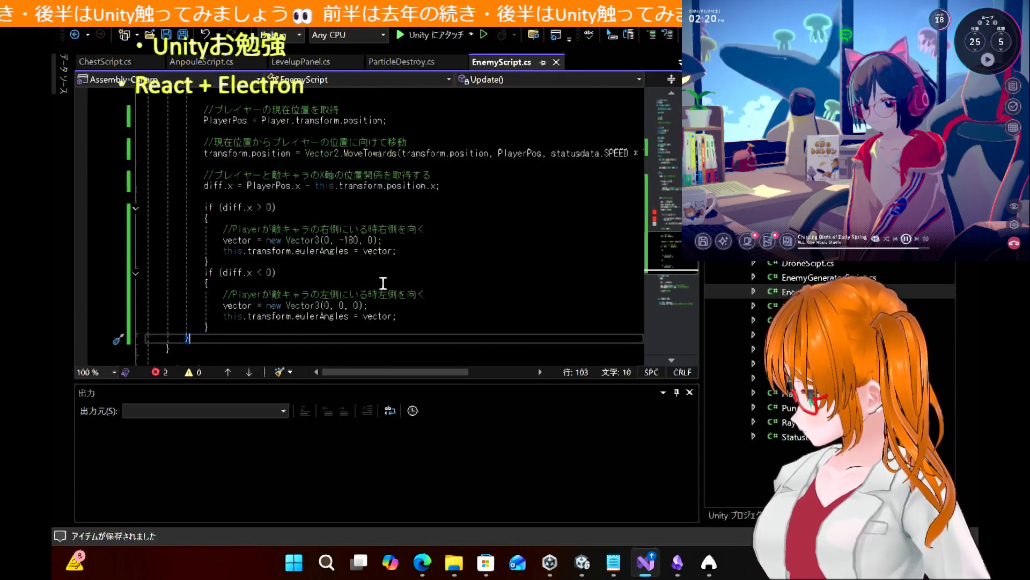
Search the Edge tutorial's EnemyScript listing for EXP_prefab and scroll to its top
scroll(383, 284, up, 8)
scroll(383, 283, down, 4)
scroll(383, 283, down, 1)
scroll(383, 283, up, 3)
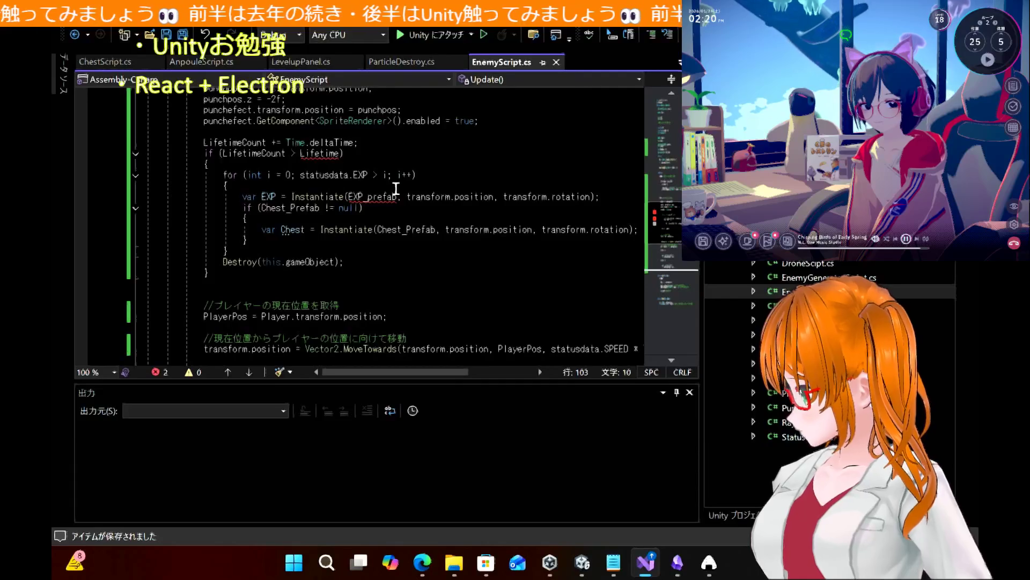
double_click(325, 150)
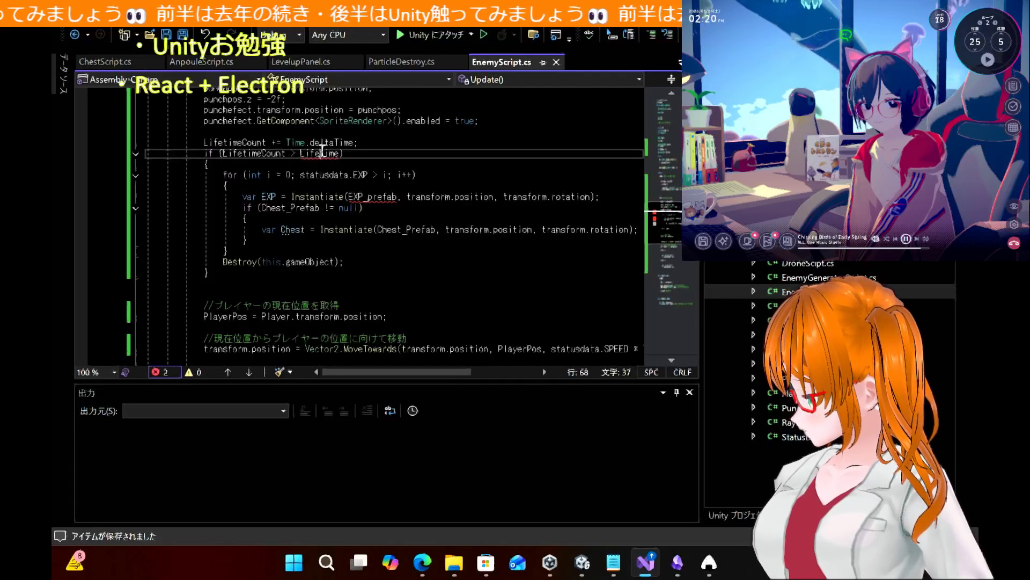
double_click(373, 200)
key(ctrl+c)
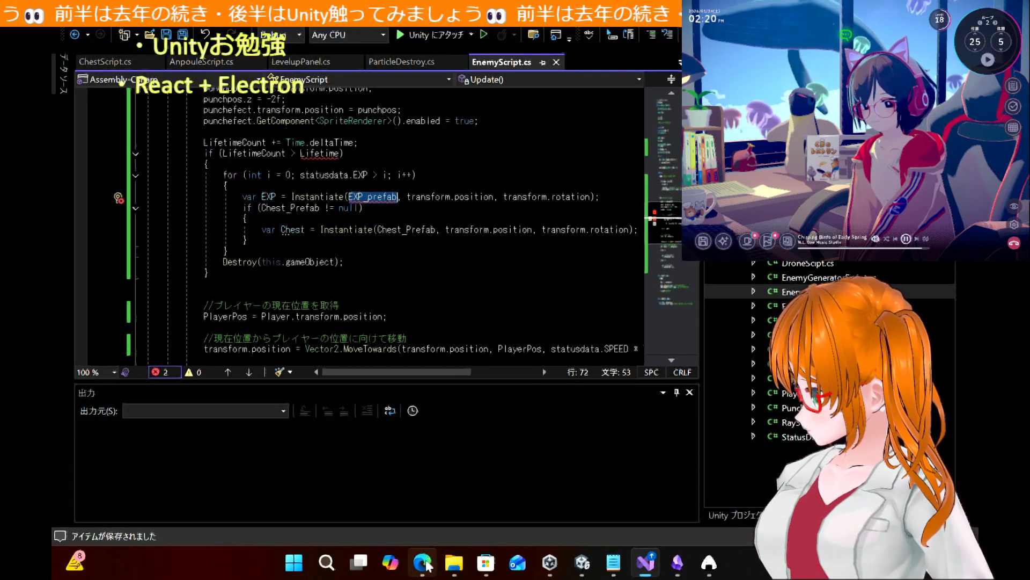
click(422, 562)
key(ctrl+f)
key(ctrl+v)
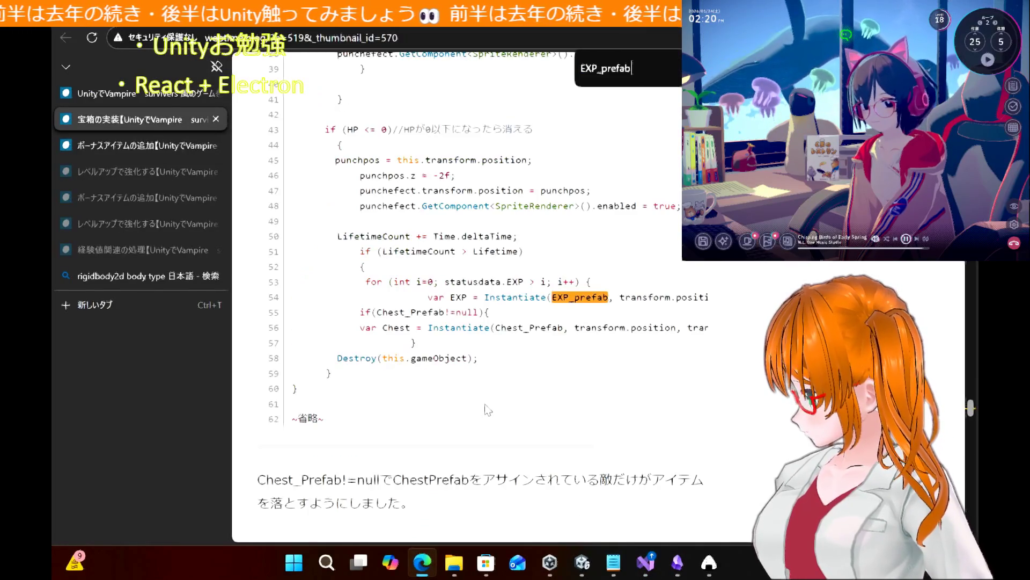
scroll(490, 271, up, 10)
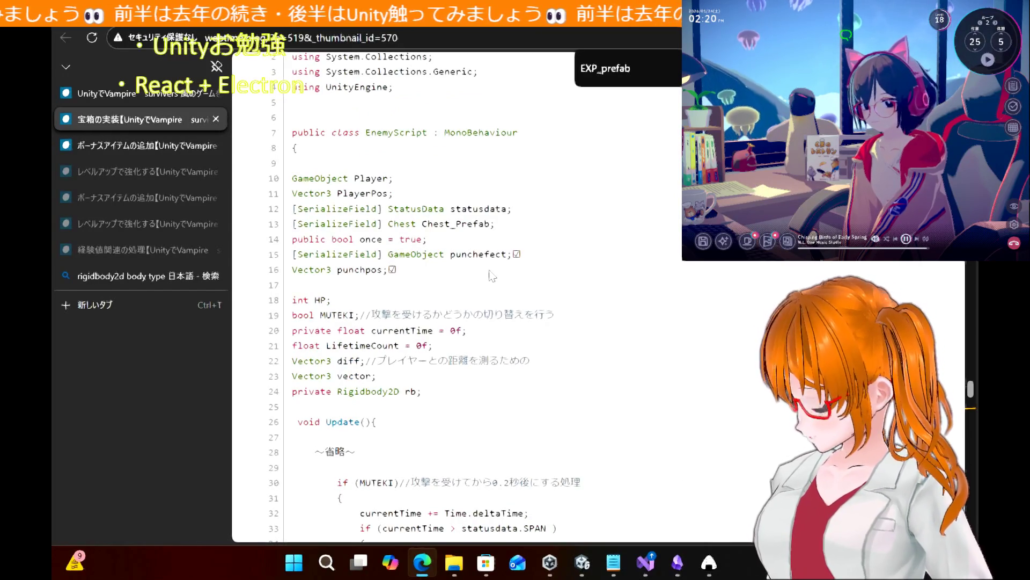
Return to EnemyScript and scroll to the field declarations near Chest_Prefab
click(582, 563)
click(645, 562)
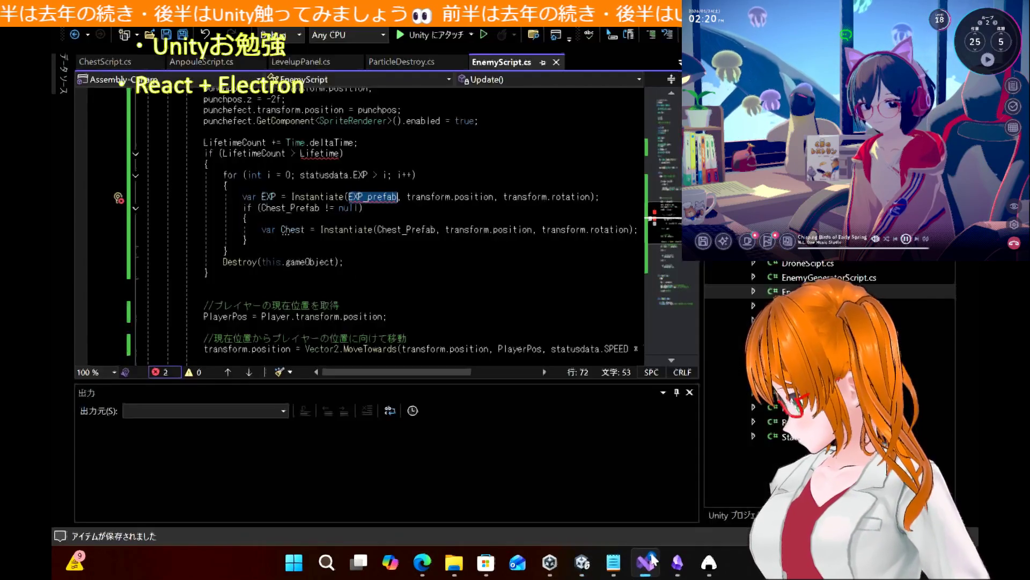
scroll(355, 209, up, 10)
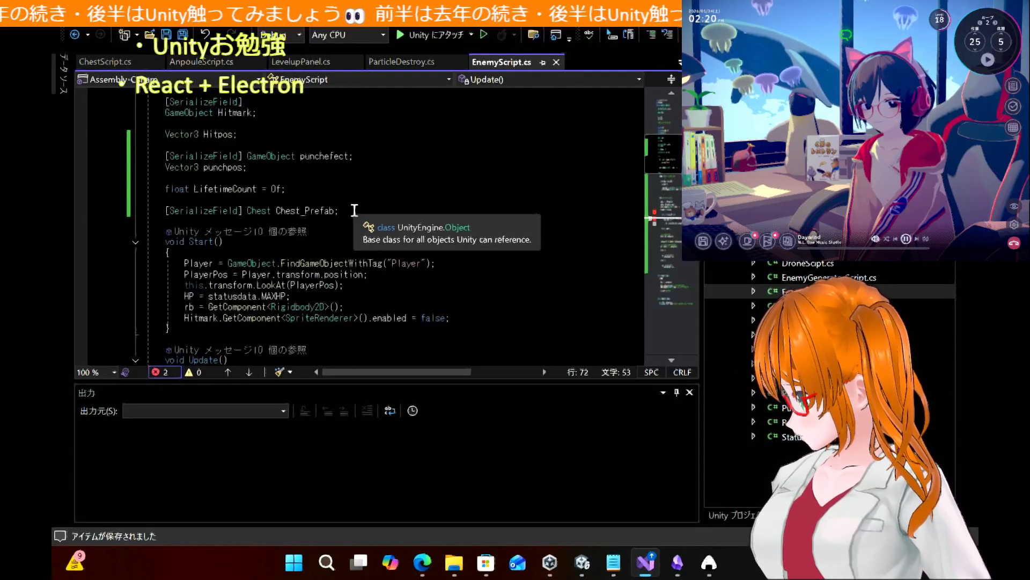
scroll(355, 210, up, 2)
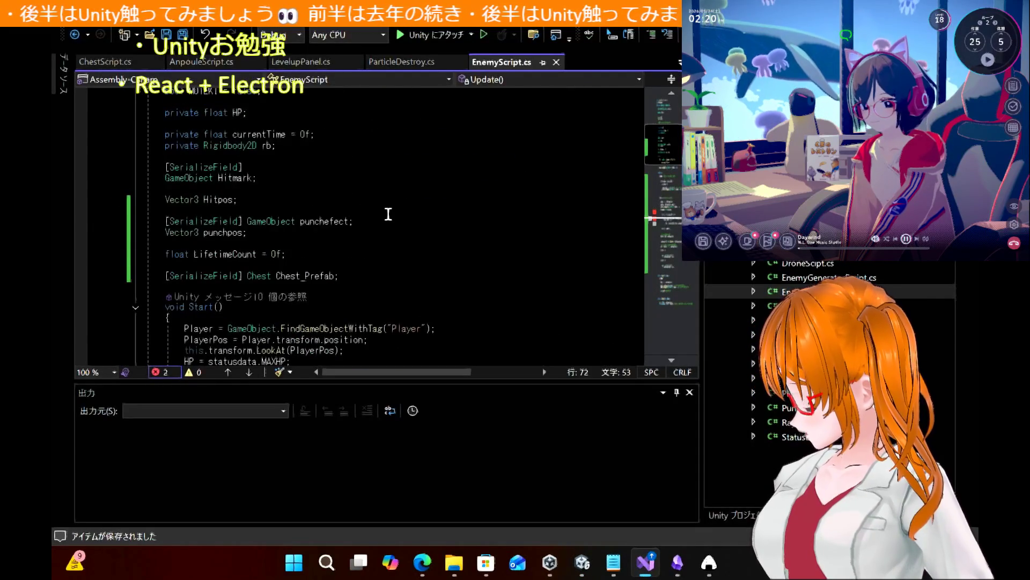
scroll(388, 214, up, 3)
scroll(388, 214, up, 2)
scroll(388, 215, down, 2)
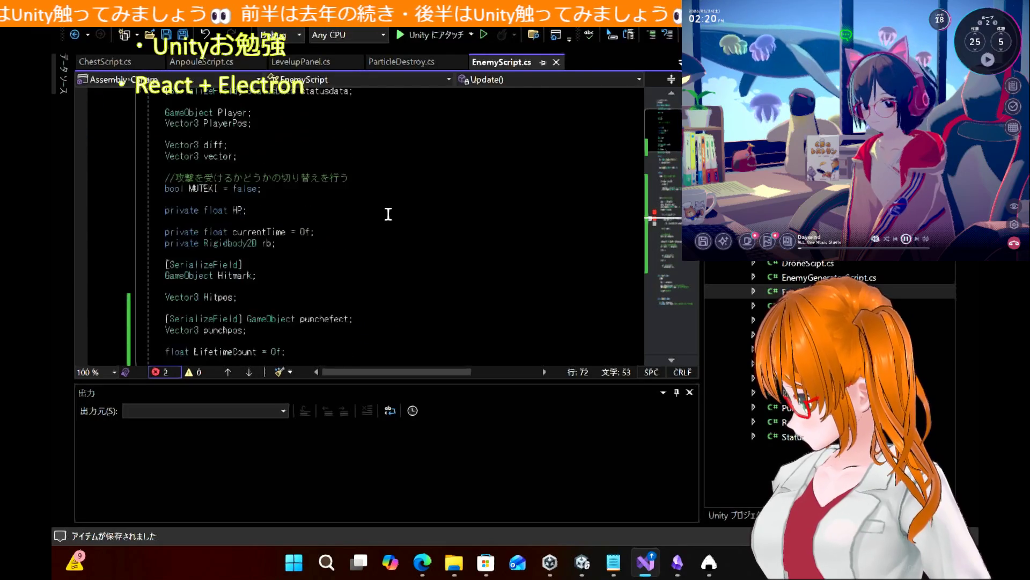
scroll(388, 215, down, 3)
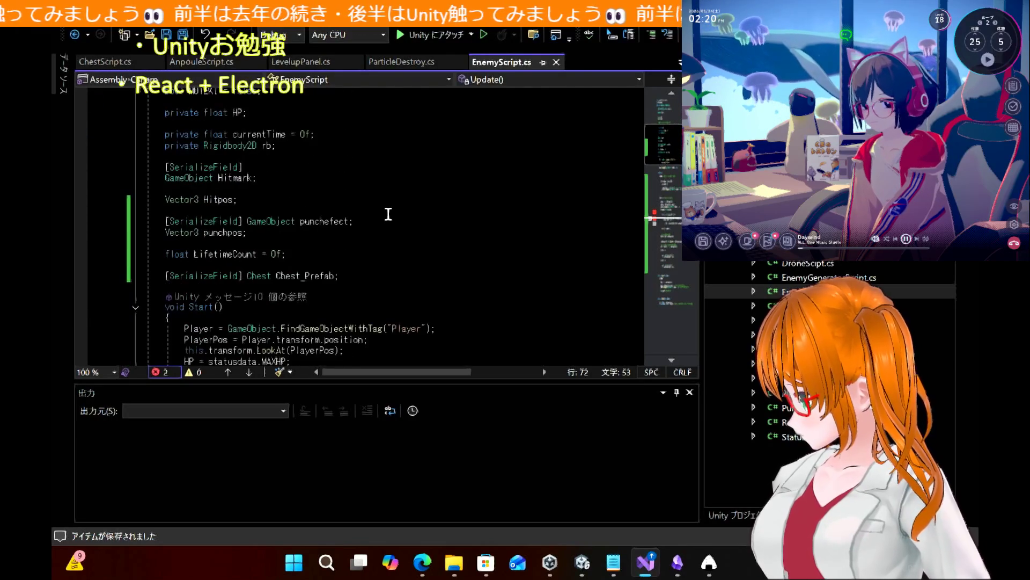
Declare '[SerializeField] ExpManeger EXP_prefab;' on a new line below Chest_Prefab
click(378, 278)
key(Return)
key(Return)
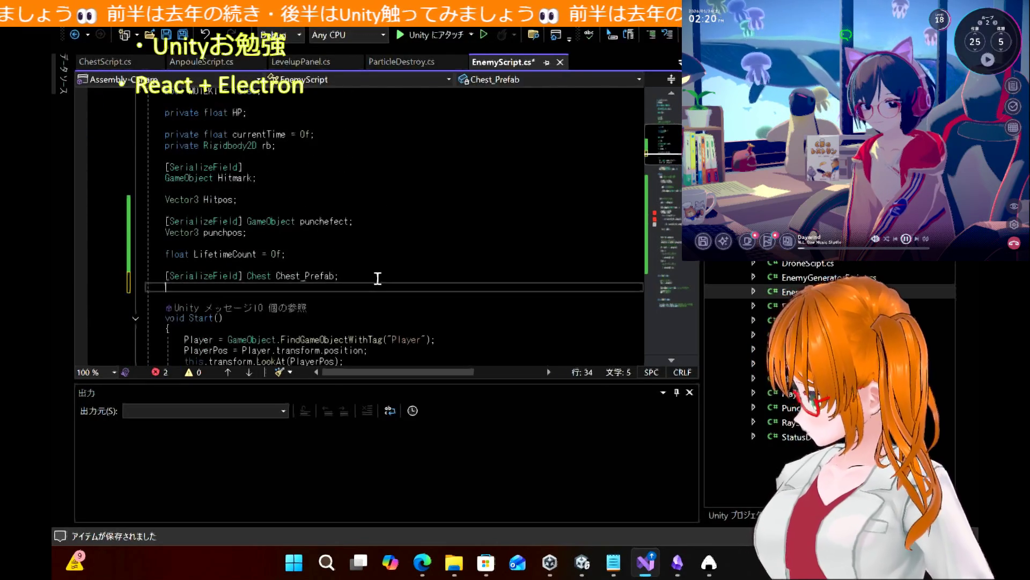
text([Se)
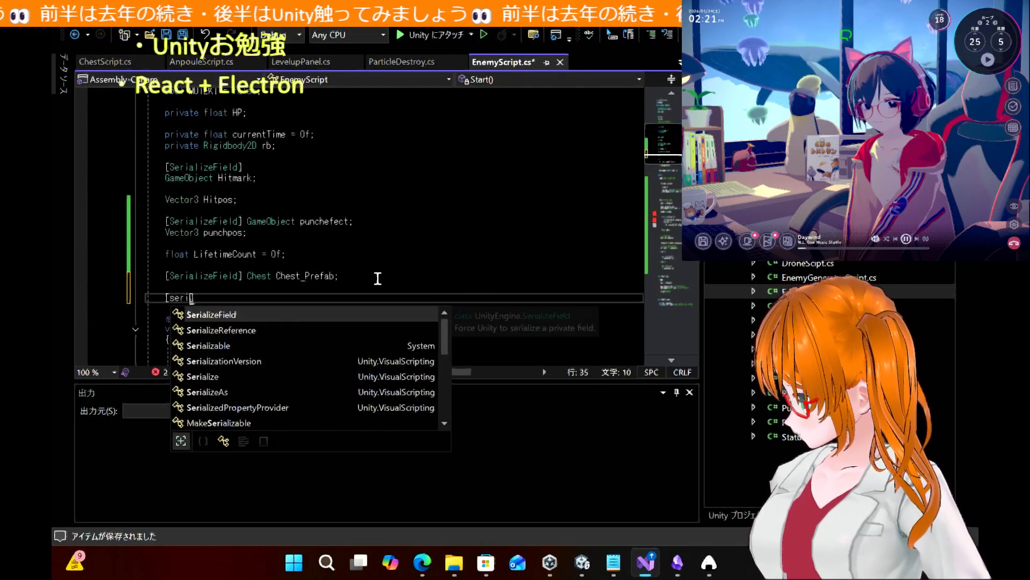
key(Tab)
text(] EXP_prefab)
key(BackSpace)
key(BackSpace)
key(BackSpace)
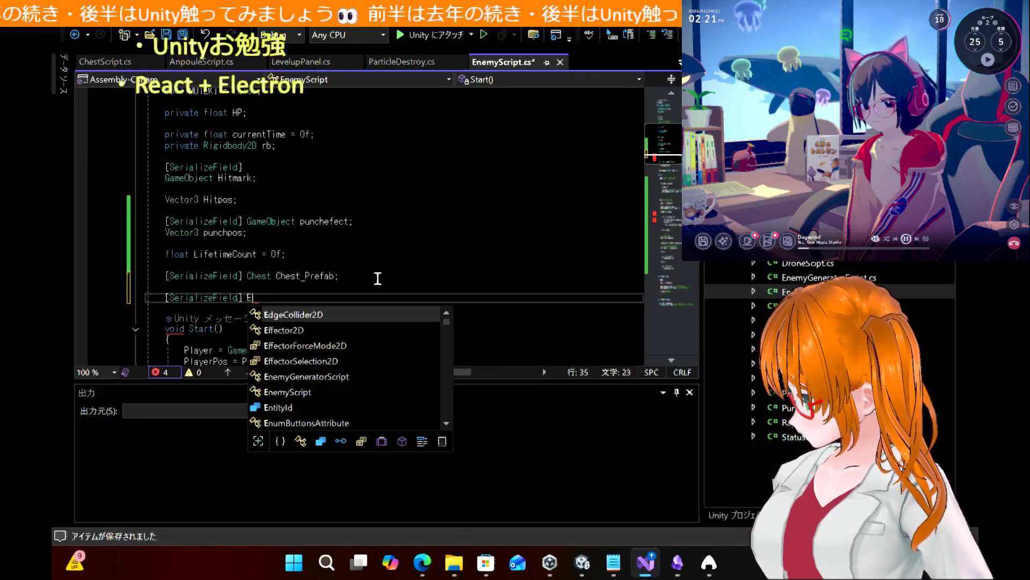
text(xpManeger EXP_prefab)
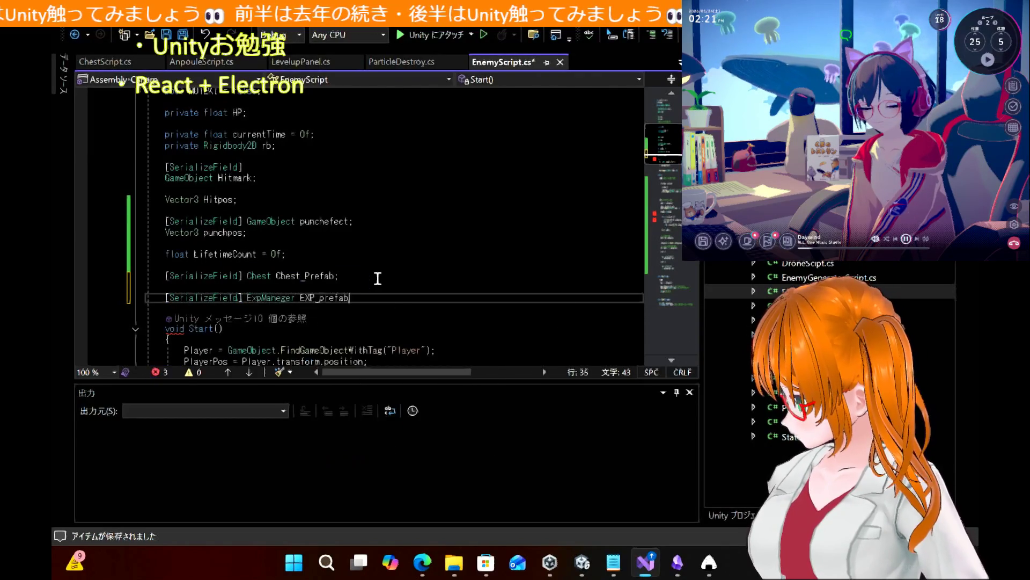
key(Tab)
text(;)
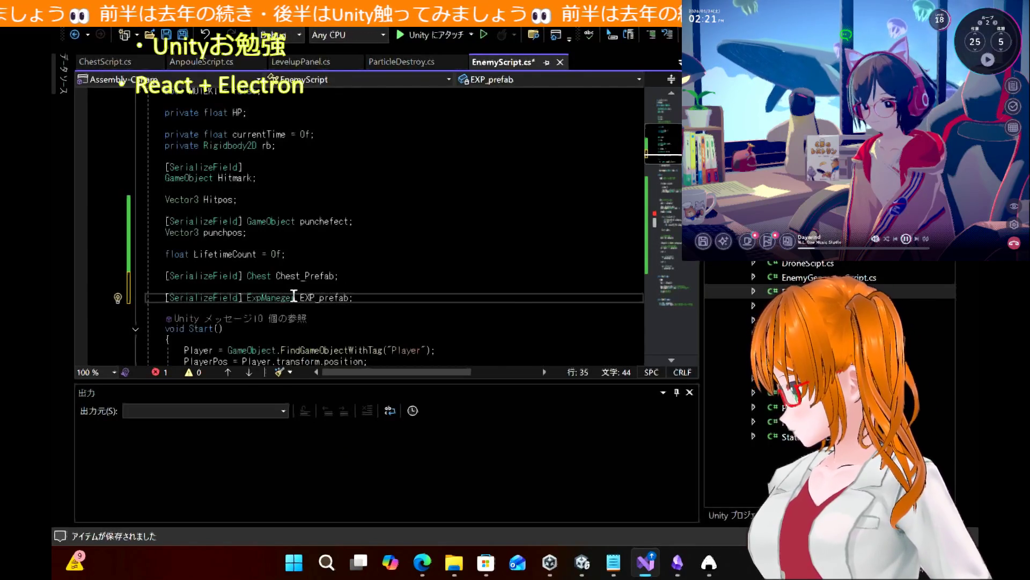
Check where the EXP_prefab field is used in the Instantiate call
scroll(449, 303, down, 5)
double_click(330, 137)
scroll(483, 277, down, 10)
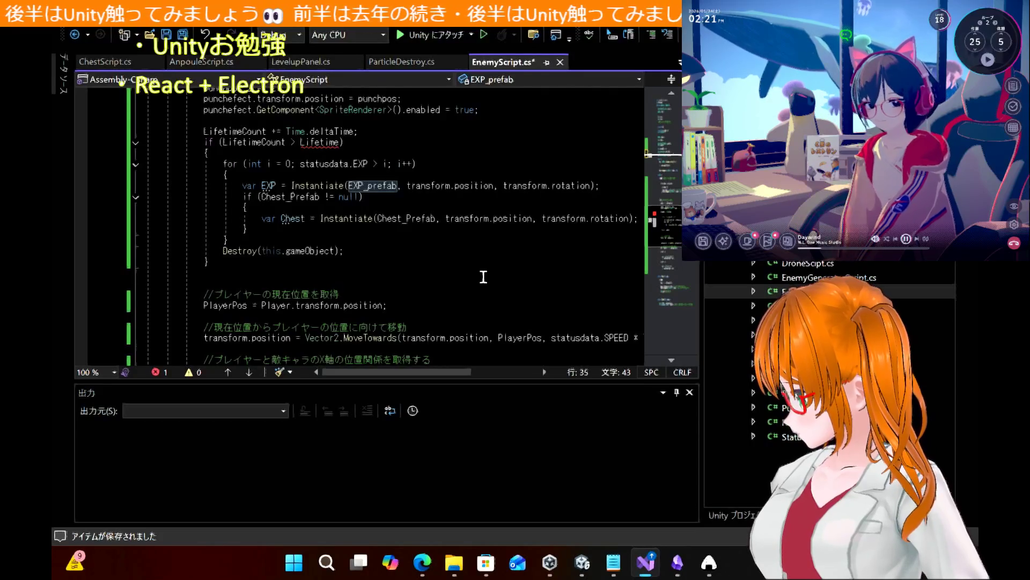
scroll(483, 277, up, 1)
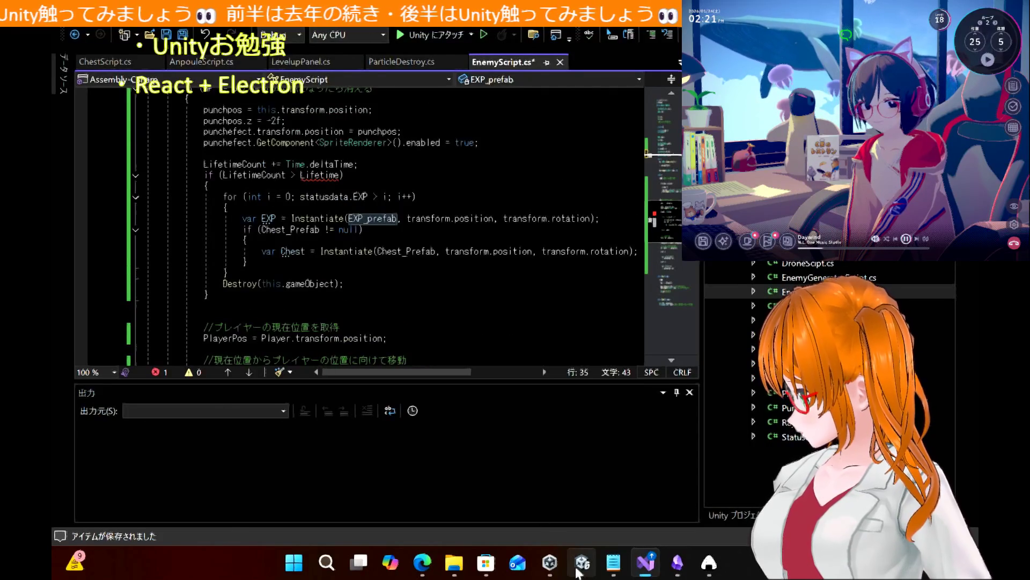
Show the Prefab folder in Unity and scroll through EXOrb's components in the Inspector
click(580, 569)
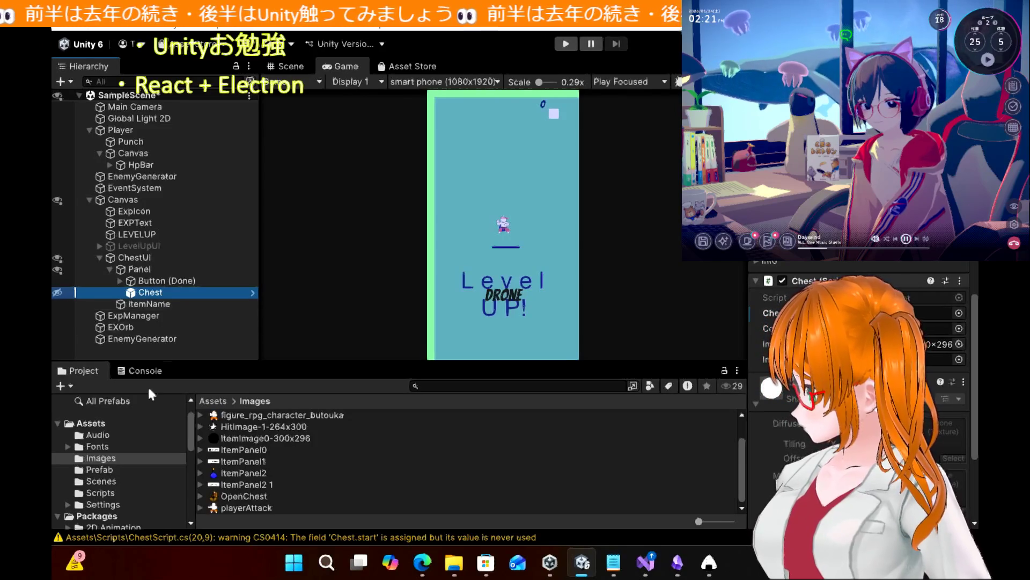
click(111, 469)
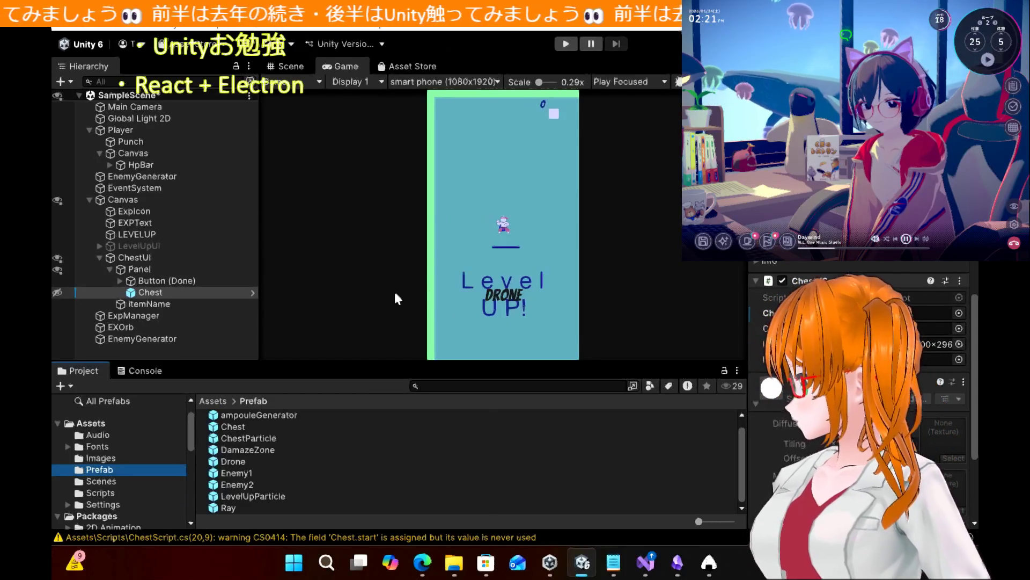
click(143, 328)
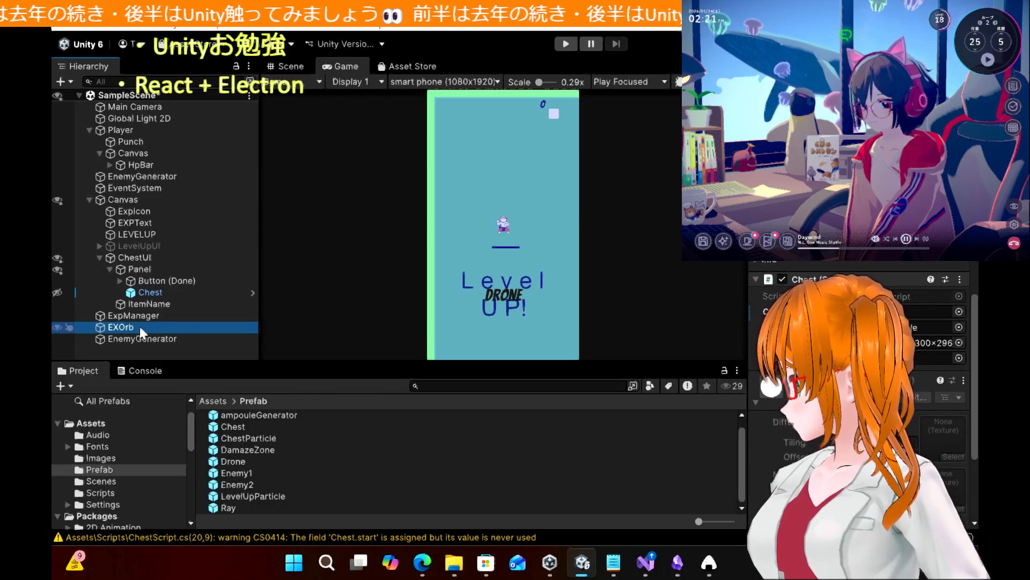
click(141, 329)
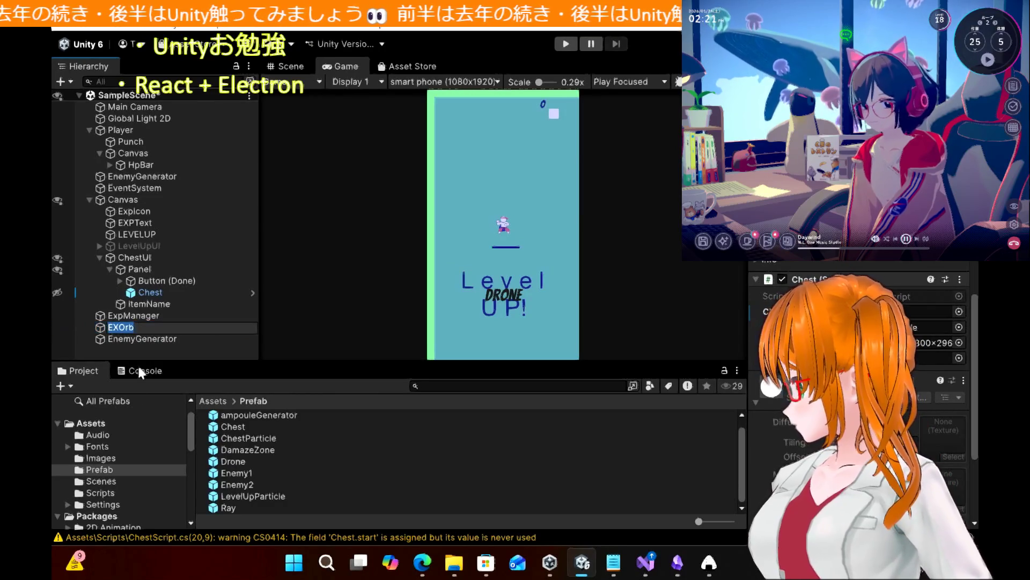
click(346, 462)
click(133, 328)
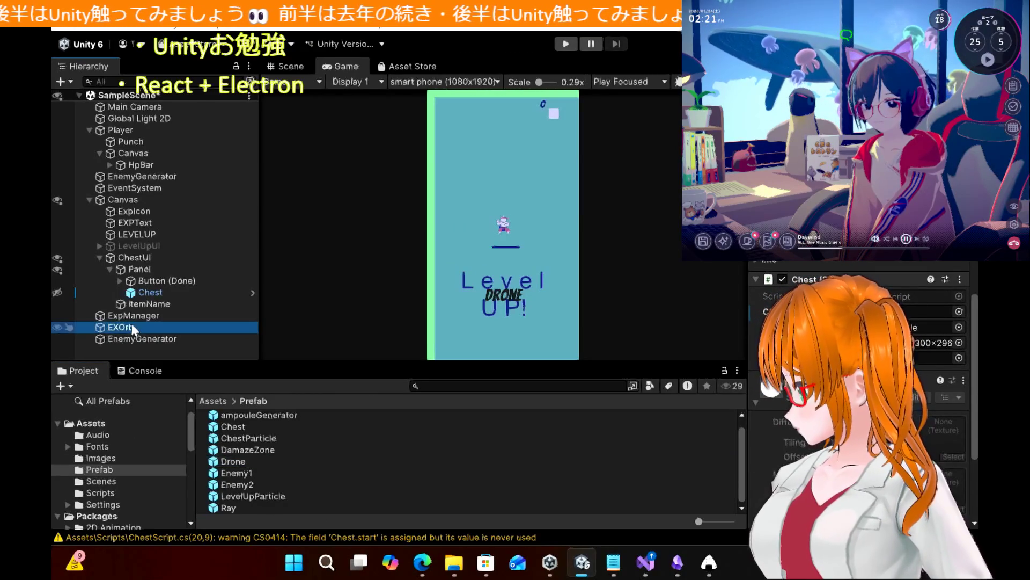
scroll(757, 408, down, 5)
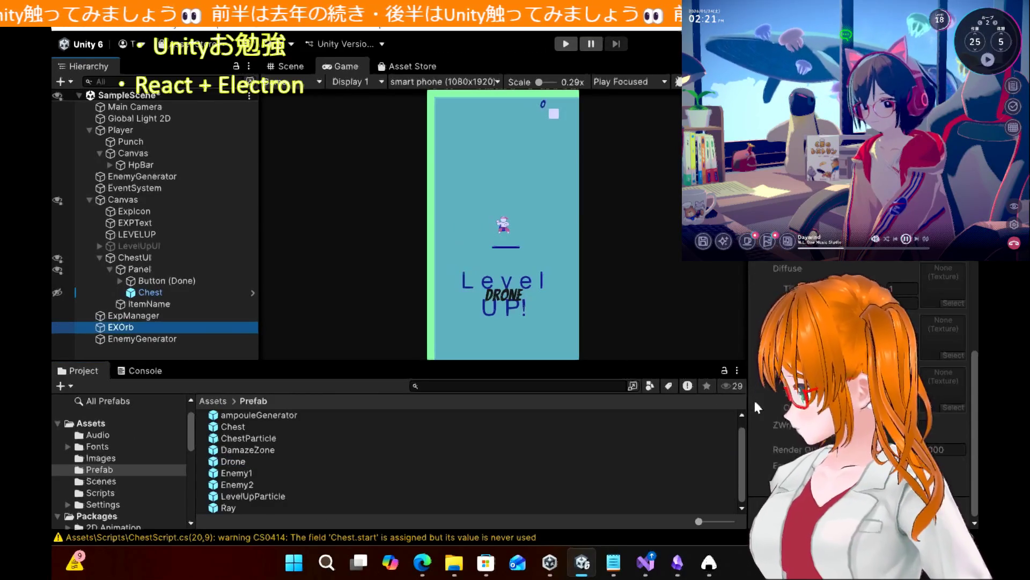
scroll(758, 407, up, 1)
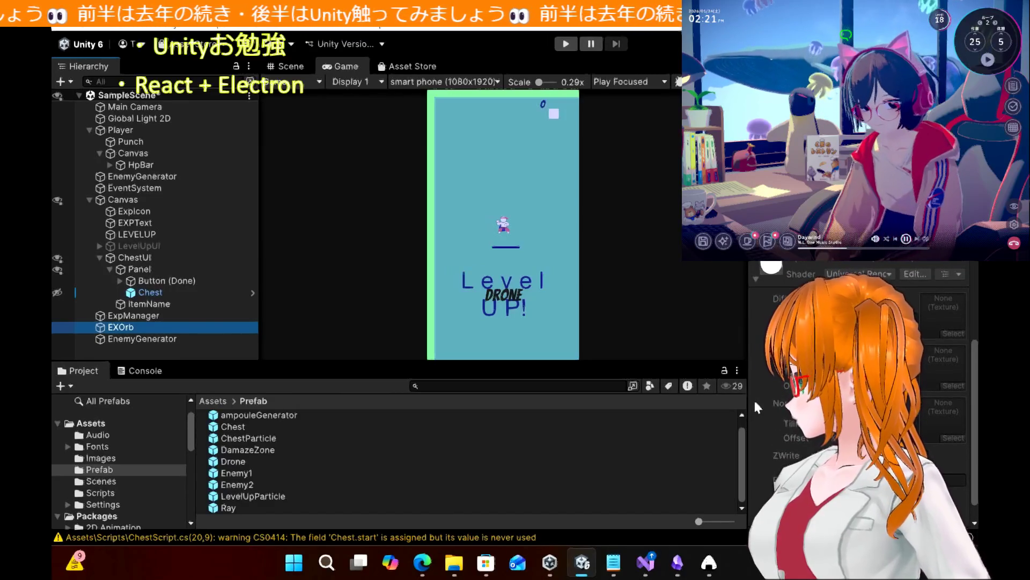
scroll(758, 407, up, 5)
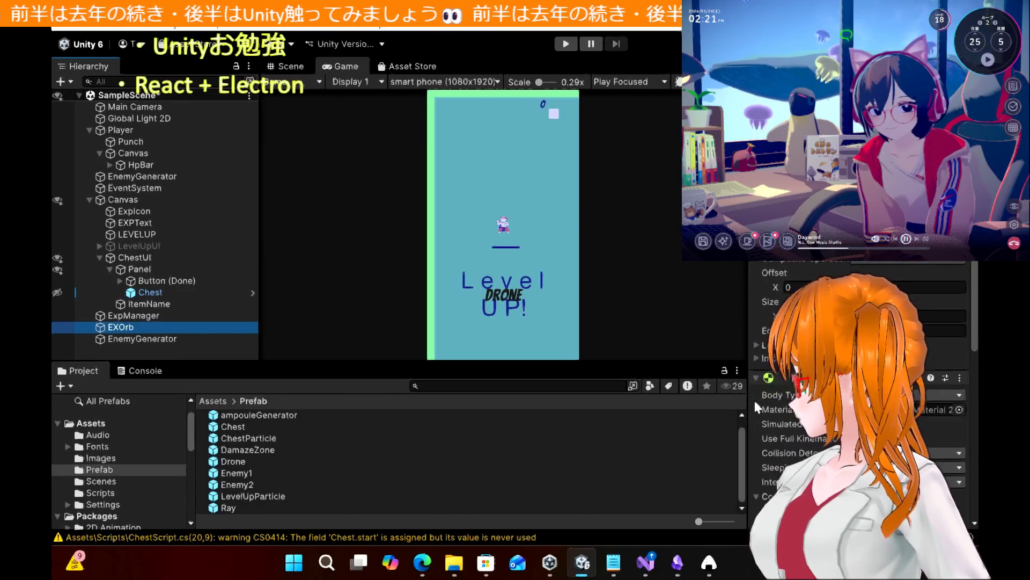
scroll(758, 407, up, 10)
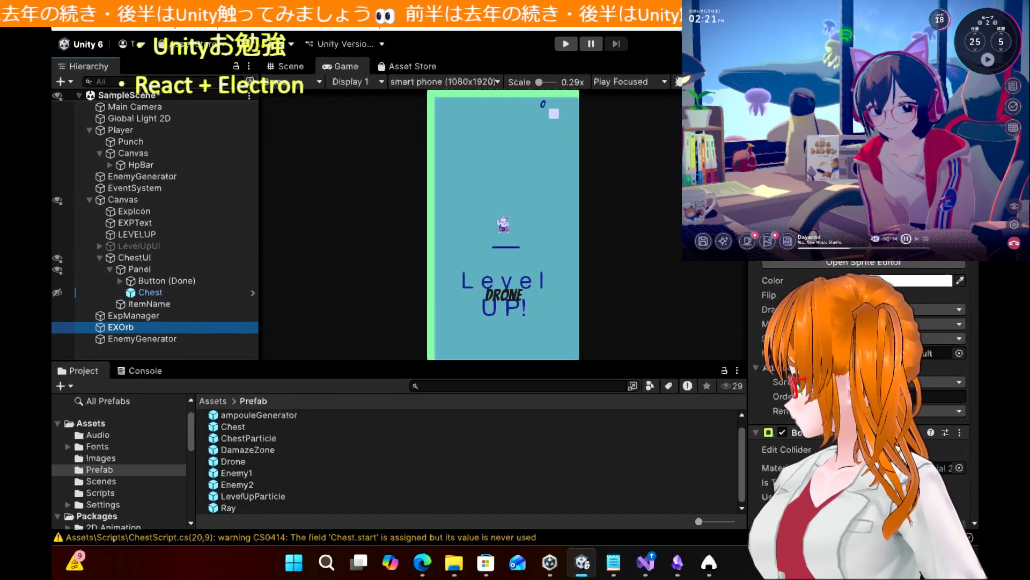
scroll(757, 408, down, 1)
scroll(757, 408, down, 5)
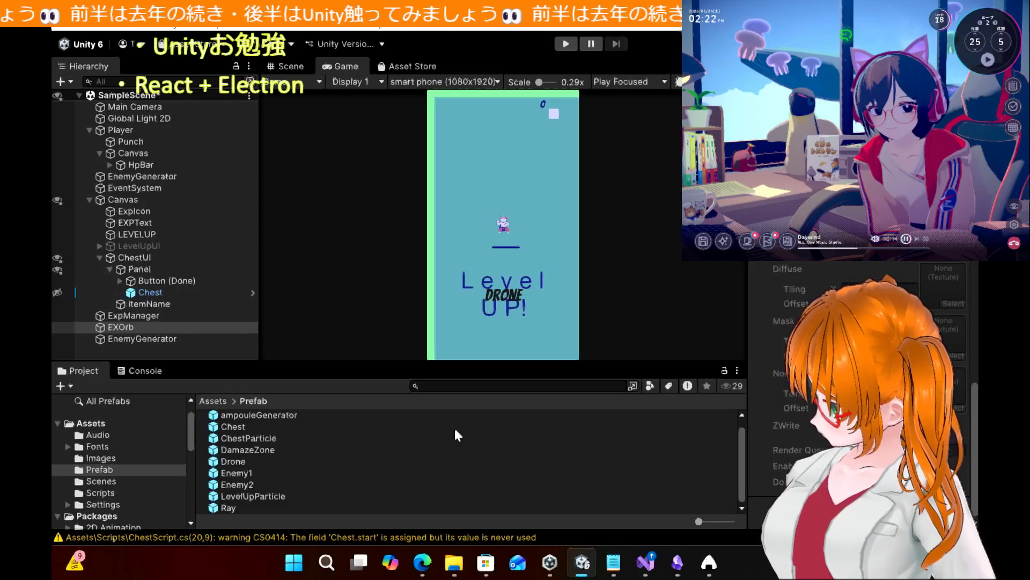
mouse_move(649, 564)
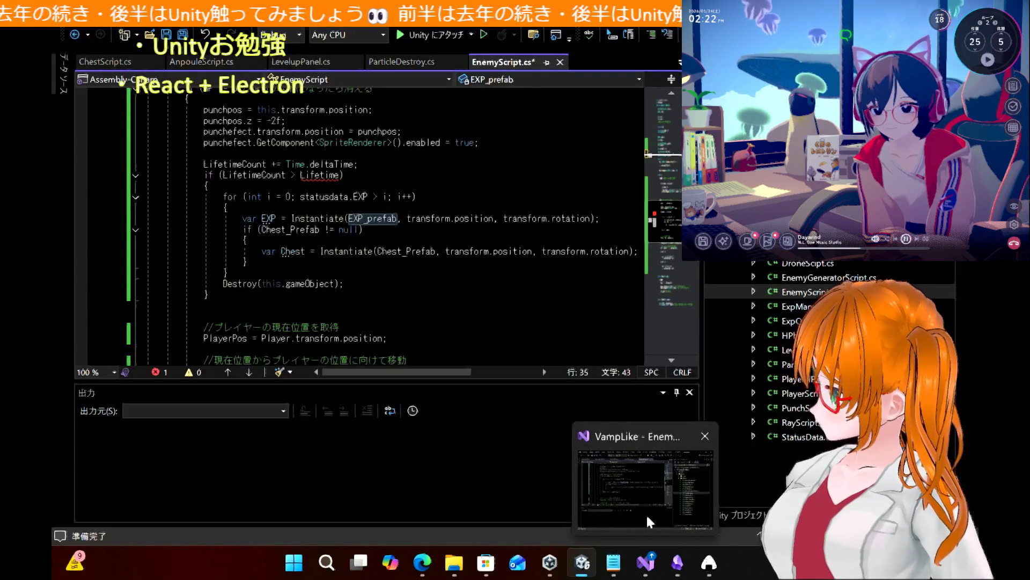
Delete the ExpManeger type from the EXP_prefab field declaration
click(647, 517)
scroll(344, 251, up, 7)
scroll(344, 251, up, 6)
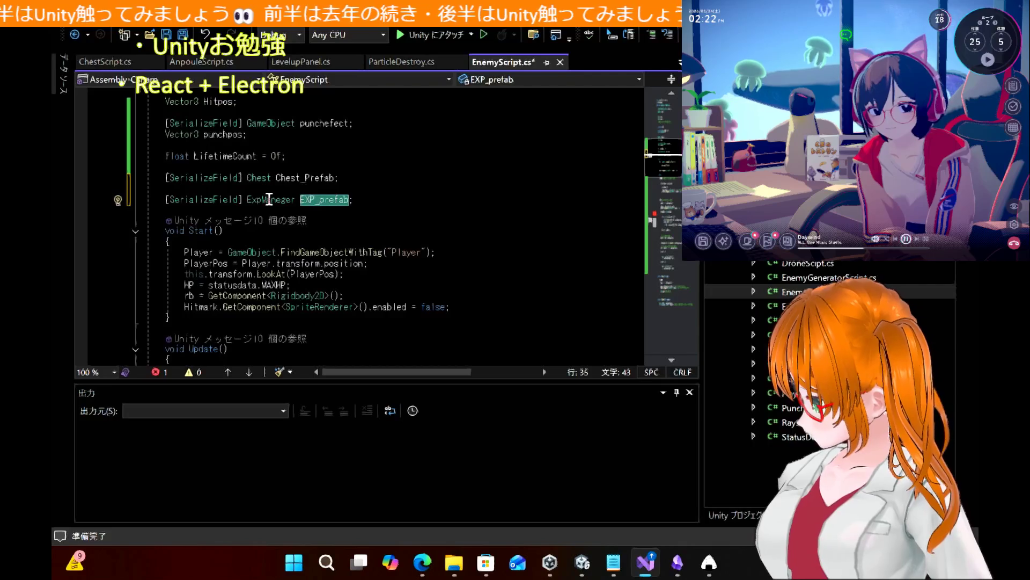
double_click(269, 199)
text(EXP)
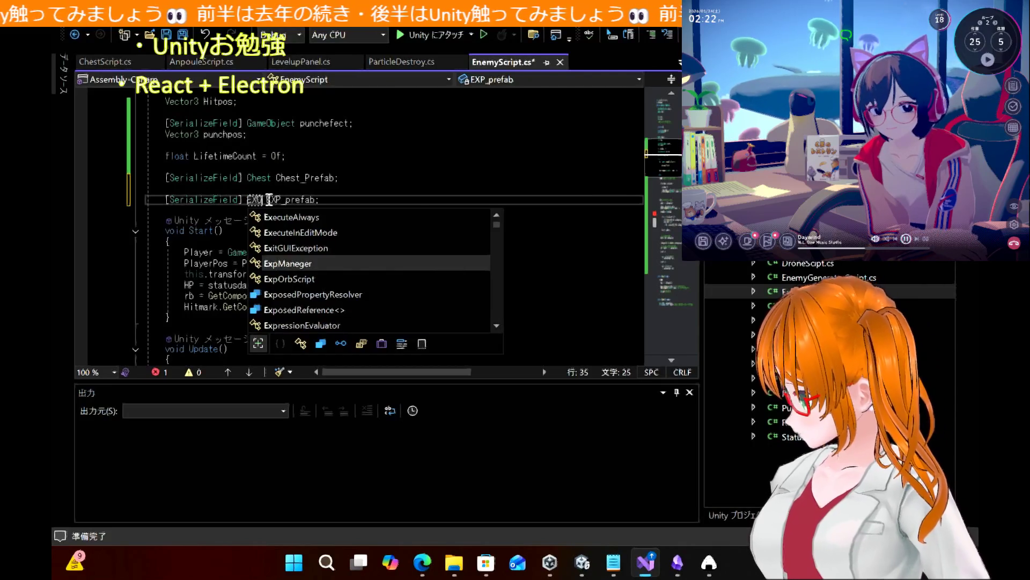
text(Or)
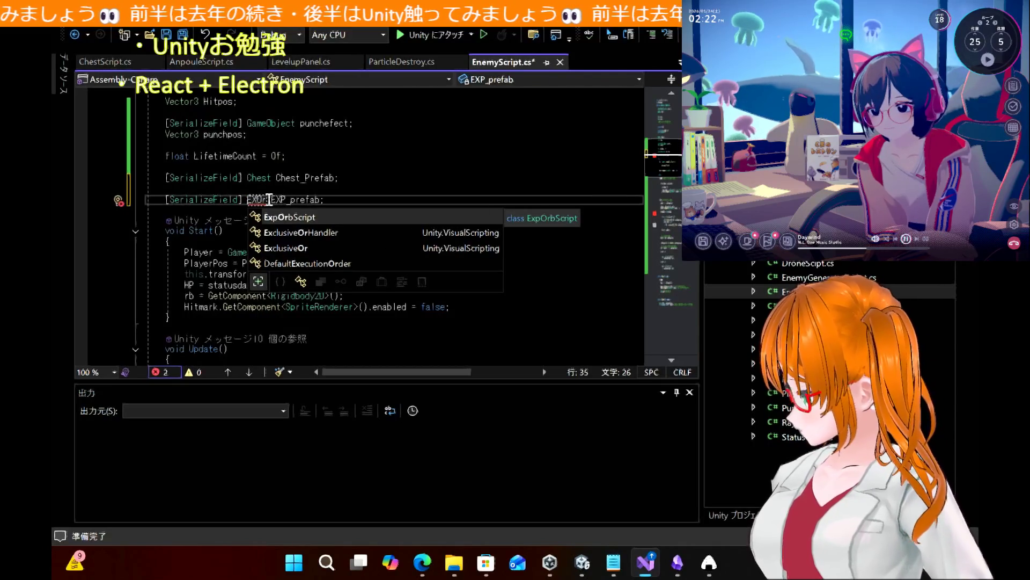
key(BackSpace)
key(BackSpace)
key(BackSpace)
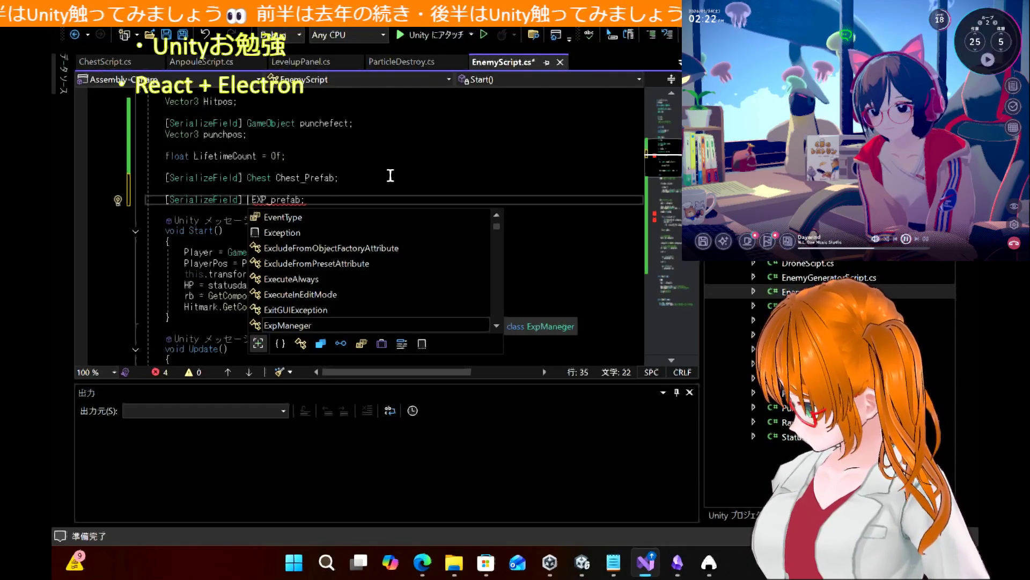
key(Escape)
Locate the var EXP line in Update that instantiates EXP_prefab
double_click(289, 200)
scroll(394, 253, down, 10)
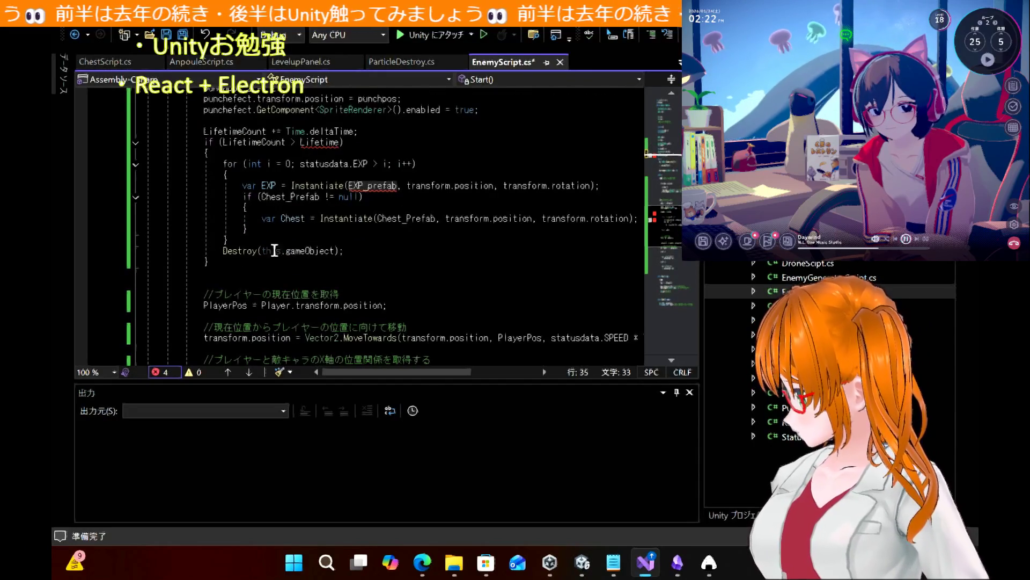
click(272, 185)
Scroll through the chest tutorial's EXP_prefab code in Edge, then switch to the ボーナスアイテムの追加 tab
mouse_move(311, 143)
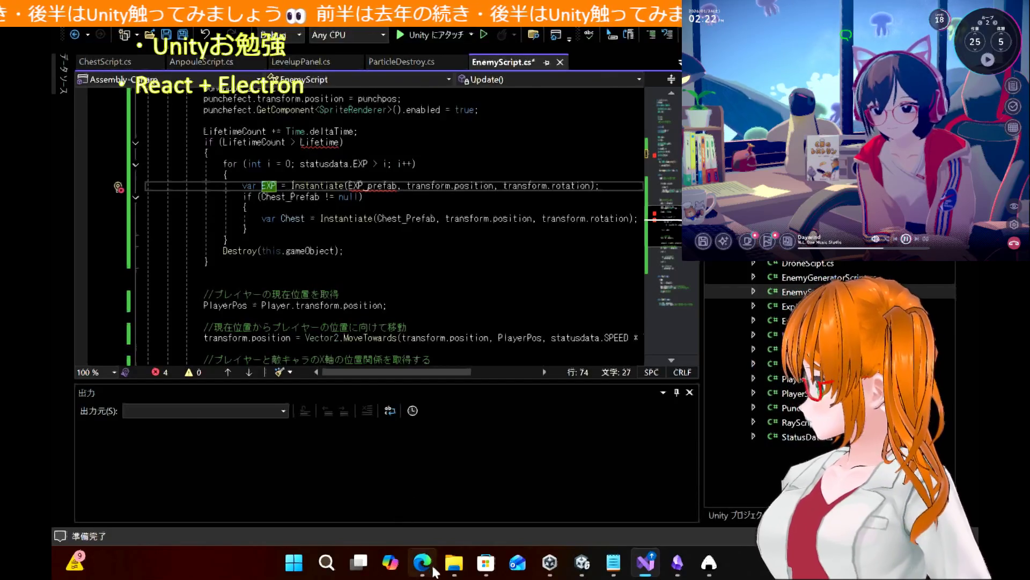
click(429, 568)
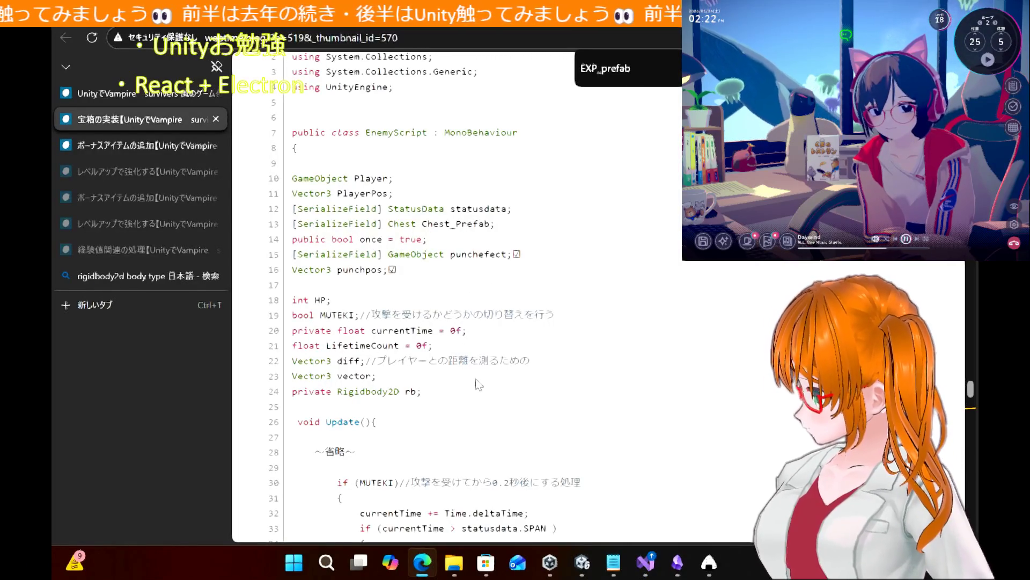
scroll(479, 384, up, 8)
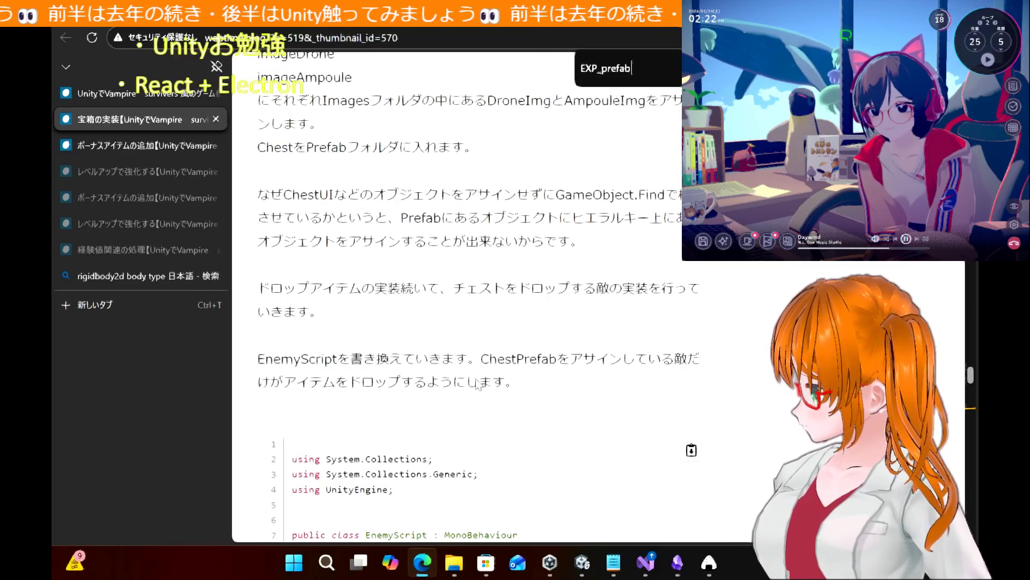
scroll(479, 384, down, 20)
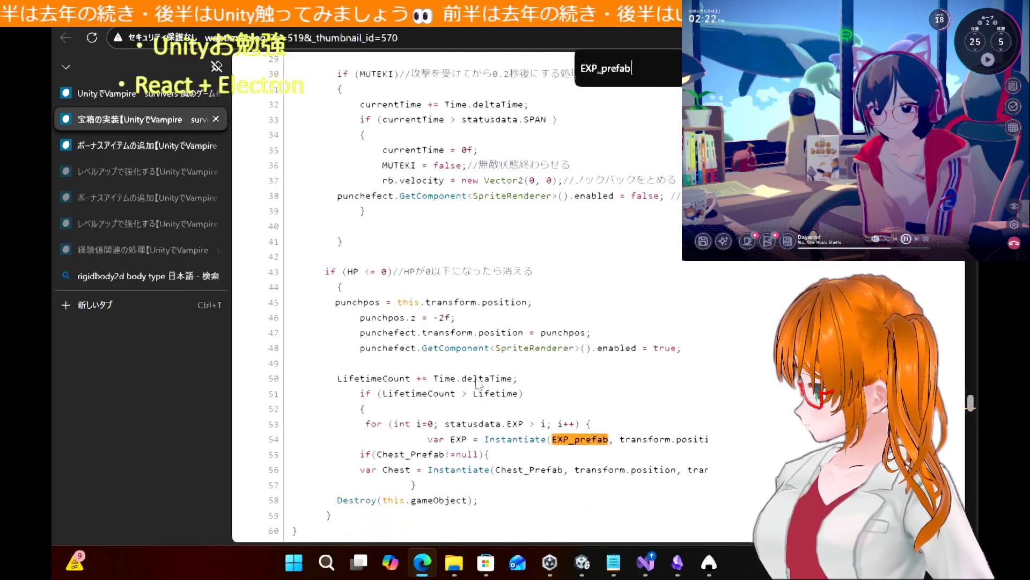
scroll(479, 384, down, 2)
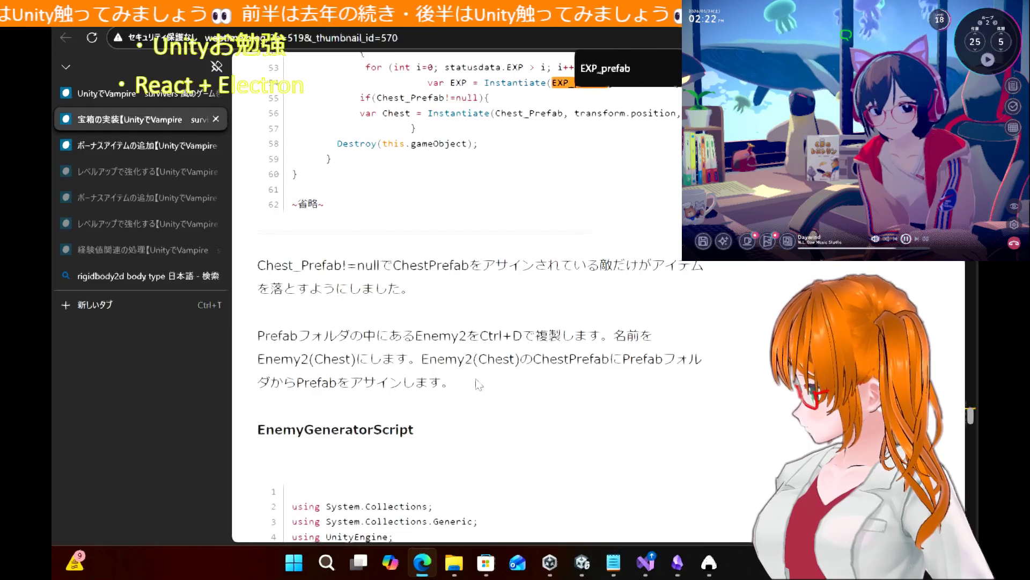
click(123, 152)
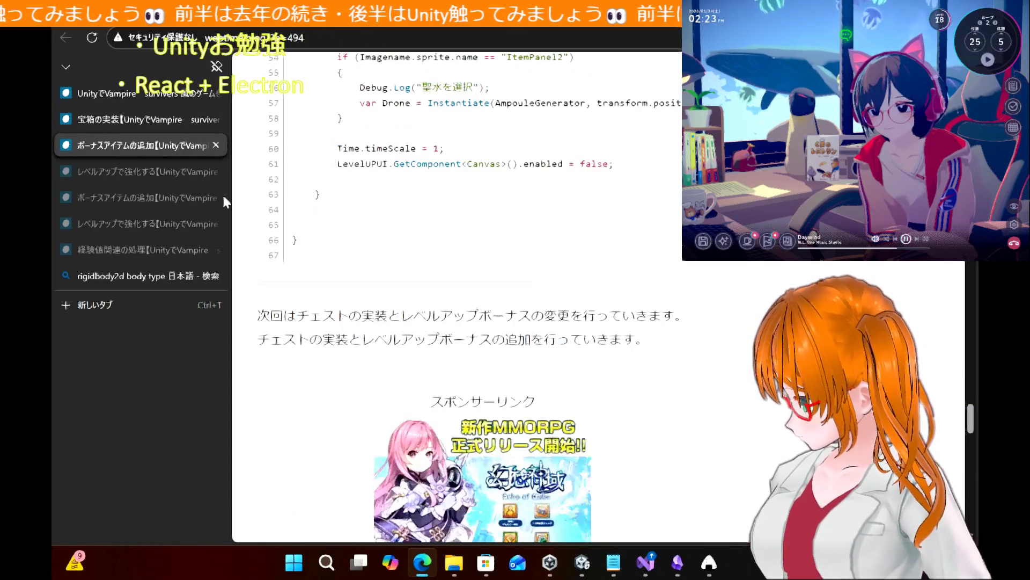
Close the ボーナスアイテムの追加 article tab
scroll(496, 332, up, 15)
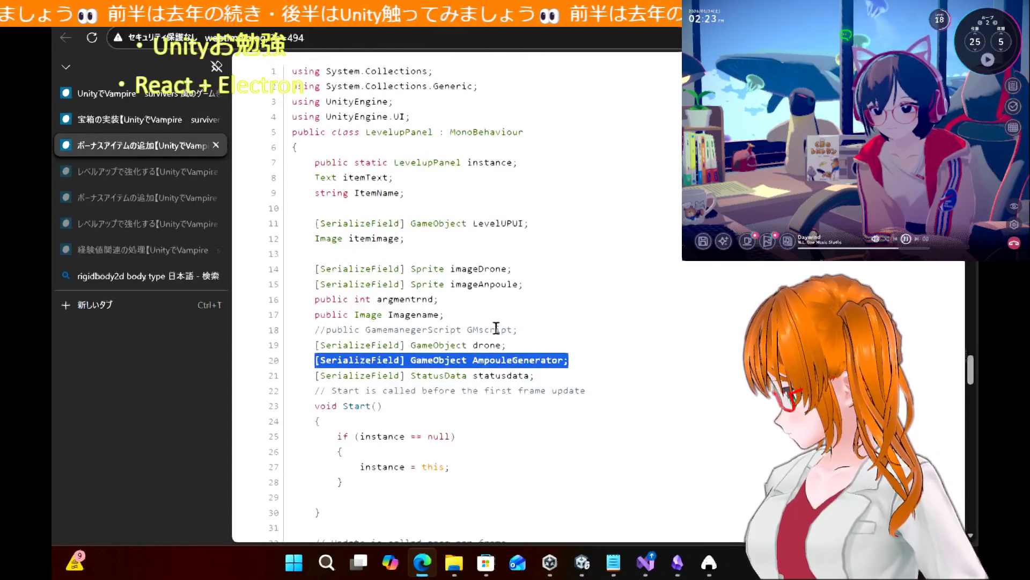
scroll(496, 328, up, 6)
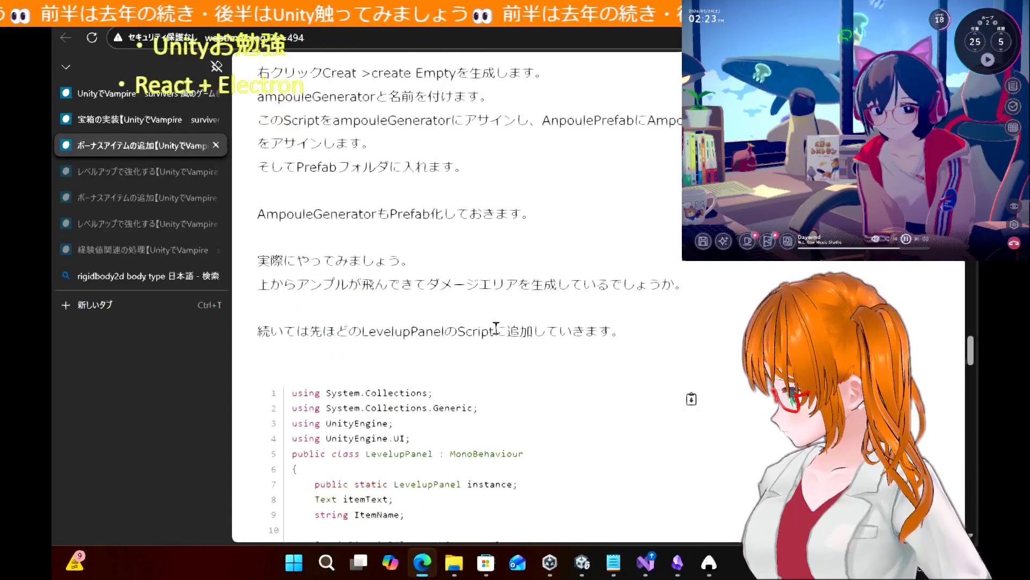
scroll(496, 328, up, 12)
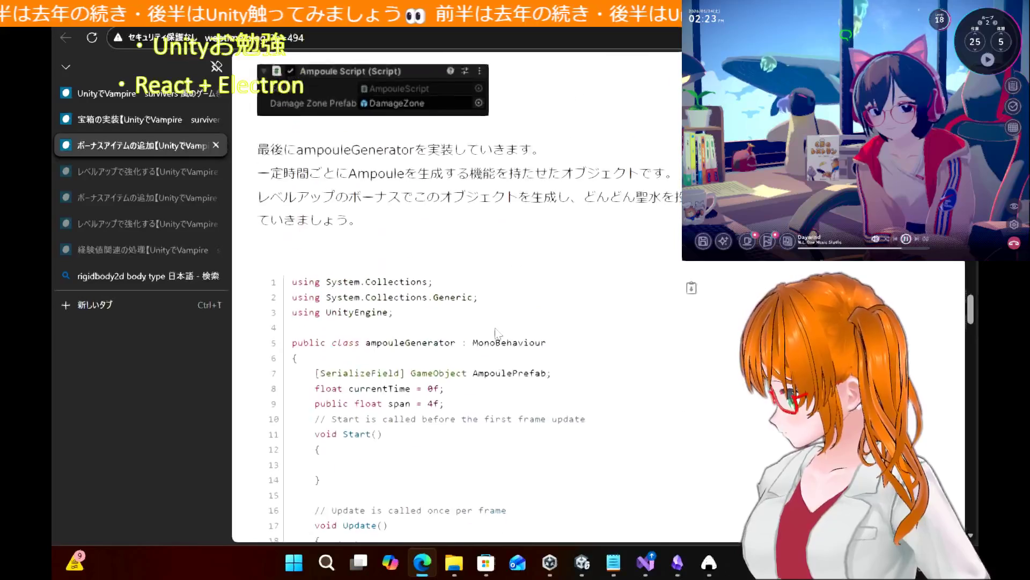
scroll(497, 330, up, 15)
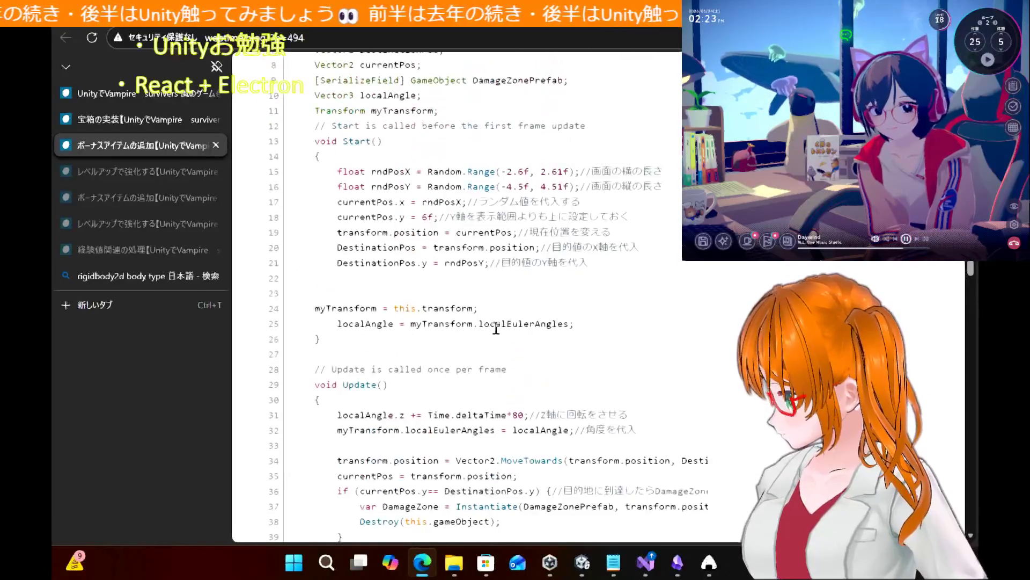
scroll(496, 328, up, 10)
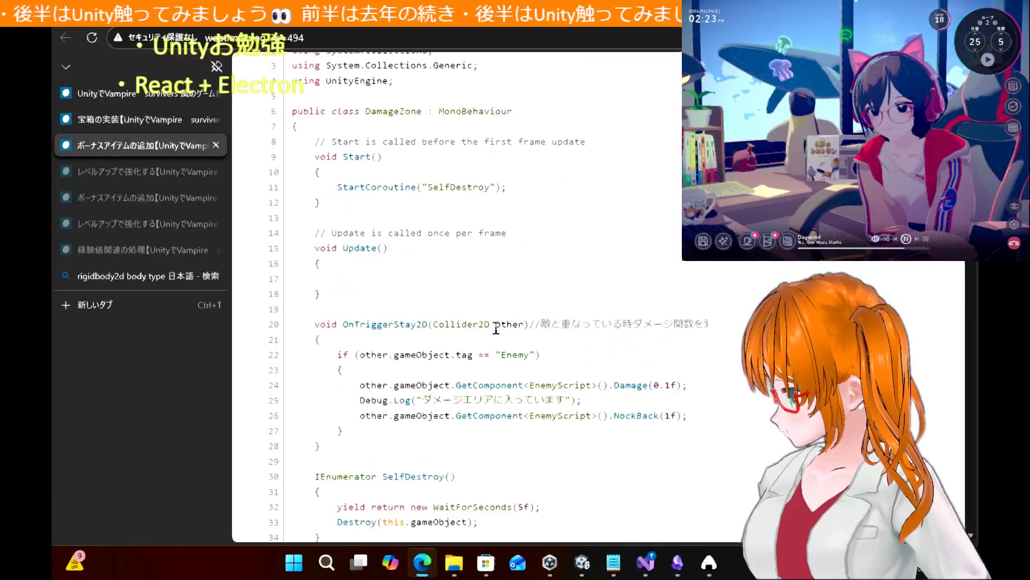
scroll(496, 329, up, 12)
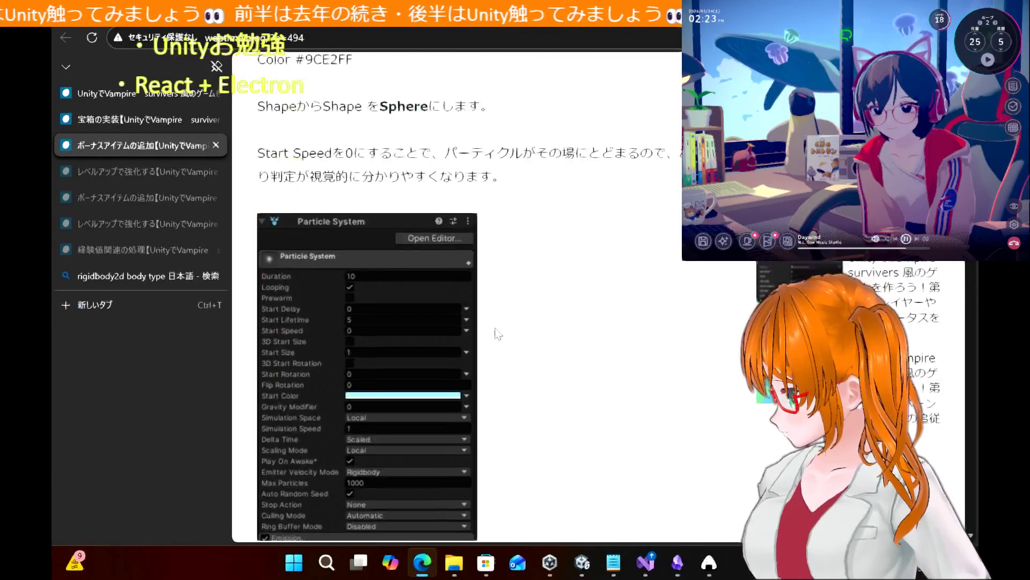
scroll(497, 333, up, 15)
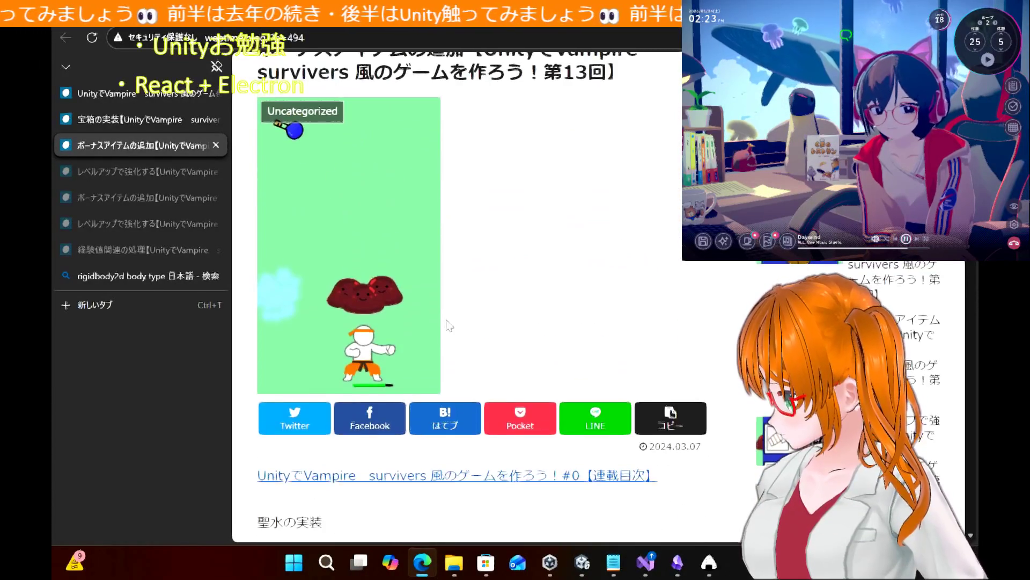
click(216, 145)
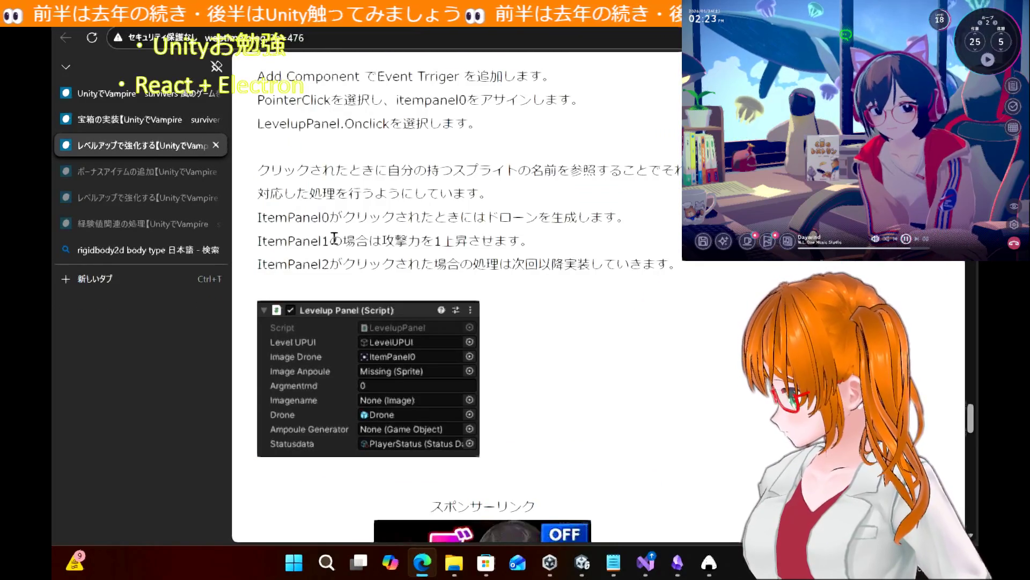
Close the レベルアップで強化する article tab
scroll(334, 238, up, 8)
scroll(334, 238, up, 15)
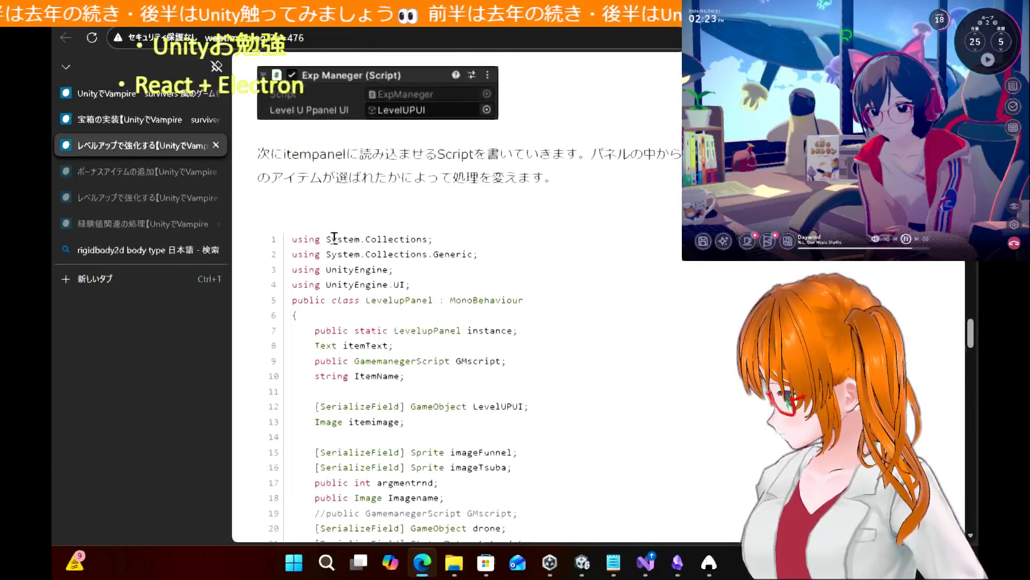
scroll(334, 238, down, 20)
scroll(334, 238, up, 15)
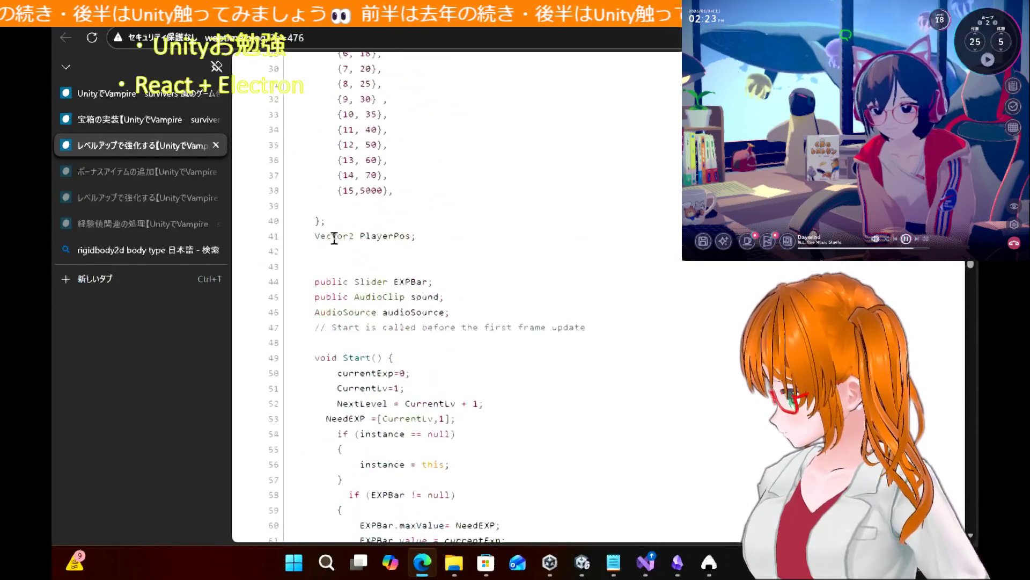
scroll(333, 238, up, 3)
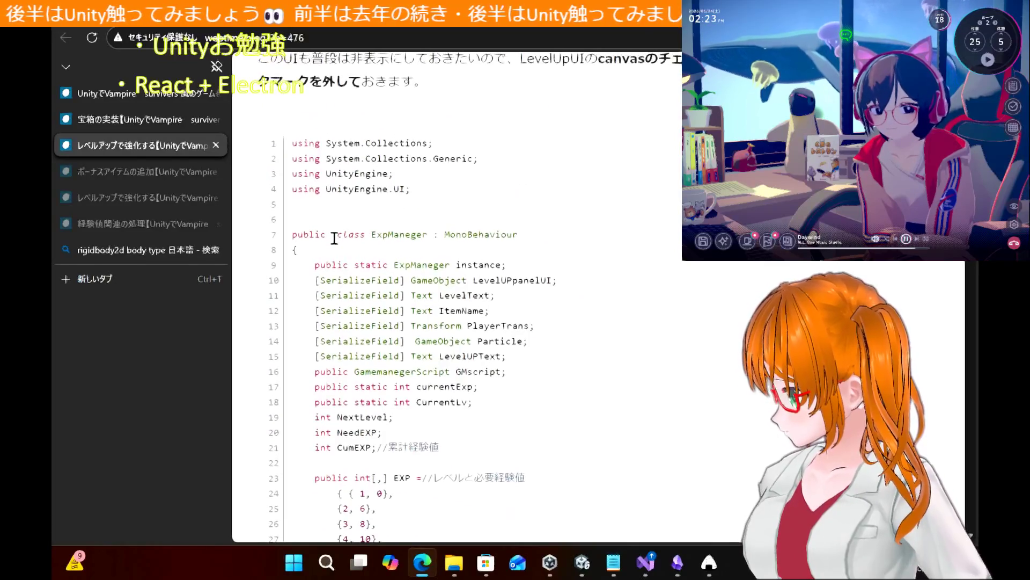
scroll(334, 237, up, 15)
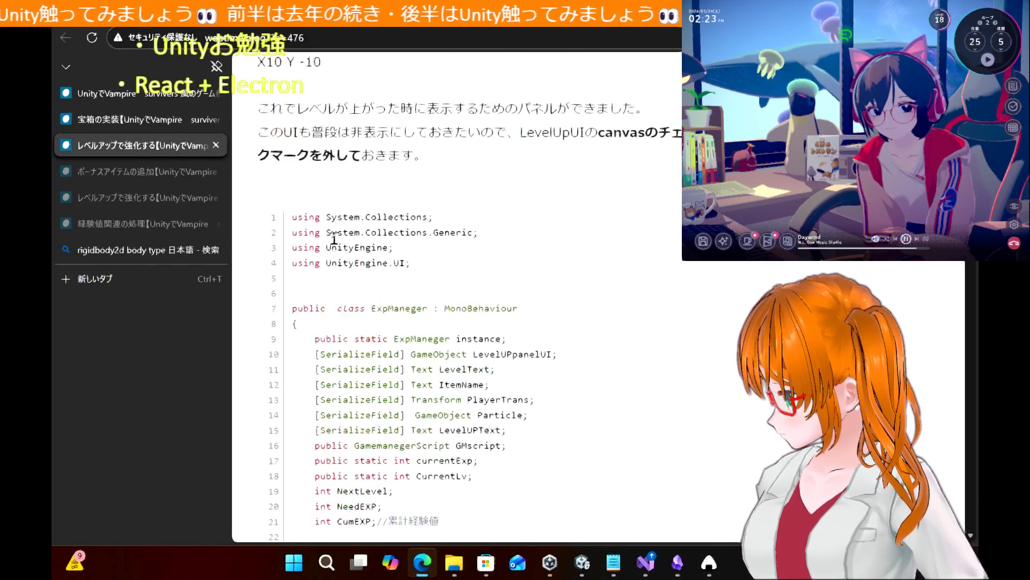
scroll(334, 238, up, 15)
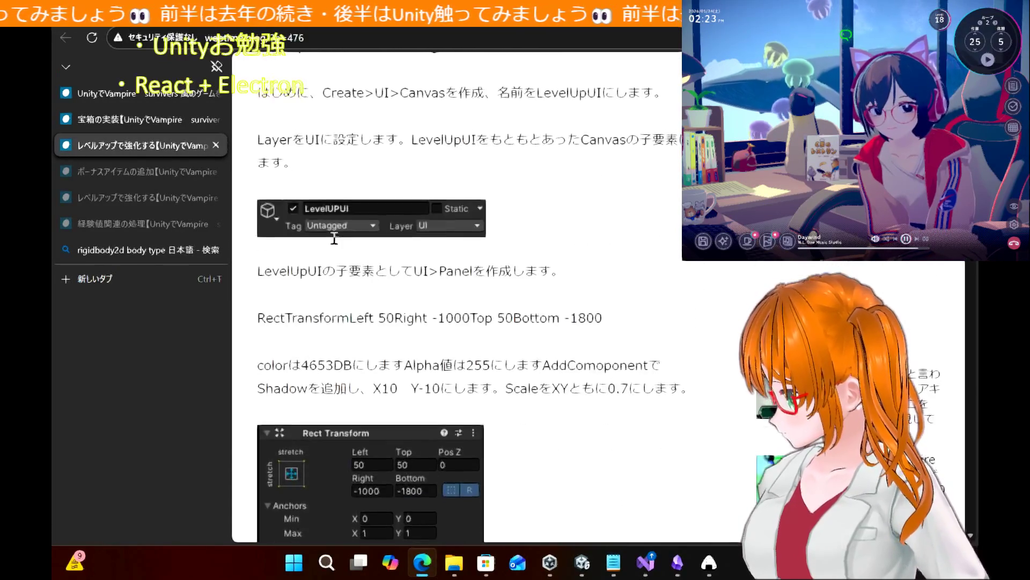
scroll(334, 238, down, 10)
scroll(334, 238, down, 20)
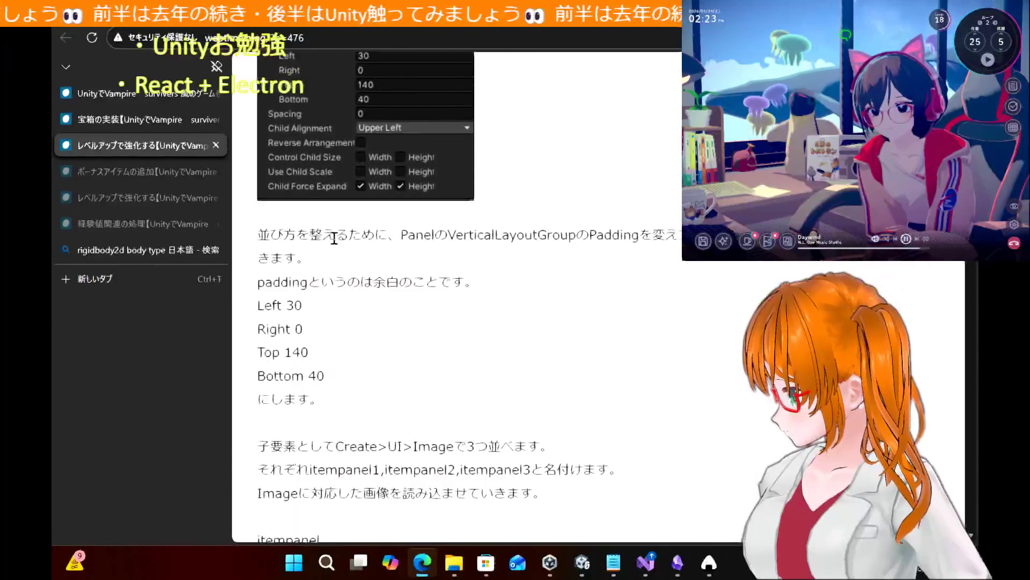
scroll(334, 237, down, 20)
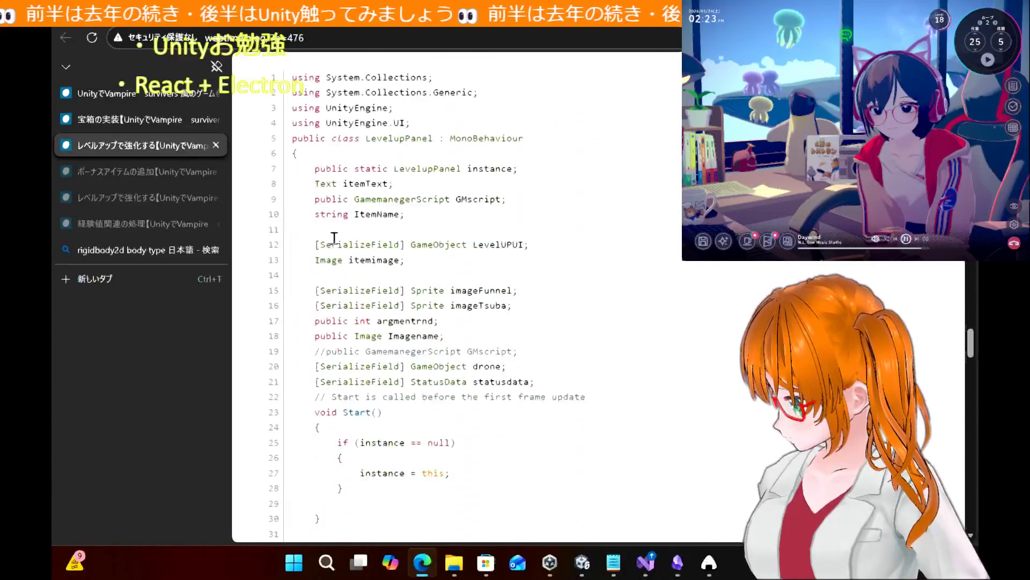
scroll(333, 237, down, 10)
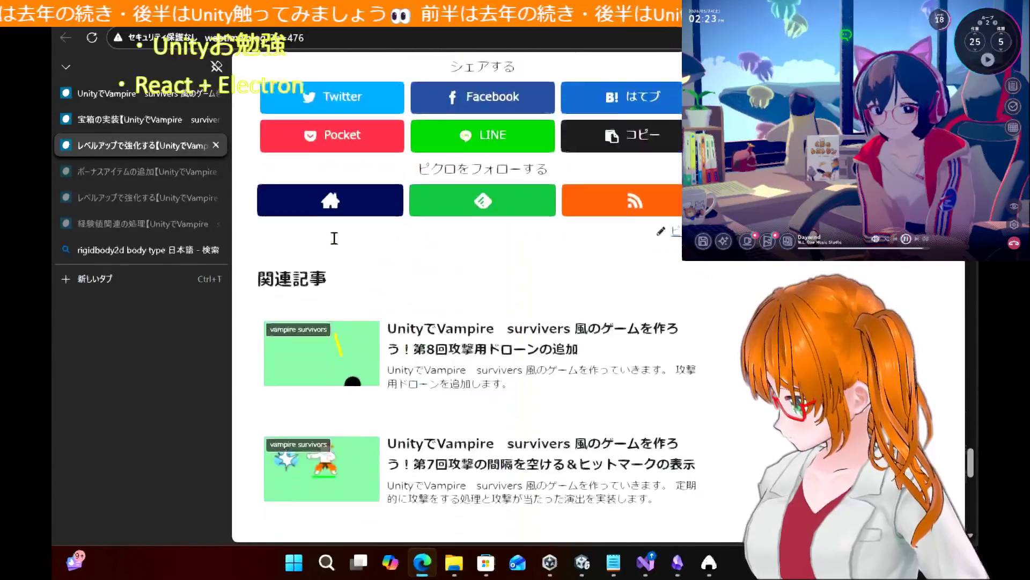
click(217, 144)
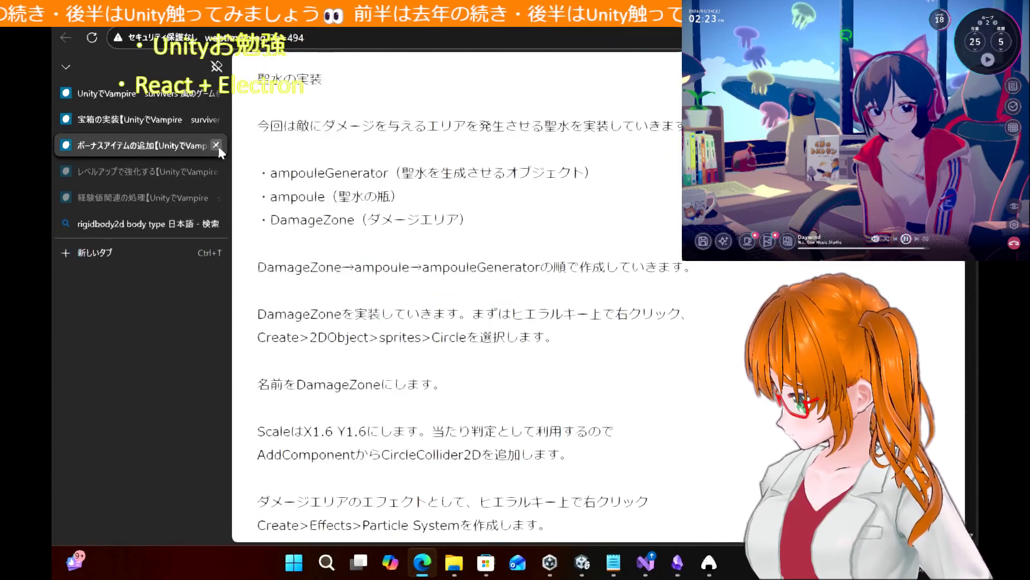
Close the next bonus item tutorial tab
scroll(424, 281, down, 12)
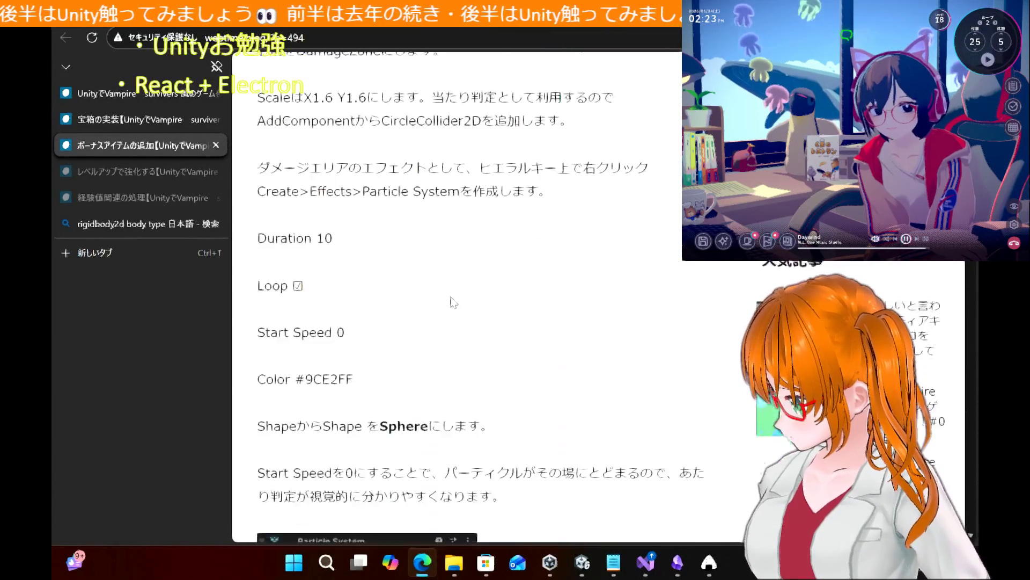
scroll(451, 301, down, 20)
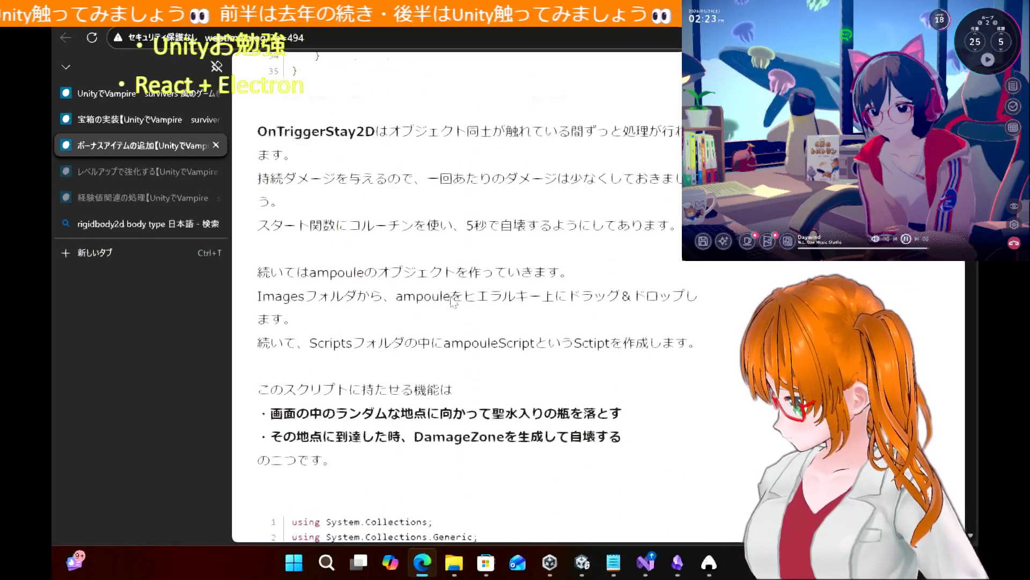
scroll(451, 300, down, 15)
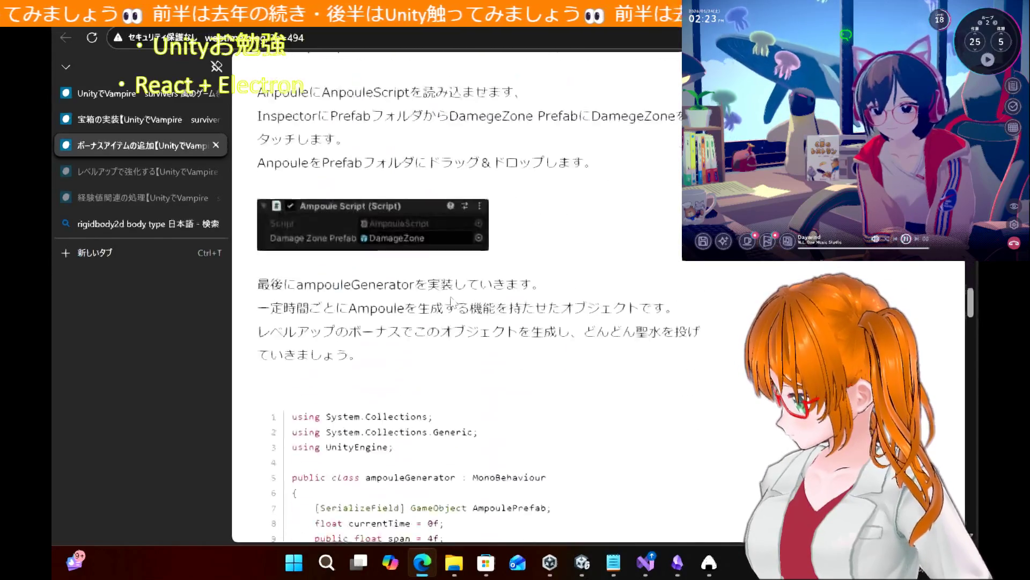
scroll(451, 300, down, 15)
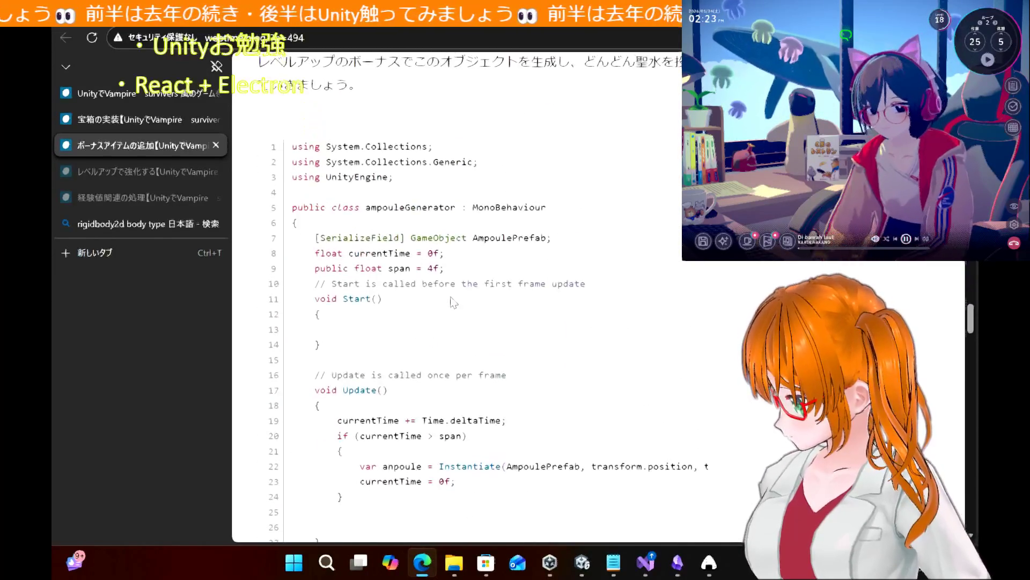
scroll(452, 304, down, 15)
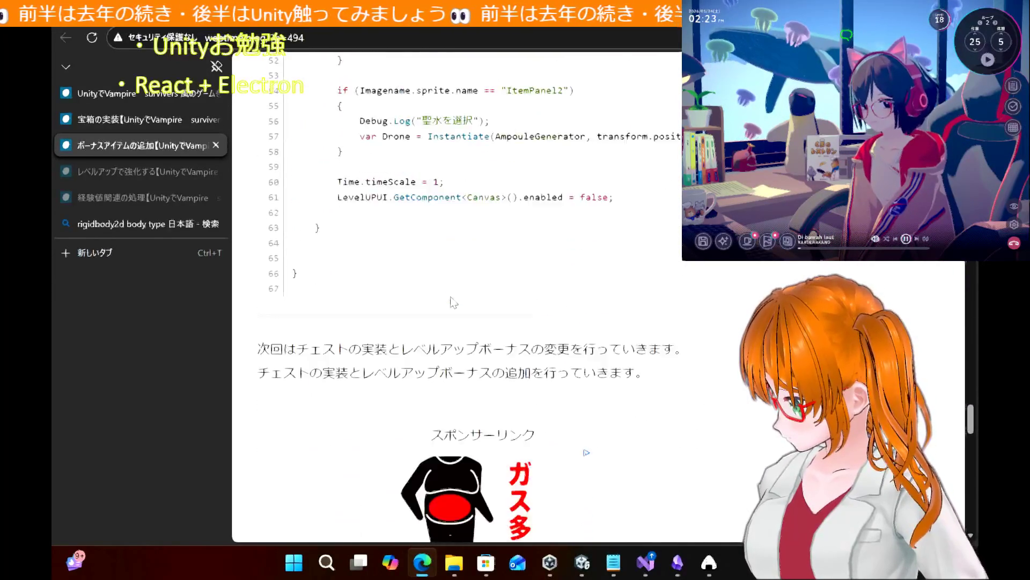
scroll(451, 303, down, 5)
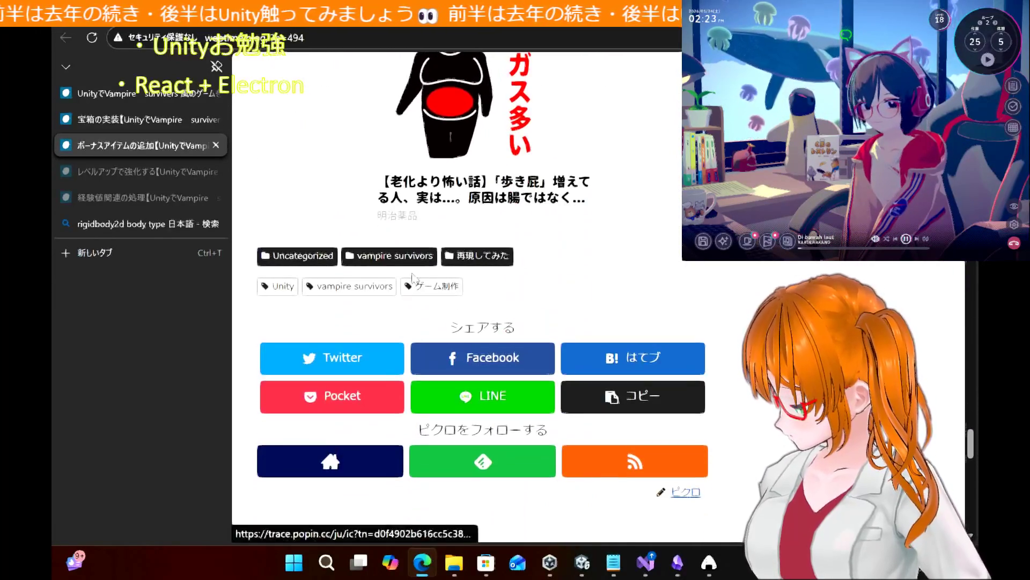
click(220, 149)
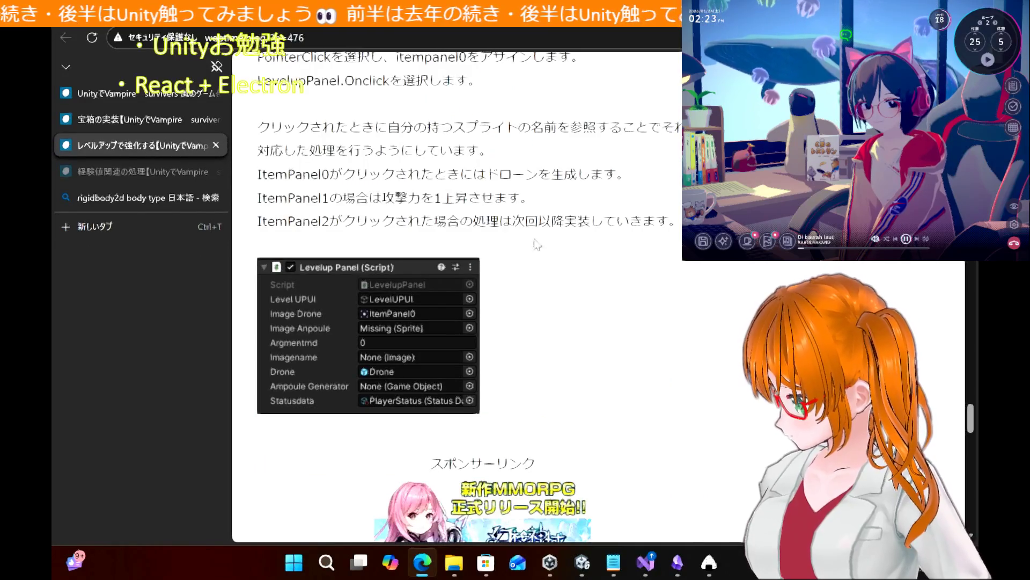
Close the level-up tutorial tab
scroll(605, 262, up, 5)
scroll(605, 262, up, 20)
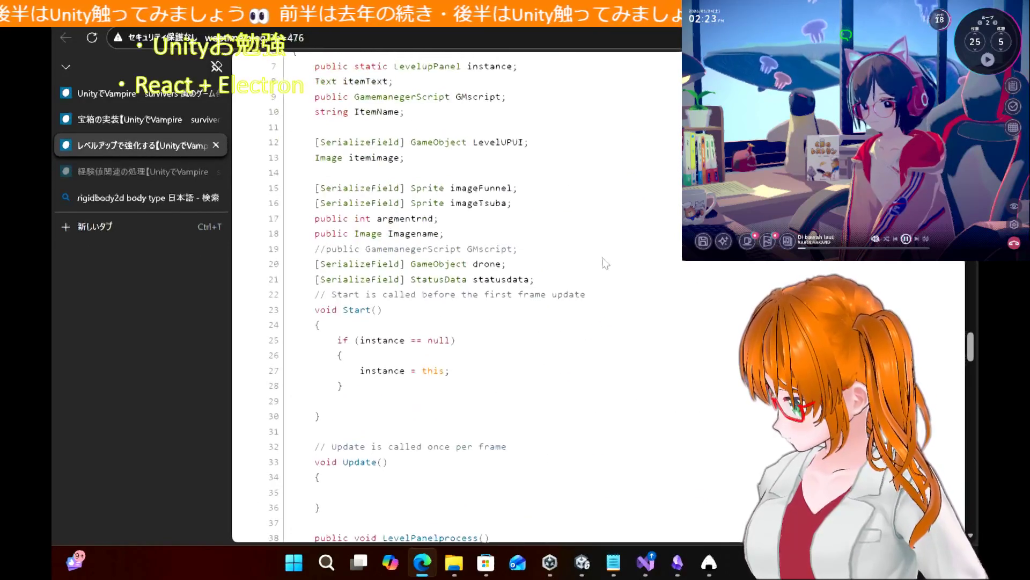
scroll(605, 262, down, 20)
scroll(605, 262, up, 15)
scroll(605, 262, up, 12)
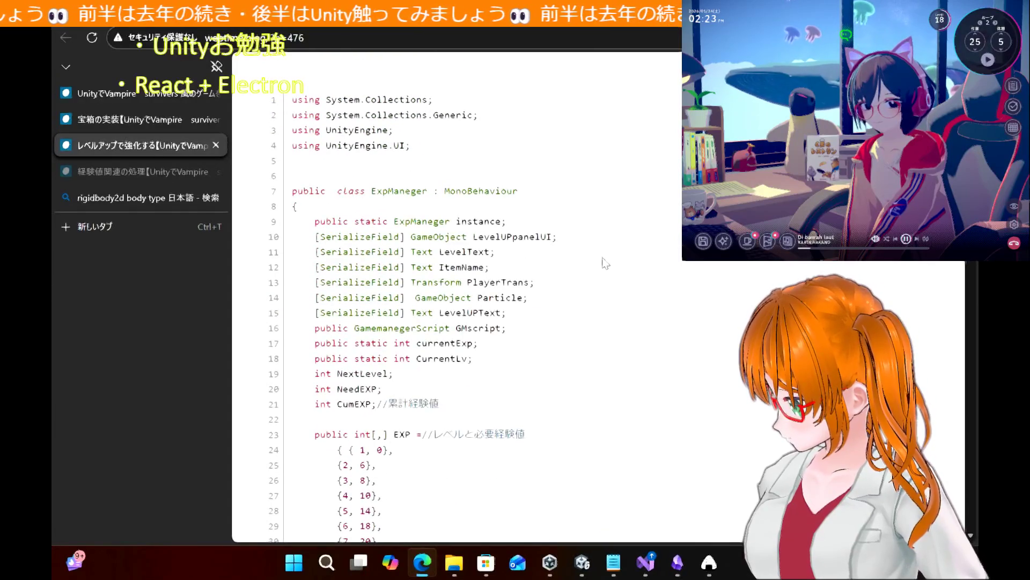
click(216, 145)
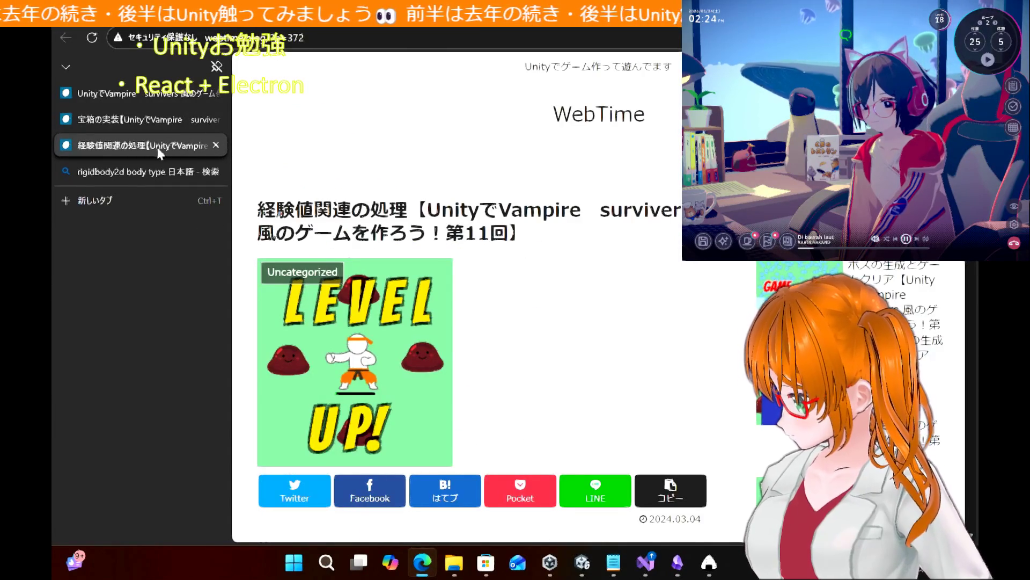
Close the experience points tutorial tab
scroll(577, 300, down, 10)
scroll(577, 303, down, 15)
scroll(577, 303, down, 10)
scroll(577, 303, down, 5)
scroll(577, 303, up, 10)
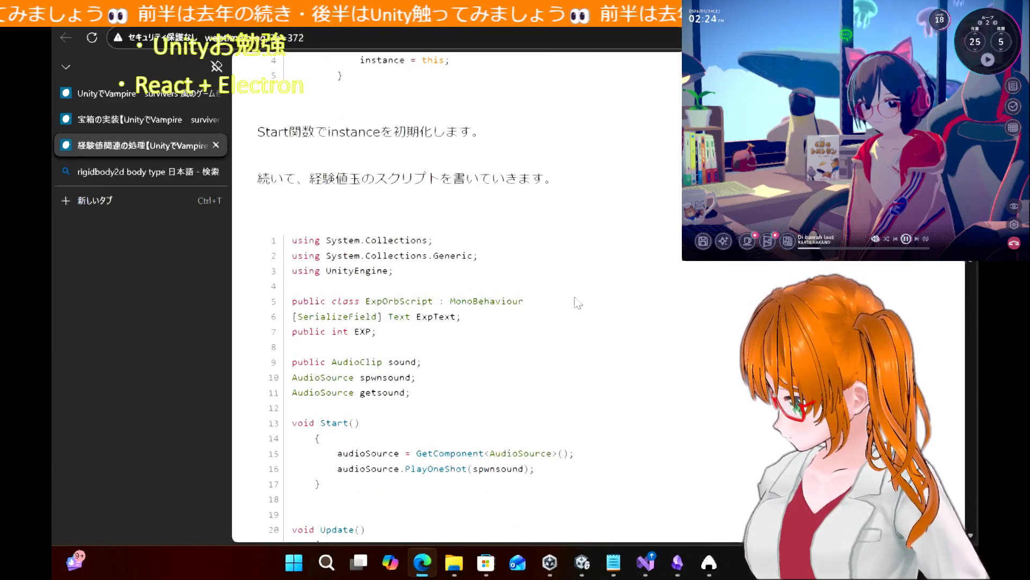
scroll(577, 303, up, 2)
scroll(577, 304, down, 10)
scroll(576, 304, down, 20)
scroll(577, 303, down, 20)
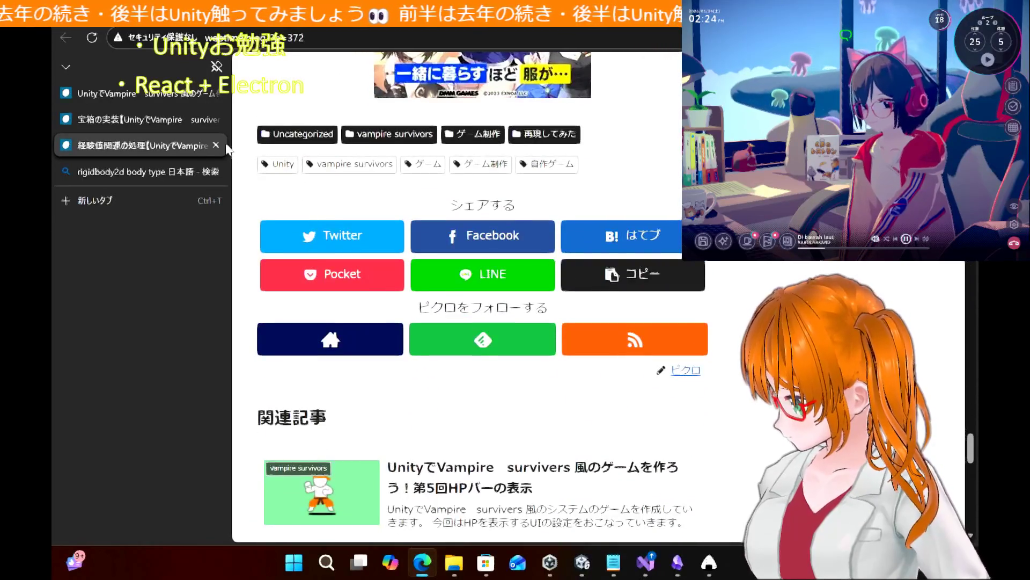
click(216, 144)
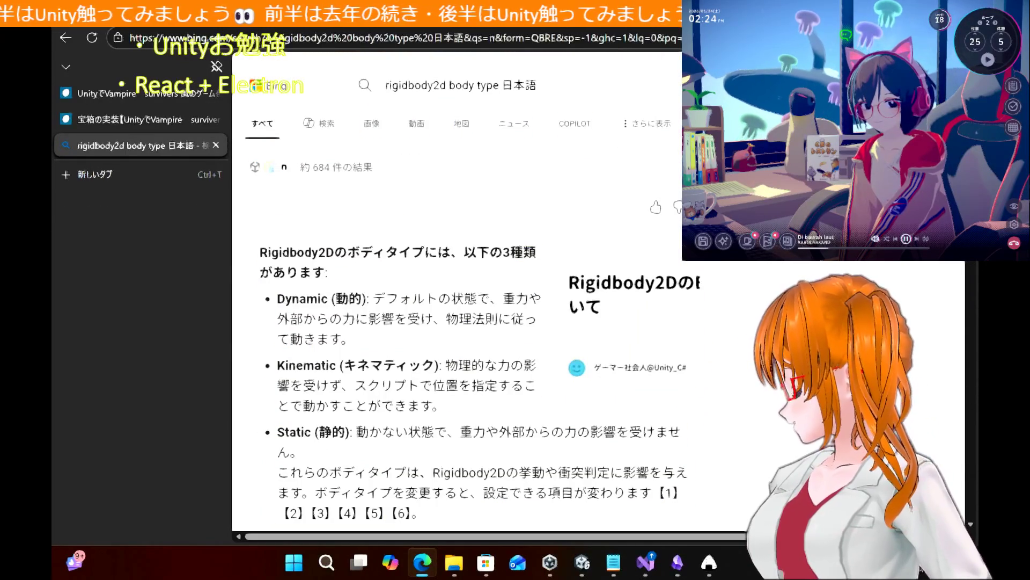
Open the 宝箱の実装 chest article from the series list, then bring Unity forward
click(80, 93)
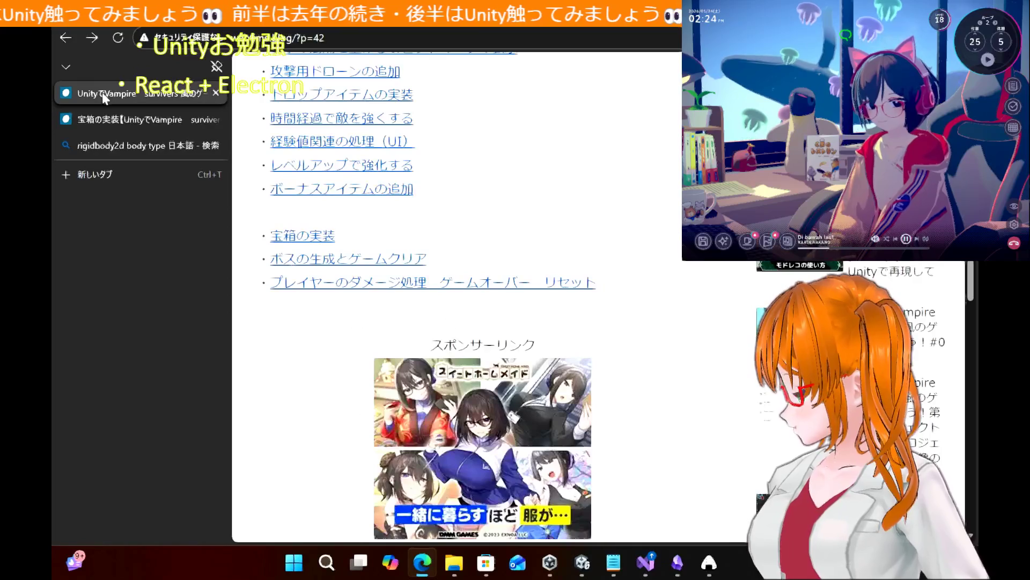
click(73, 120)
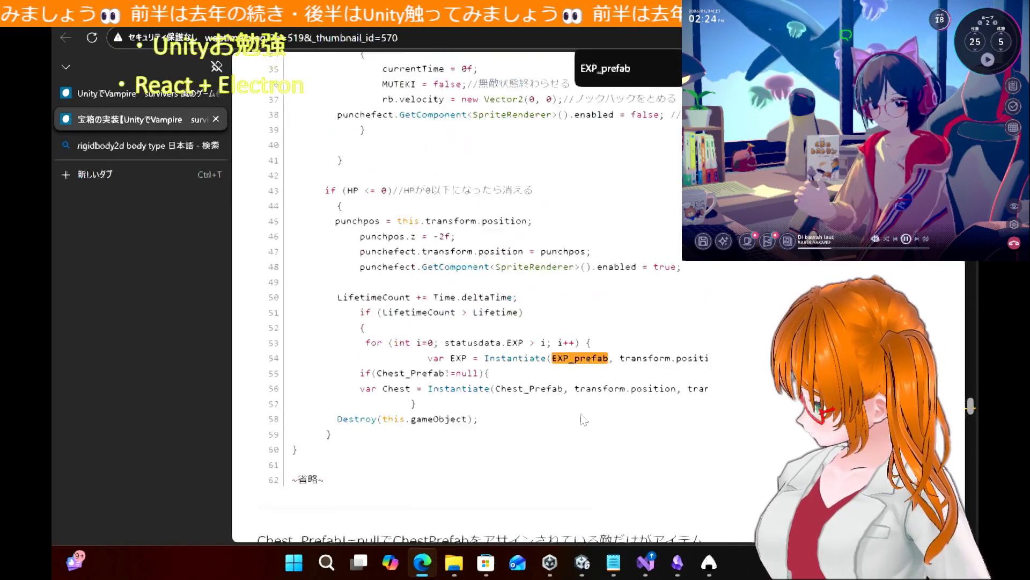
scroll(584, 420, up, 3)
click(583, 563)
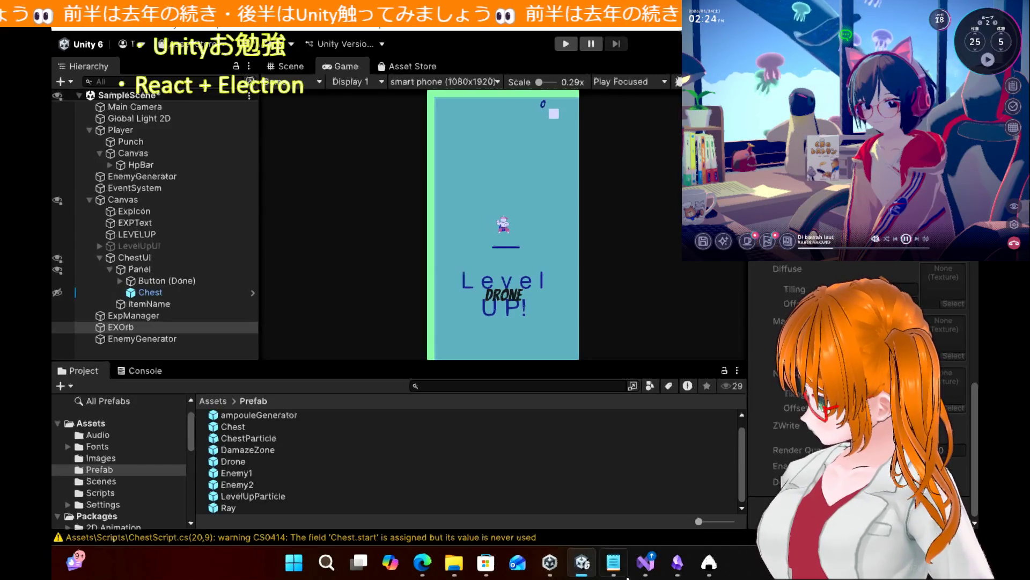
Select the undeclared Lifetime in EnemyScript's if condition and scroll up to the field declarations
click(646, 563)
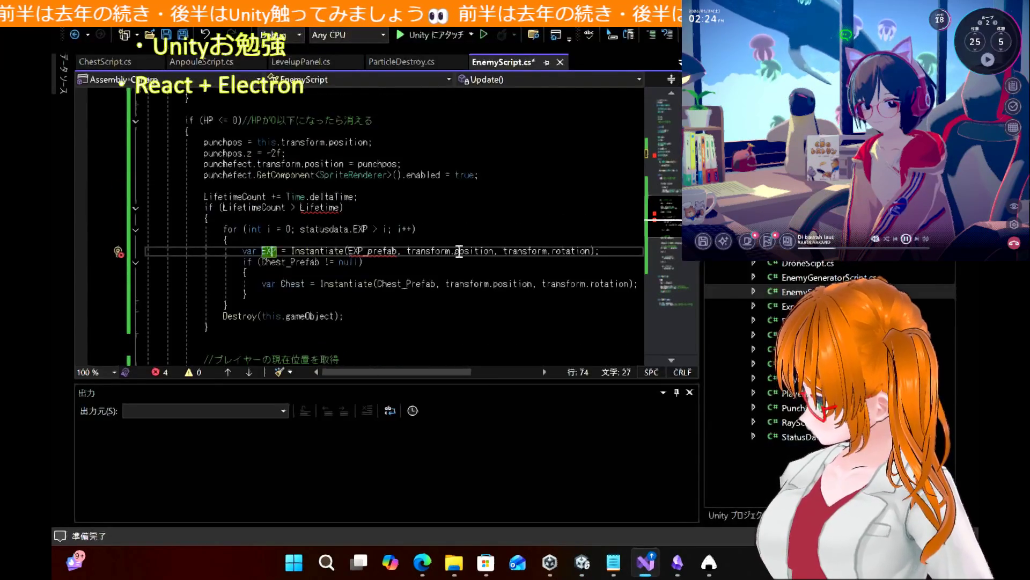
double_click(329, 210)
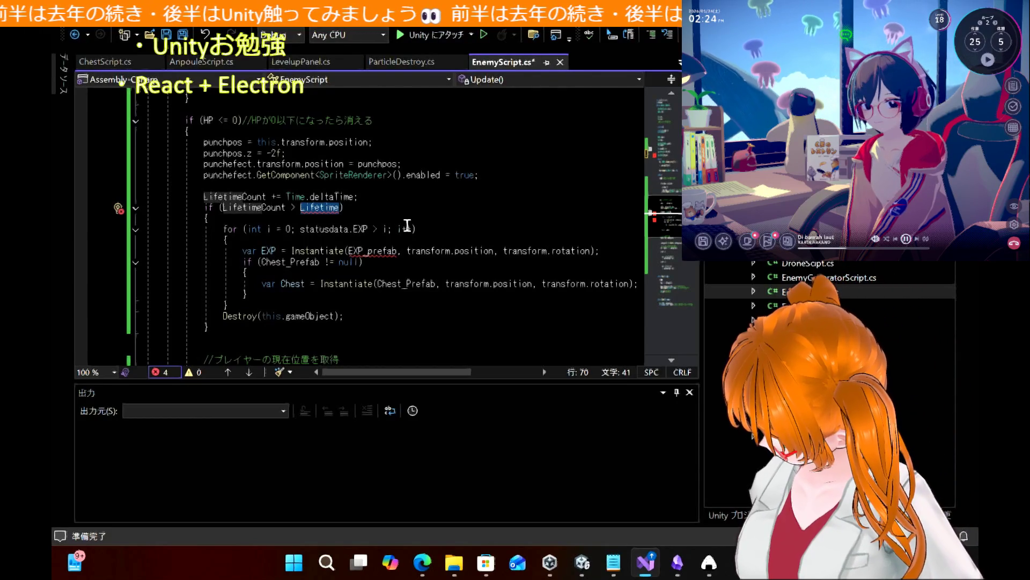
scroll(408, 225, up, 6)
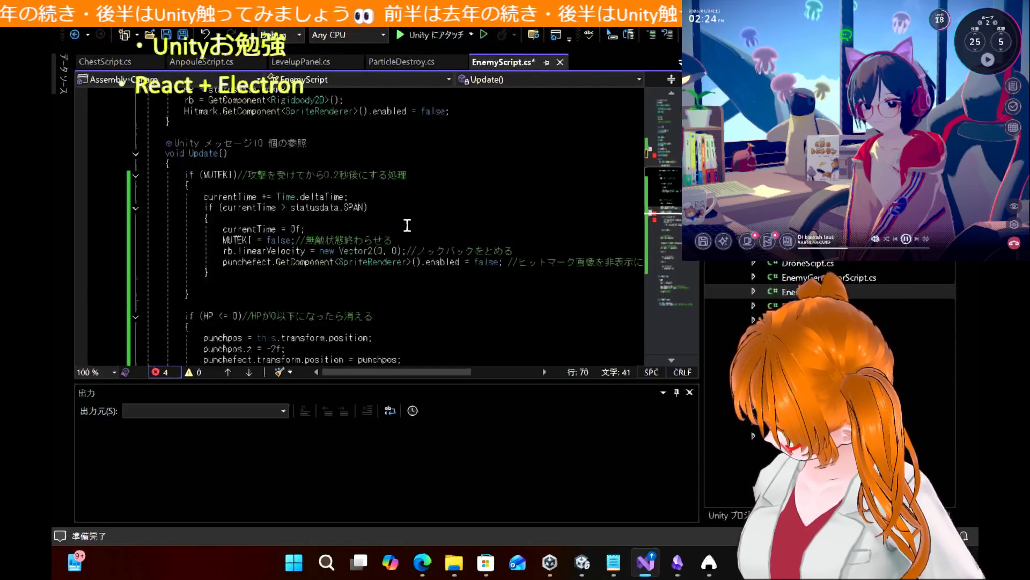
scroll(407, 225, up, 2)
scroll(407, 225, up, 2)
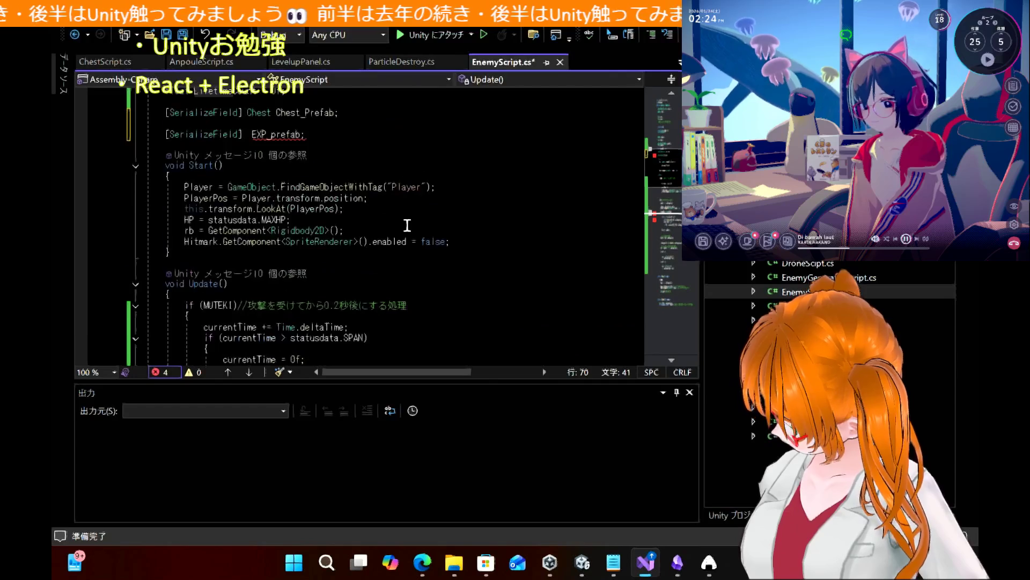
scroll(407, 226, up, 3)
Add 'float Lifetime = 100f;' below LifetimeCount in EnemyScript and save
click(361, 189)
key(Return)
key(Return)
text(flaot)
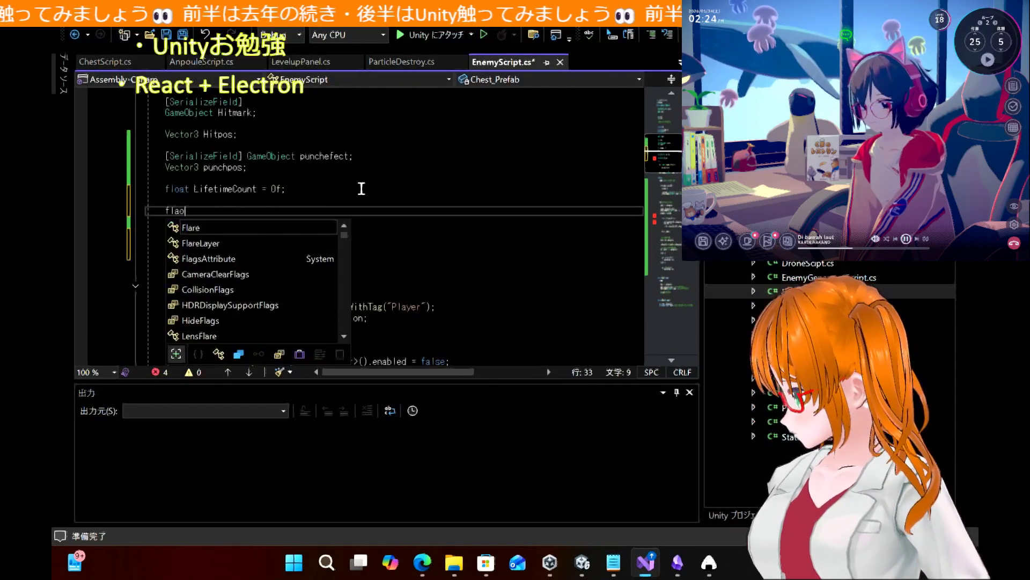
key(BackSpace)
key(BackSpace)
key(BackSpace)
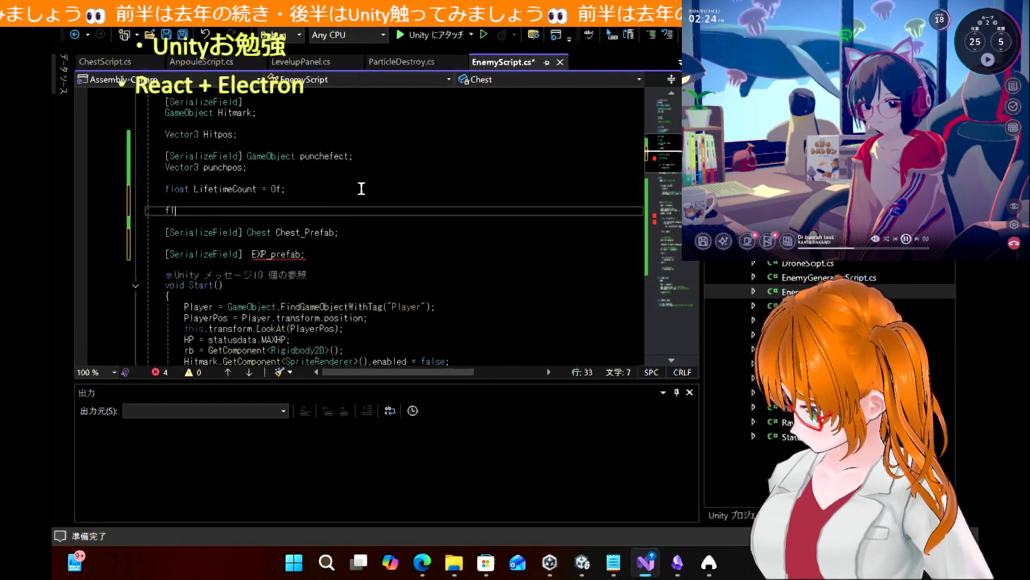
text(oat li)
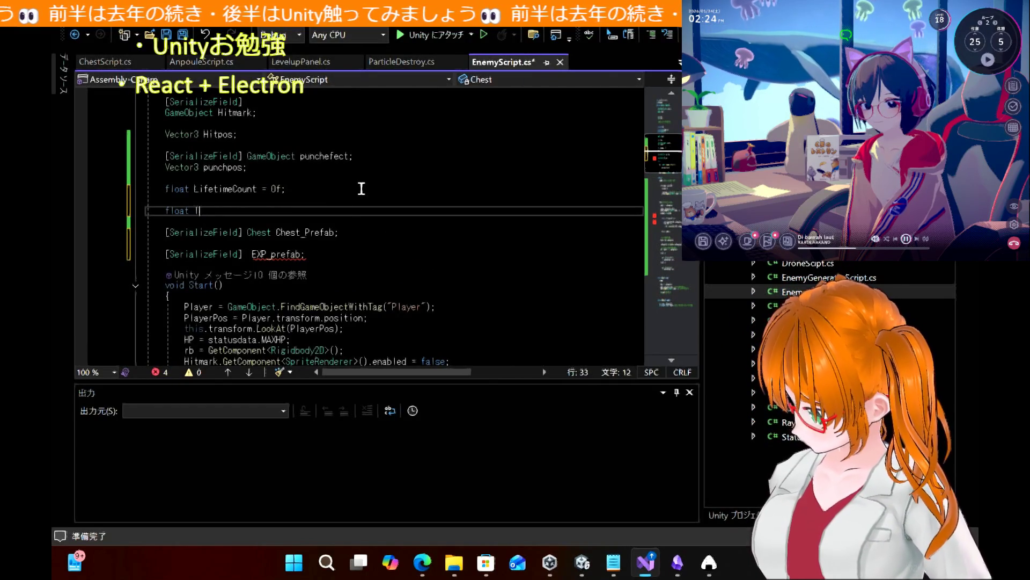
key(BackSpace)
key(BackSpace)
text(LifeTime)
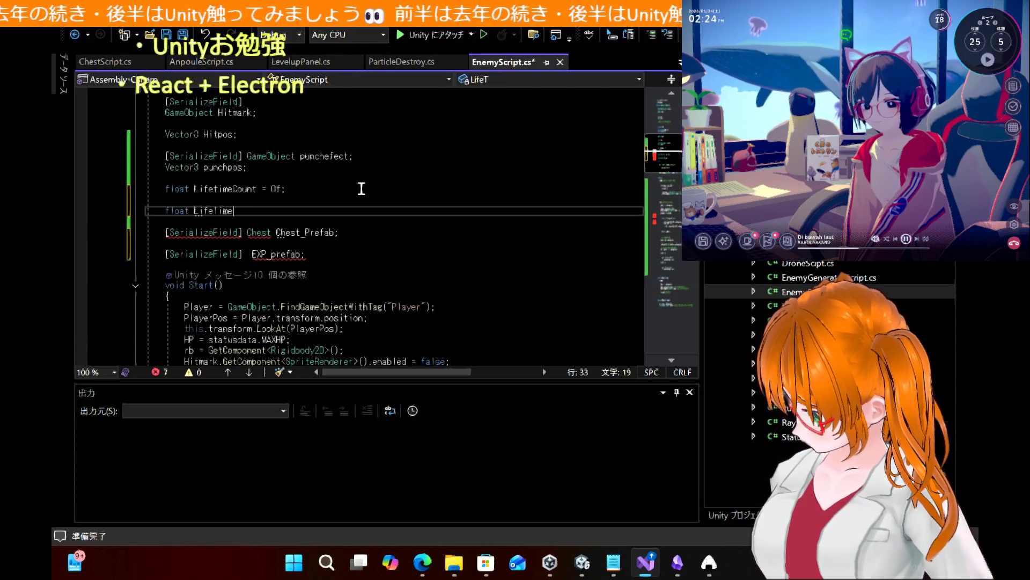
key(BackSpace)
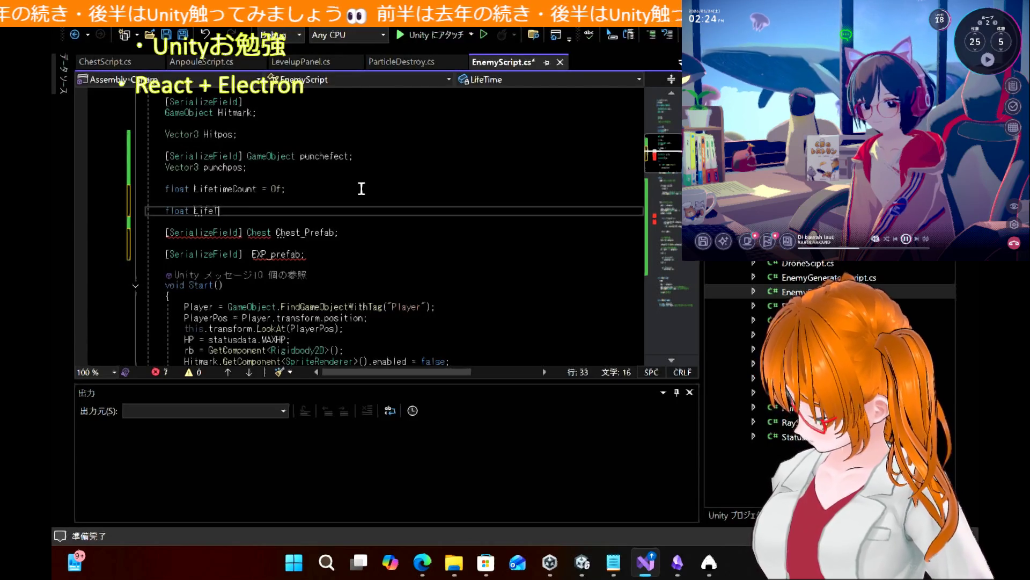
text(time = 100f;)
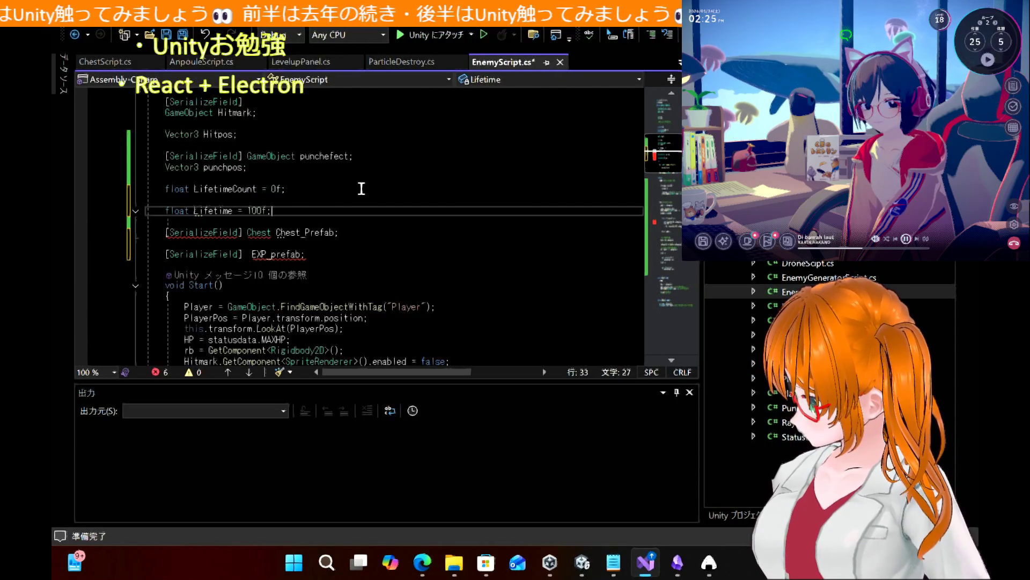
key(ctrl+s)
scroll(367, 209, down, 15)
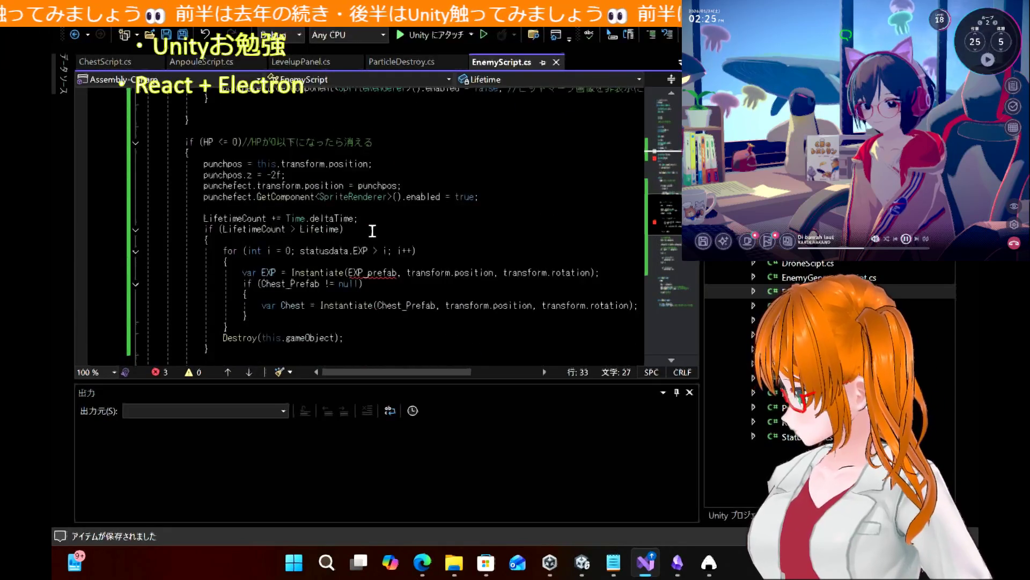
Scroll through EnemyScript.cs to review the chest spawning code after the EXP orb loop
scroll(372, 231, down, 5)
scroll(372, 231, up, 2)
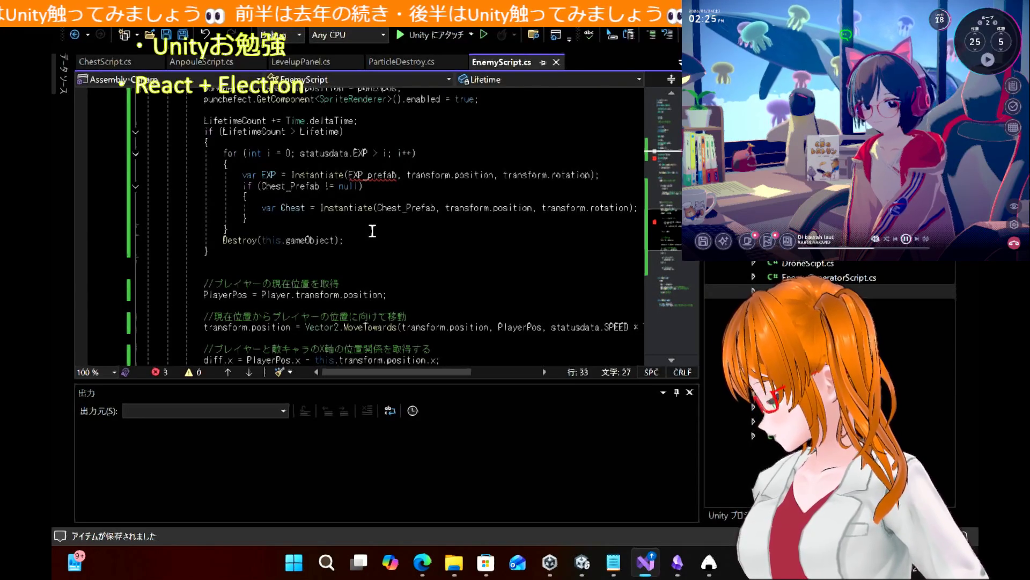
scroll(373, 231, up, 2)
scroll(372, 230, down, 4)
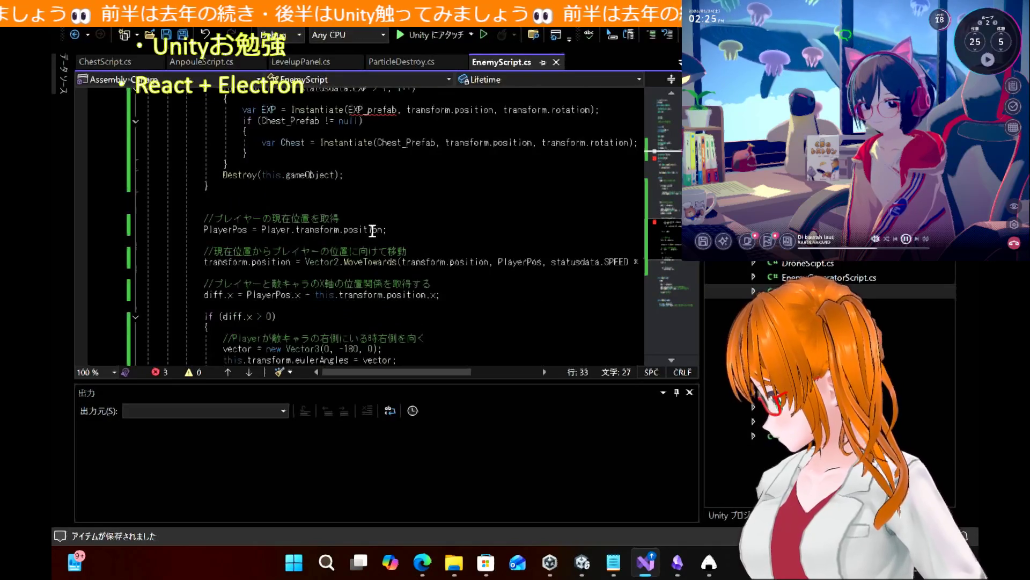
scroll(372, 231, down, 1)
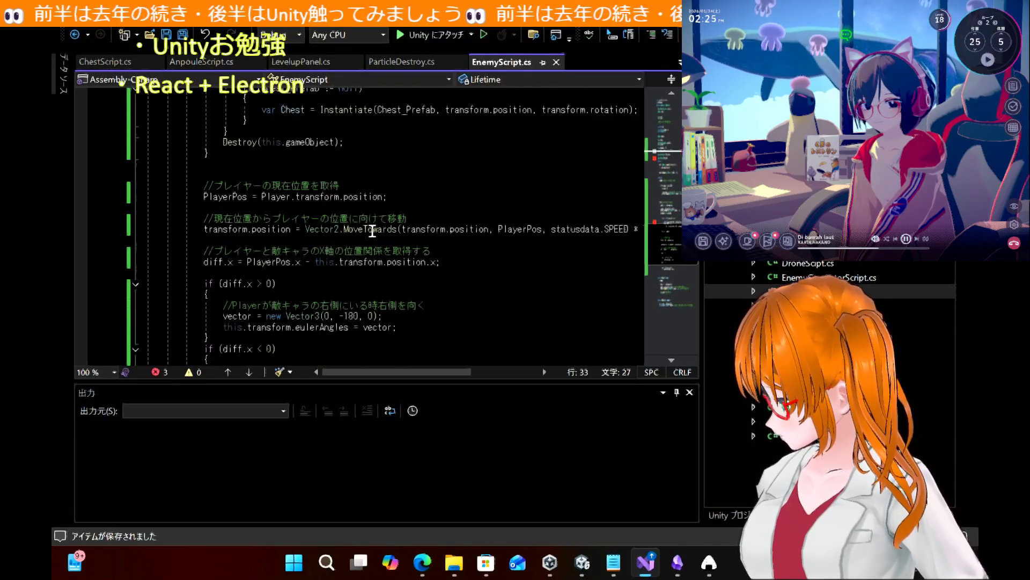
scroll(372, 231, down, 4)
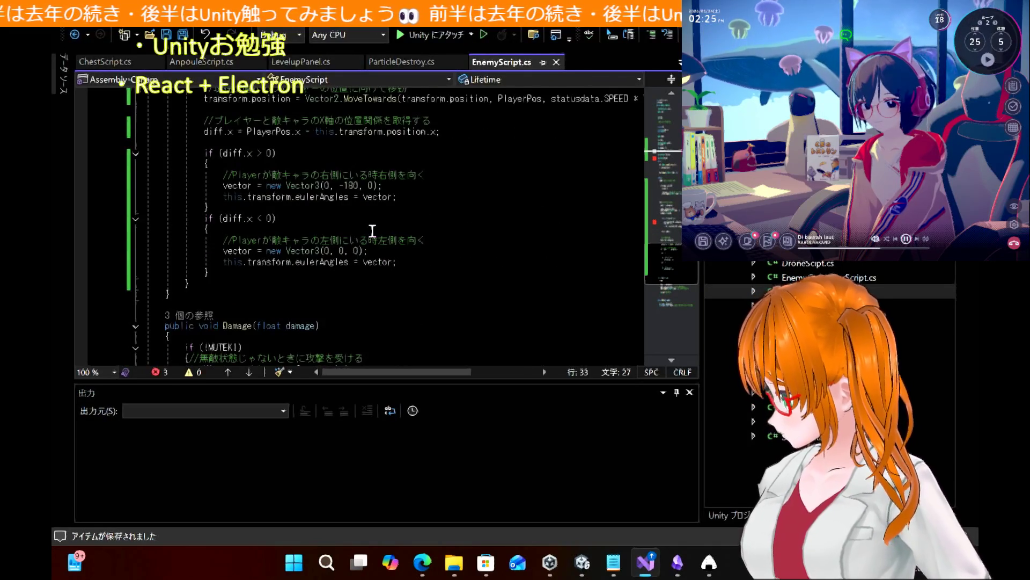
scroll(372, 230, up, 8)
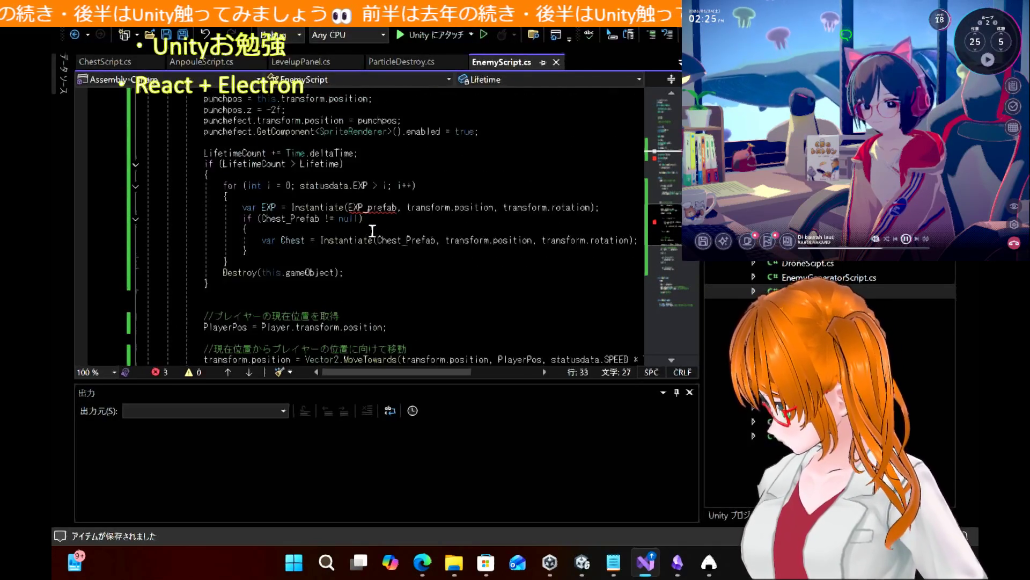
scroll(372, 231, up, 1)
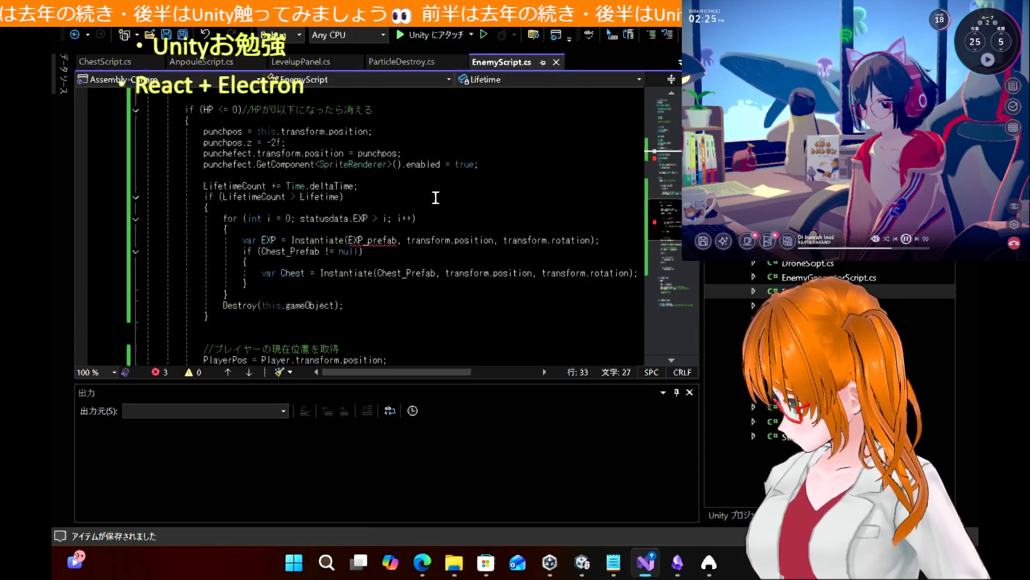
scroll(297, 260, up, 15)
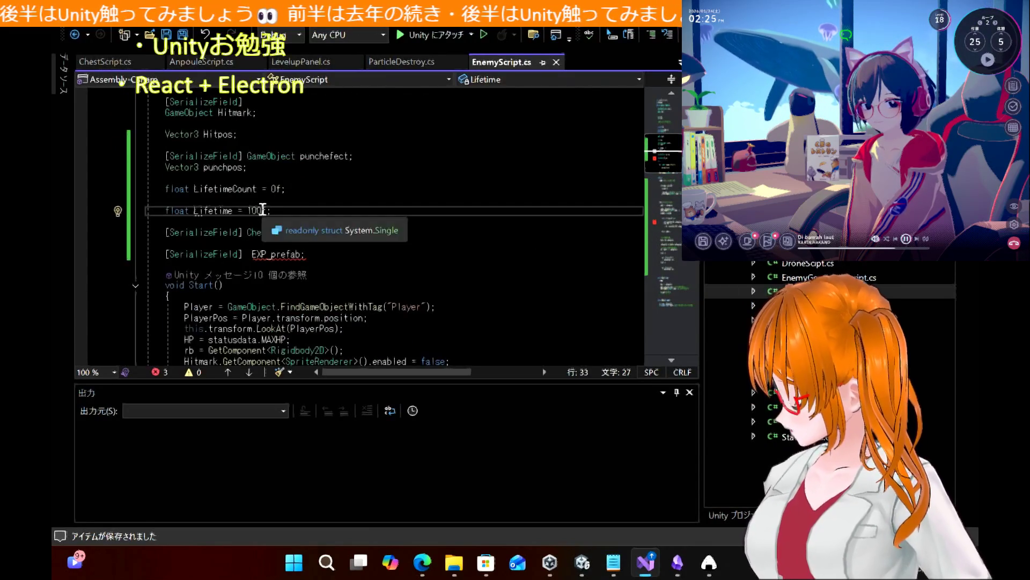
Change the enemy's Lifetime value from 100f to 1f in EnemyScript.cs
click(262, 210)
key(BackSpace)
key(BackSpace)
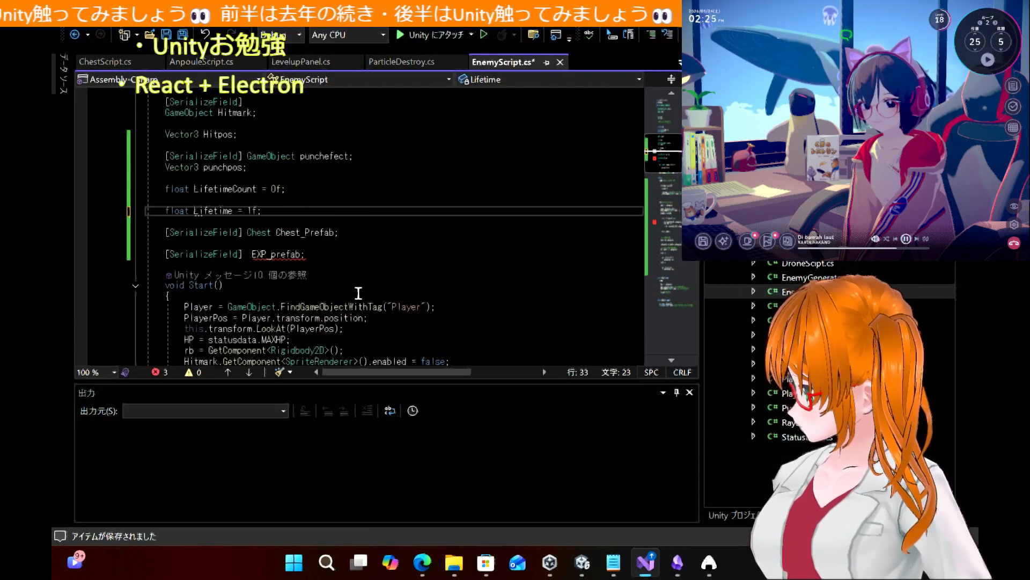
scroll(359, 293, down, 10)
scroll(358, 293, down, 2)
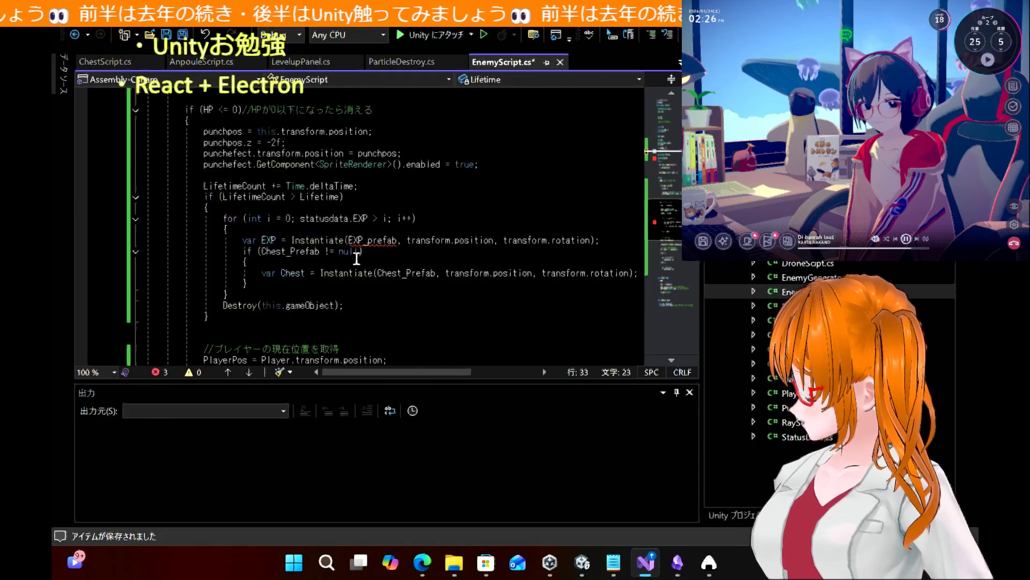
scroll(383, 182, up, 1)
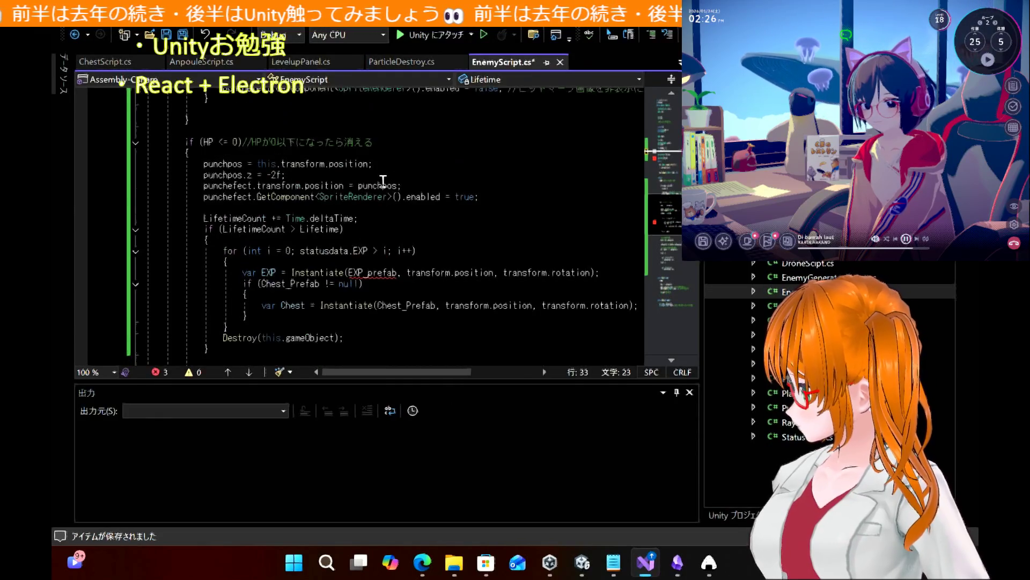
scroll(382, 181, down, 1)
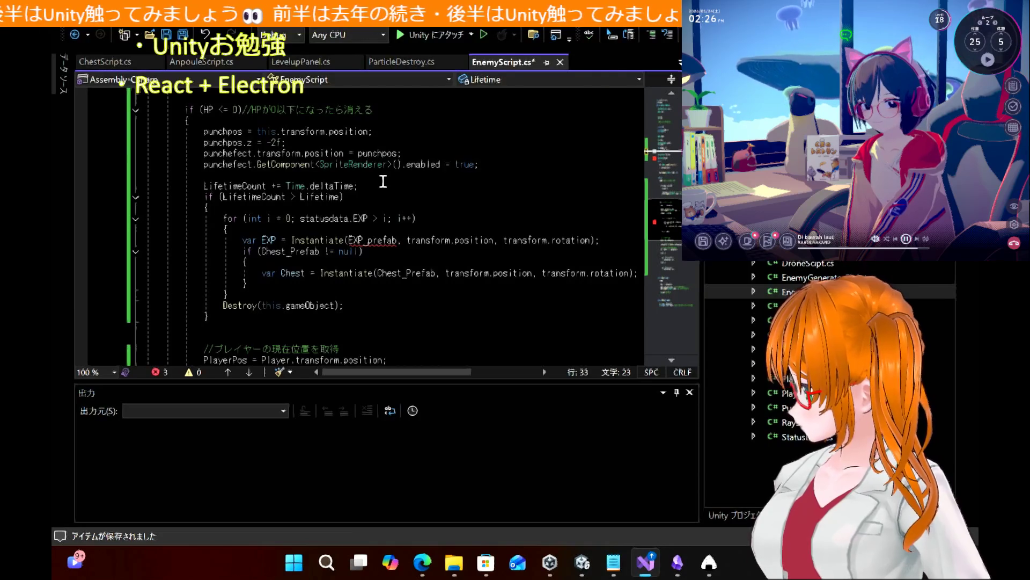
scroll(383, 181, down, 4)
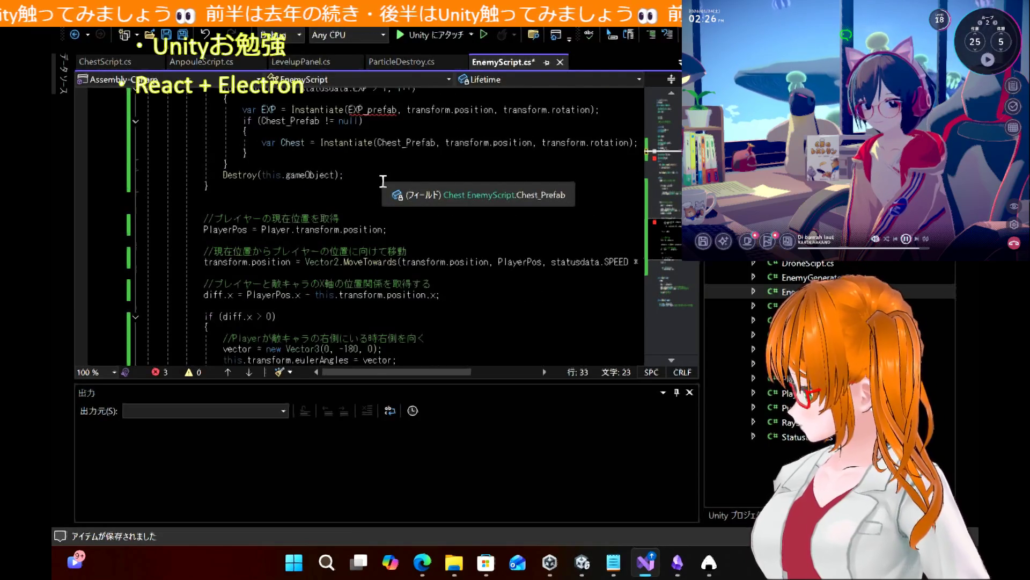
scroll(383, 181, down, 4)
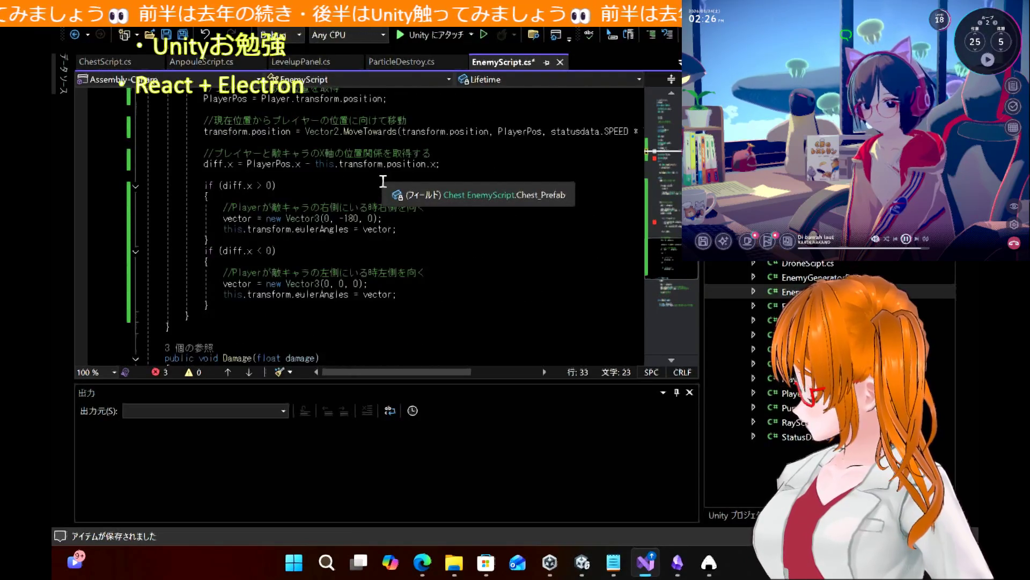
scroll(383, 181, up, 7)
scroll(383, 181, up, 1)
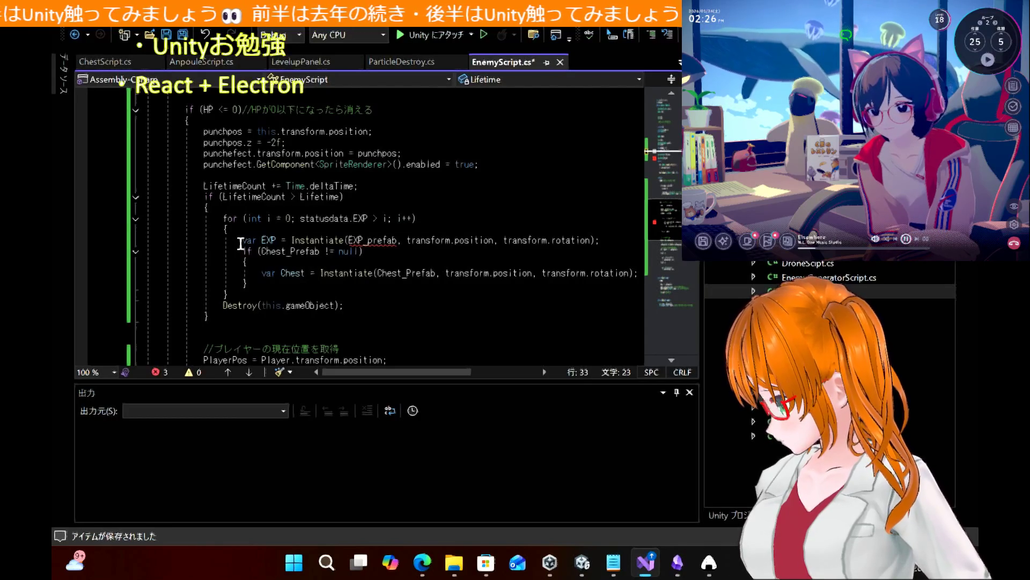
Highlight and review every use of Chest_Prefab in the script
mouse_move(369, 237)
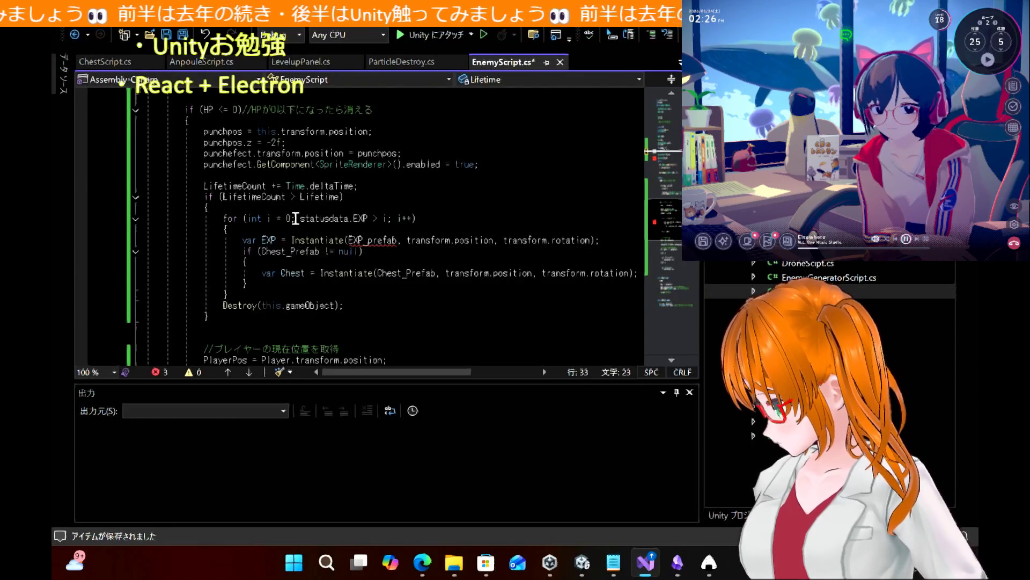
double_click(298, 251)
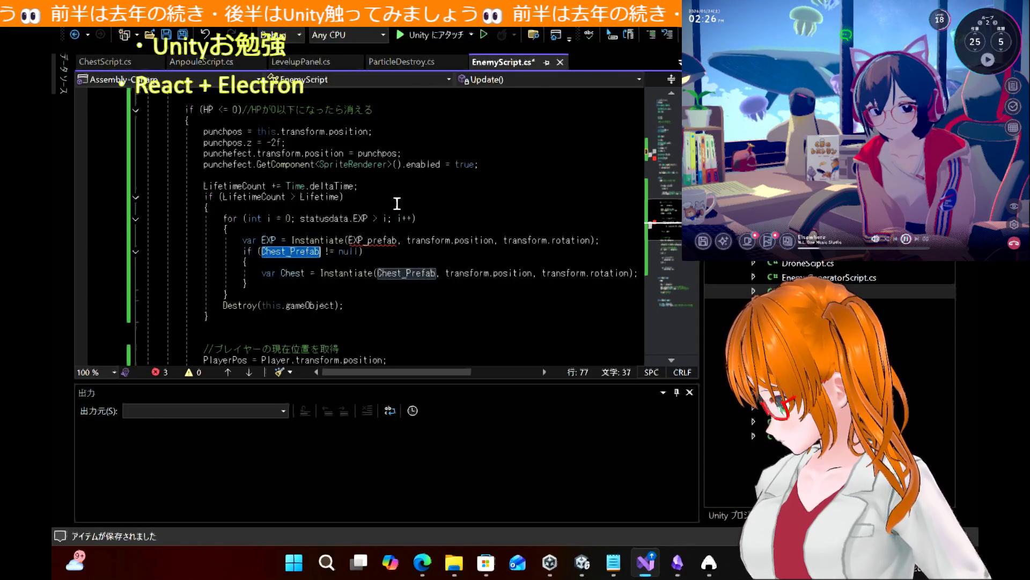
scroll(389, 208, up, 1)
scroll(404, 201, up, 2)
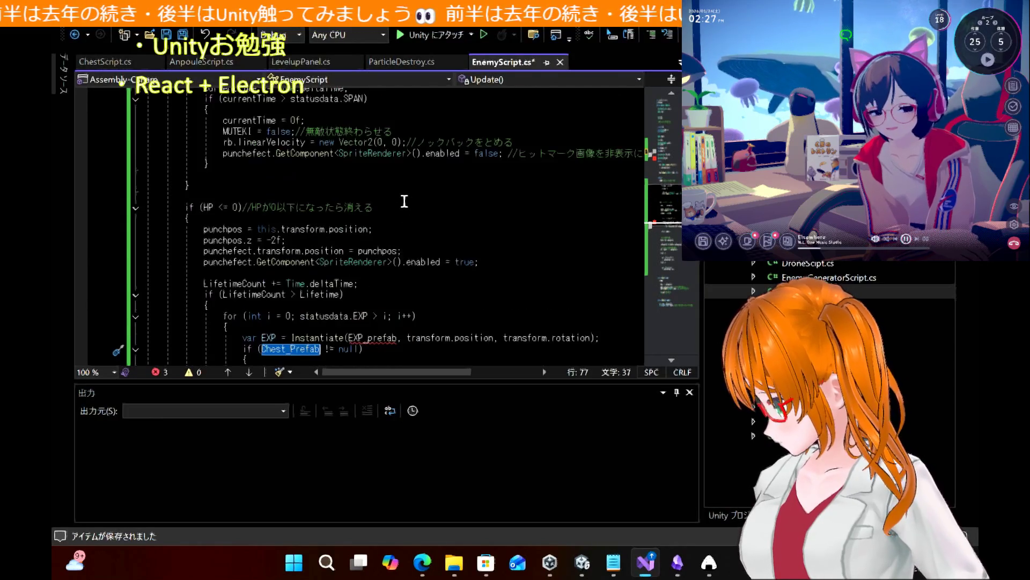
scroll(404, 201, up, 8)
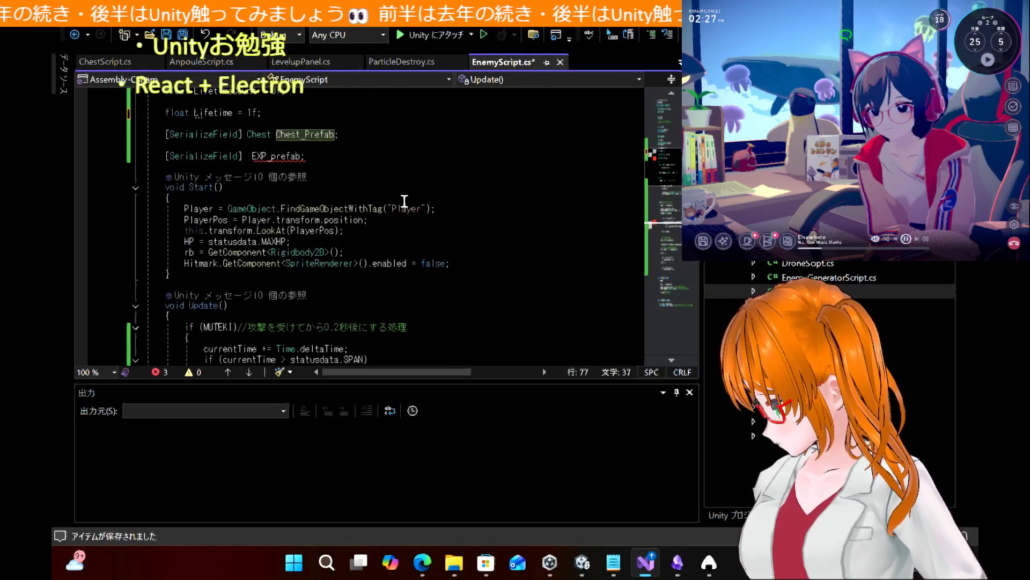
scroll(402, 202, up, 1)
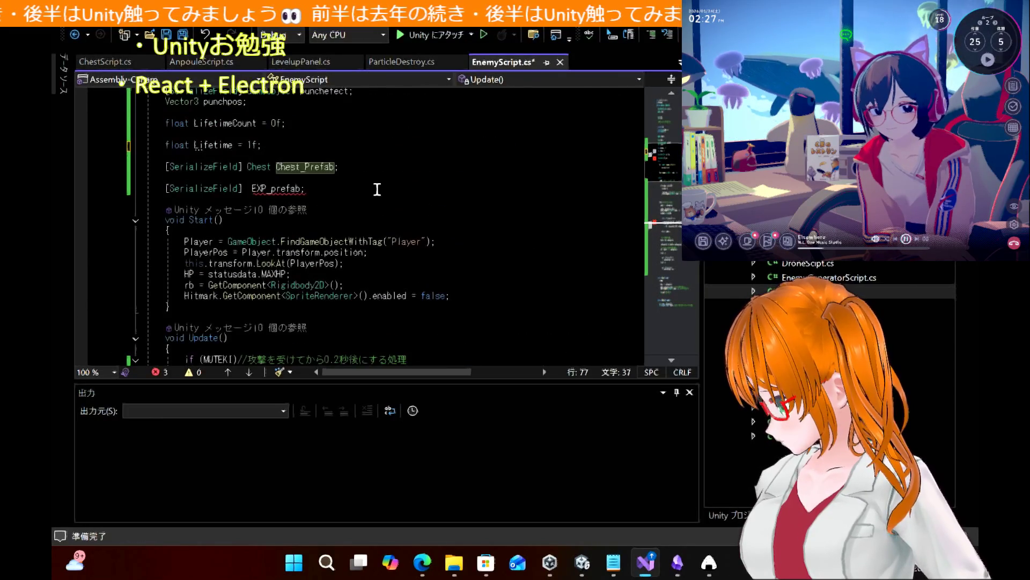
scroll(377, 188, down, 7)
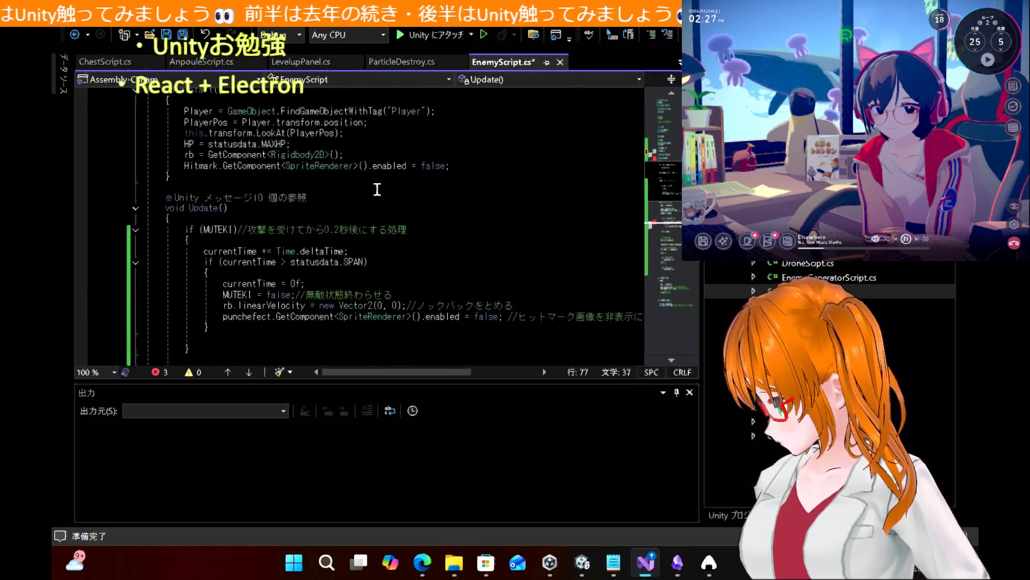
scroll(378, 189, down, 4)
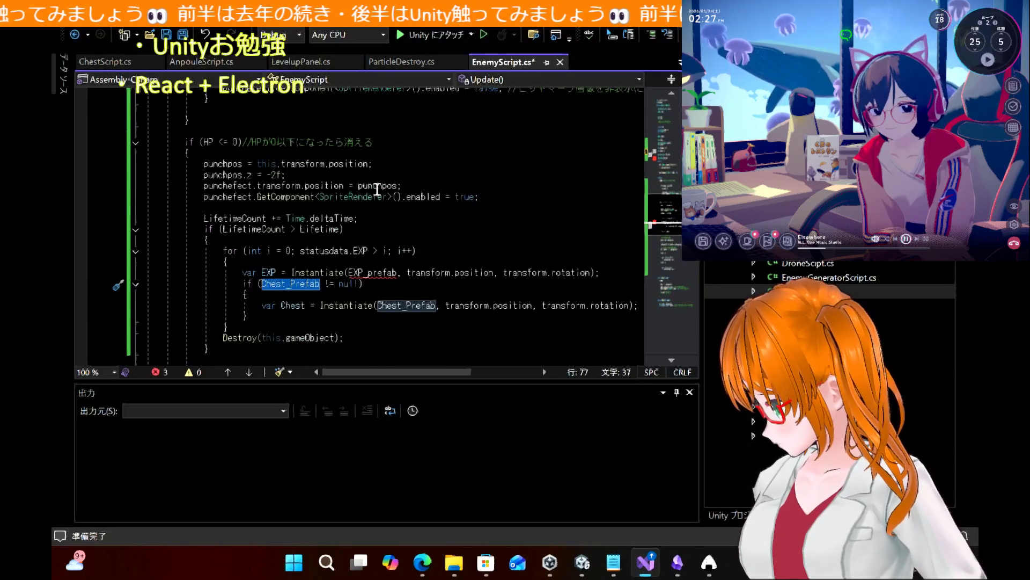
scroll(377, 189, down, 1)
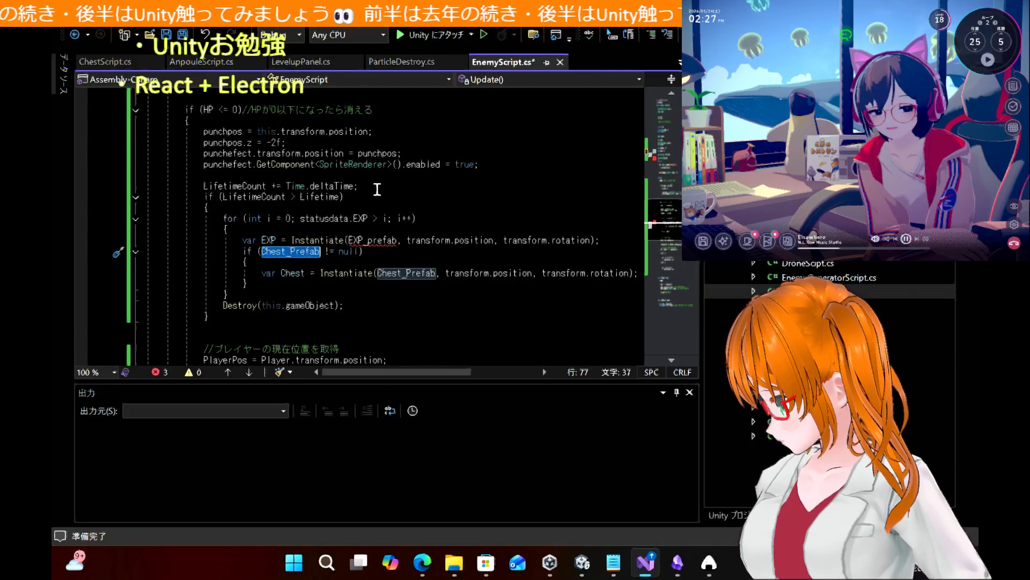
Highlight every use of the EXP status value, then return to the Unity editor
scroll(377, 189, up, 1)
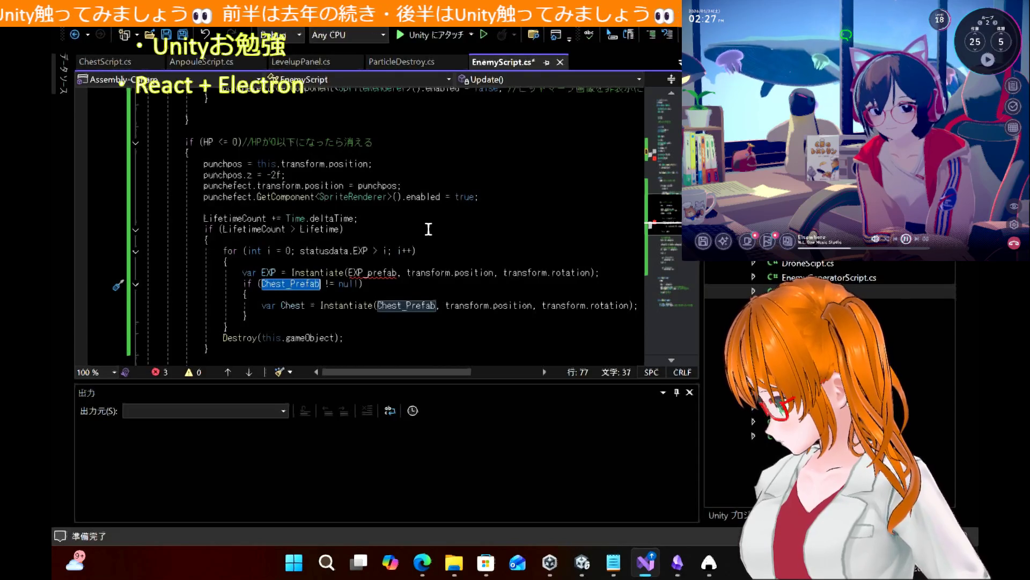
scroll(311, 209, up, 3)
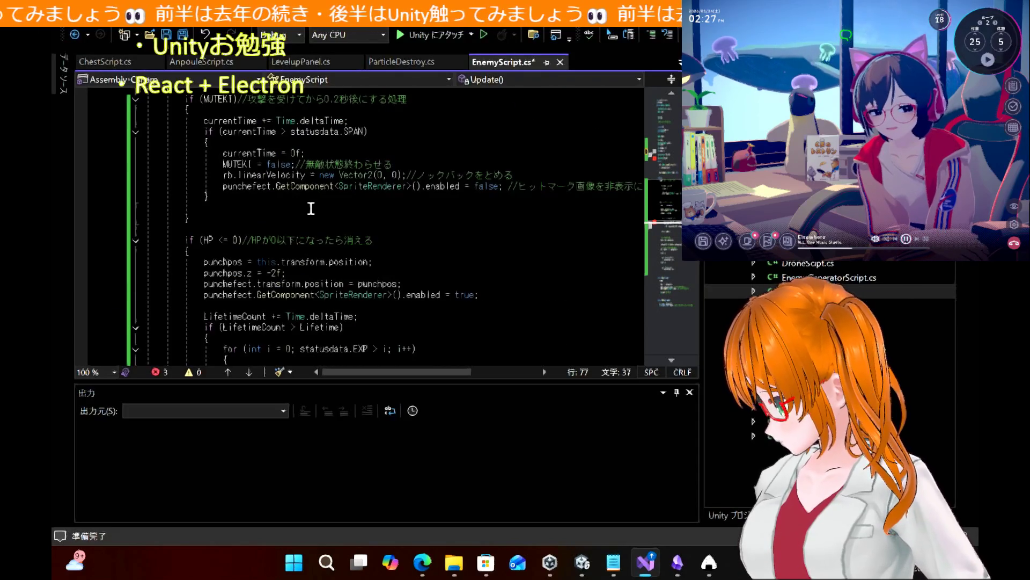
scroll(311, 208, down, 3)
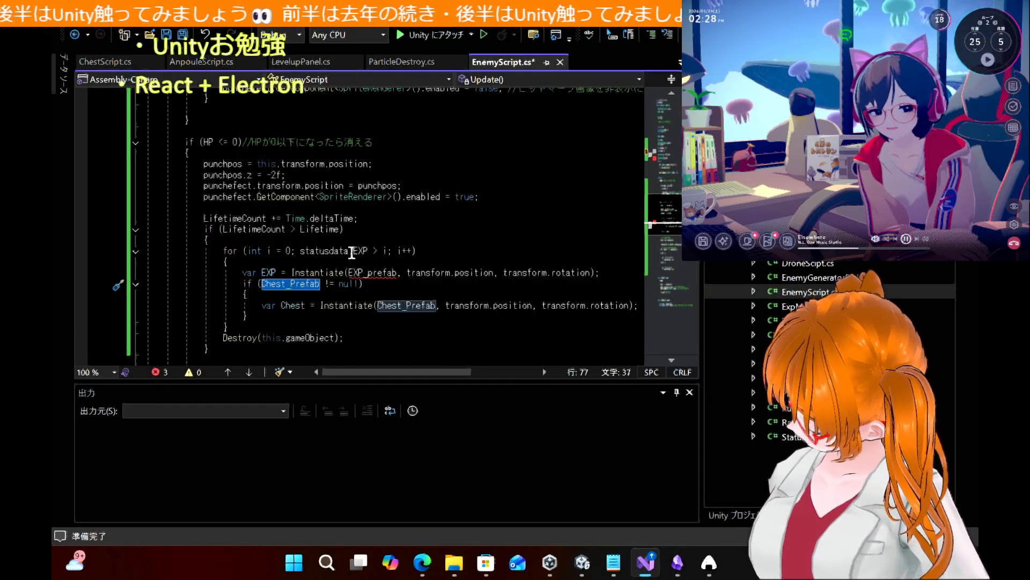
double_click(358, 251)
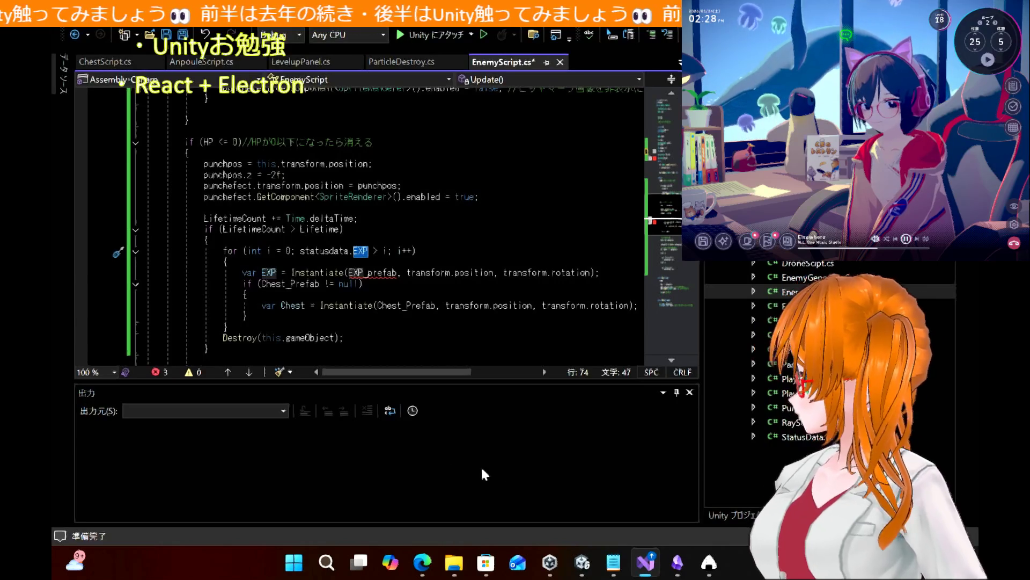
click(587, 573)
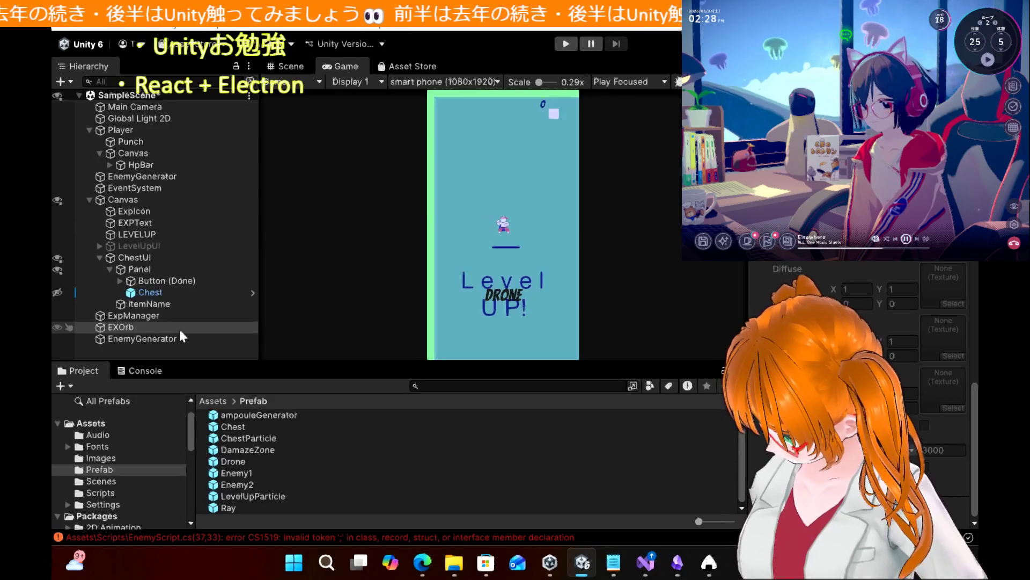
Rename the EXOrb scene object to ExpOrb while the CS1519 error at line 37 remains
click(120, 328)
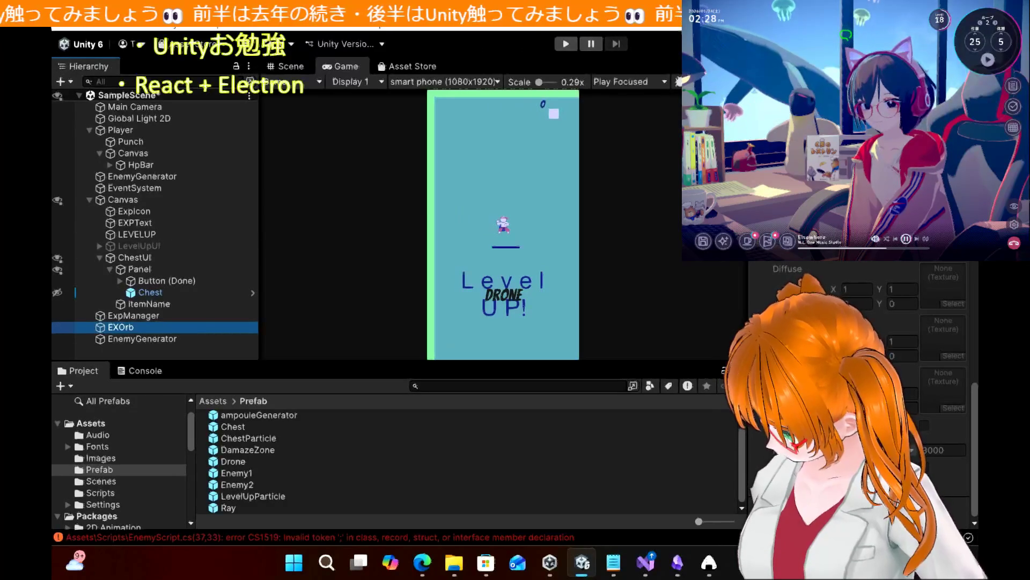
scroll(859, 392, up, 10)
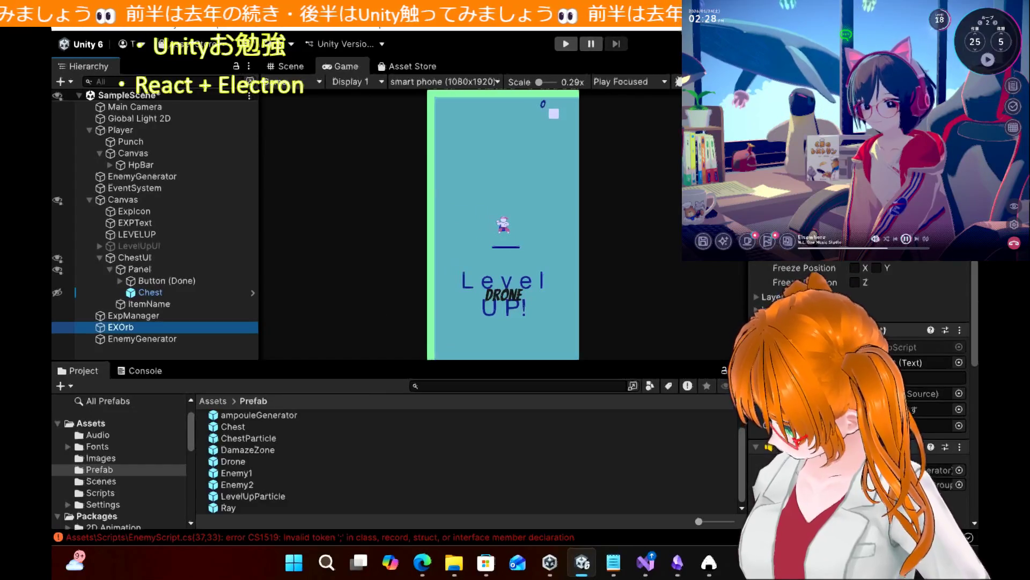
scroll(858, 392, down, 1)
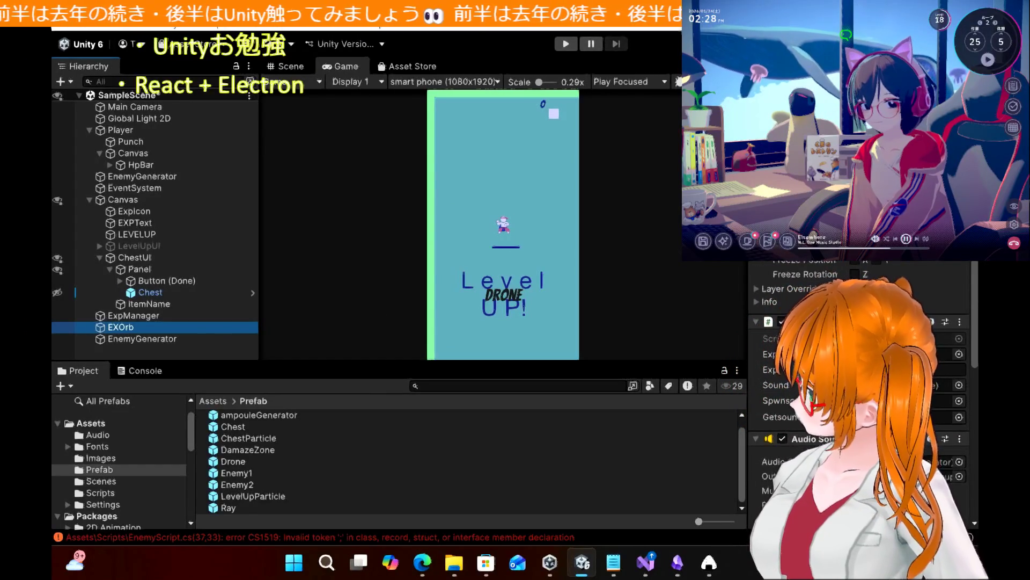
scroll(859, 392, down, 5)
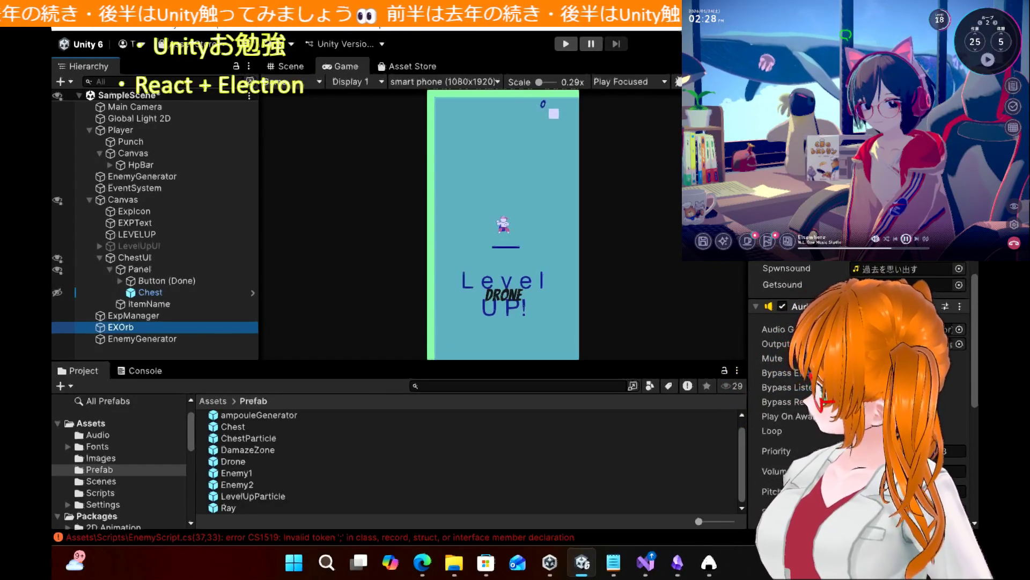
scroll(859, 392, down, 4)
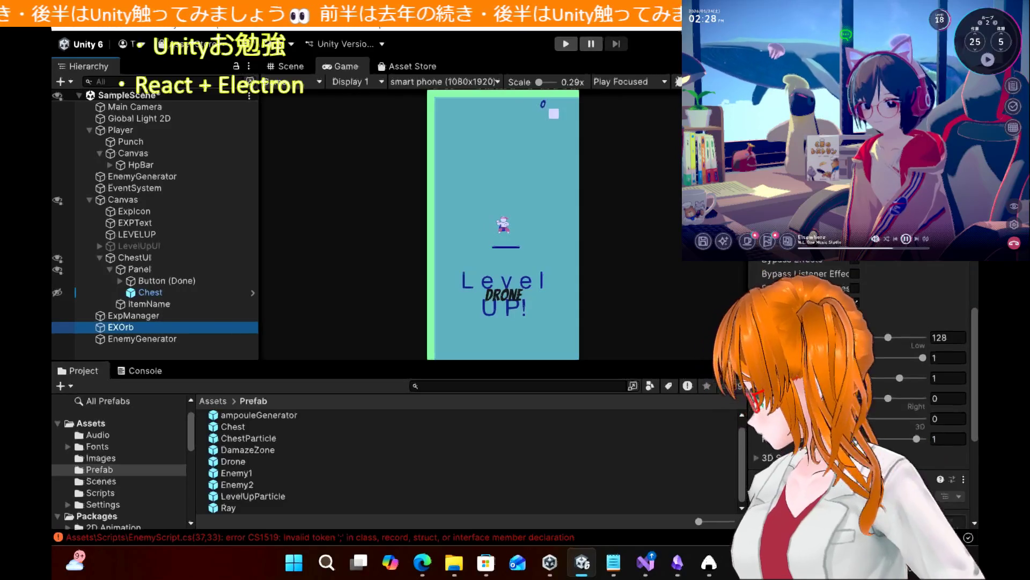
scroll(858, 391, down, 3)
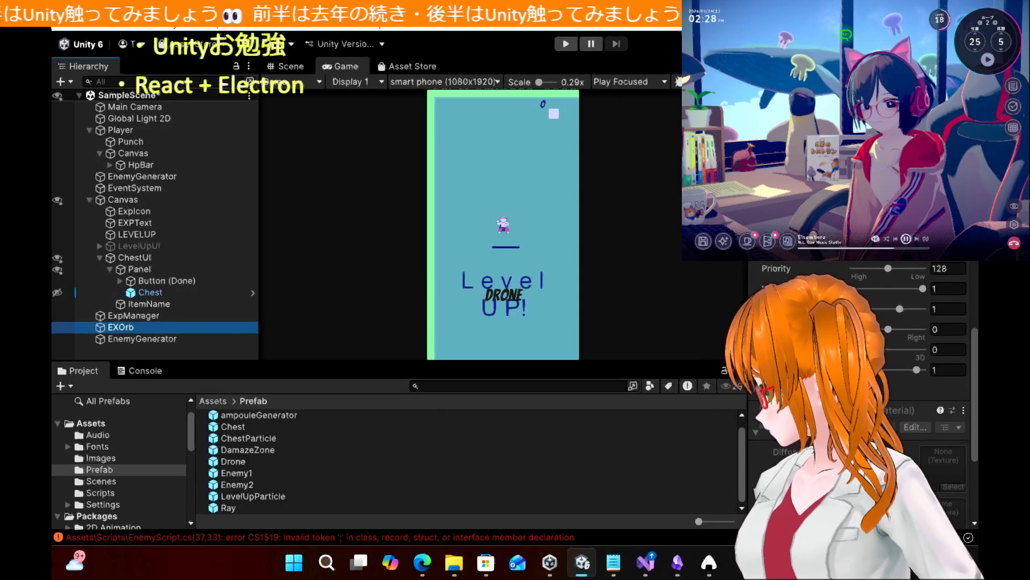
scroll(859, 391, up, 6)
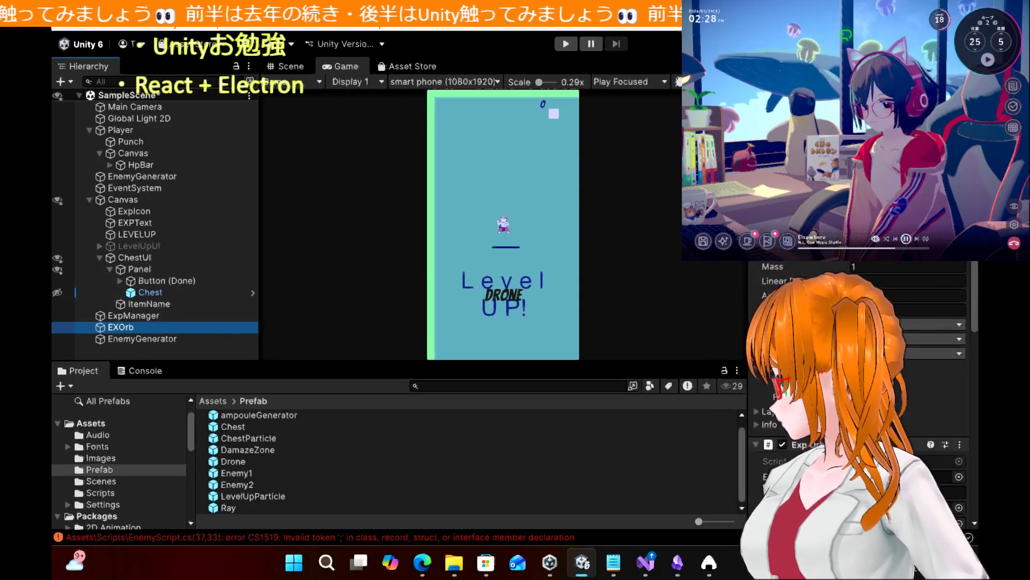
scroll(859, 391, up, 2)
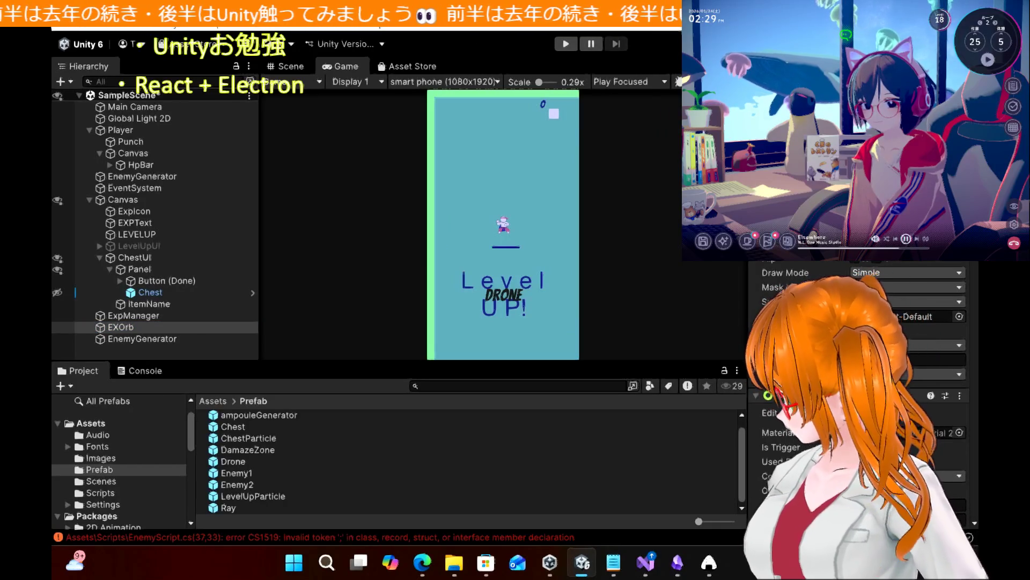
key(Return)
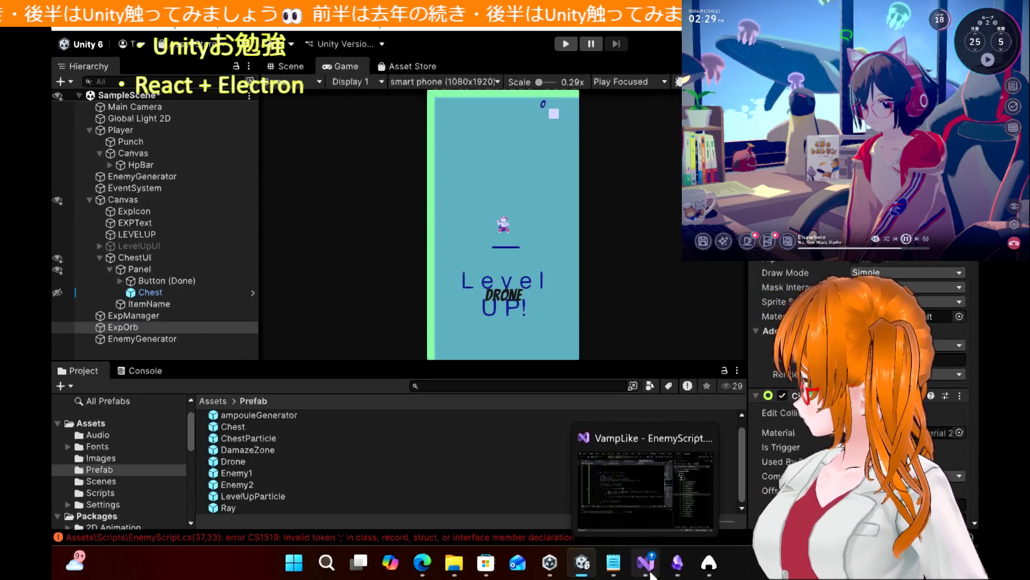
click(646, 563)
Declare EXP_prefab on line 37 as a GameObject field and save EnemyScript.cs
scroll(277, 174, up, 10)
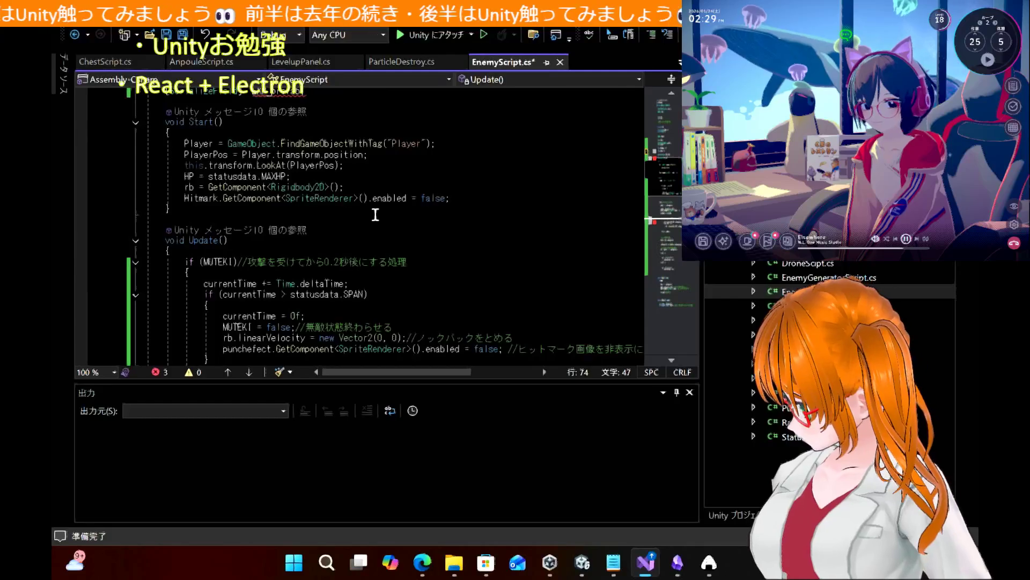
click(249, 155)
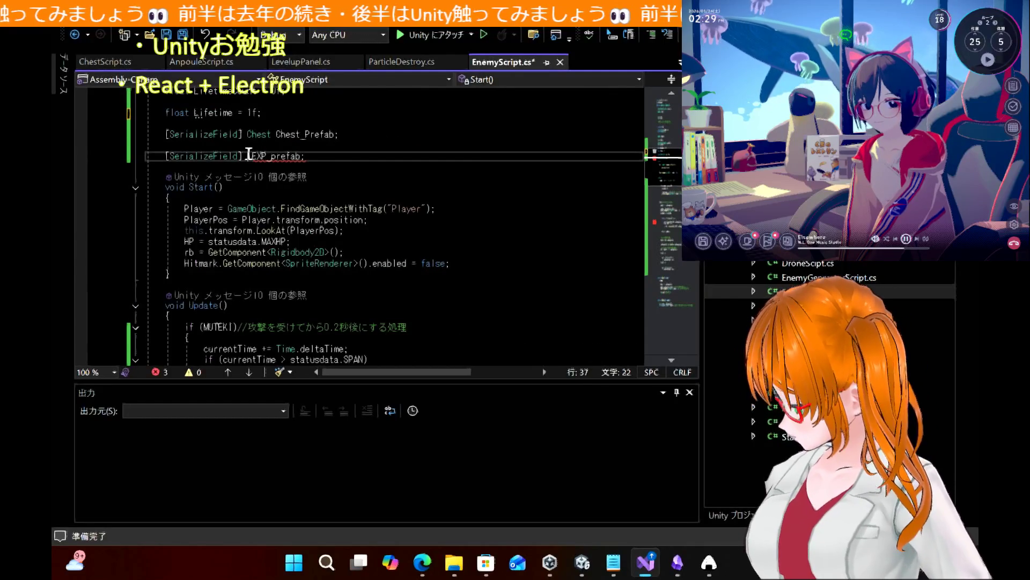
text(GameObject)
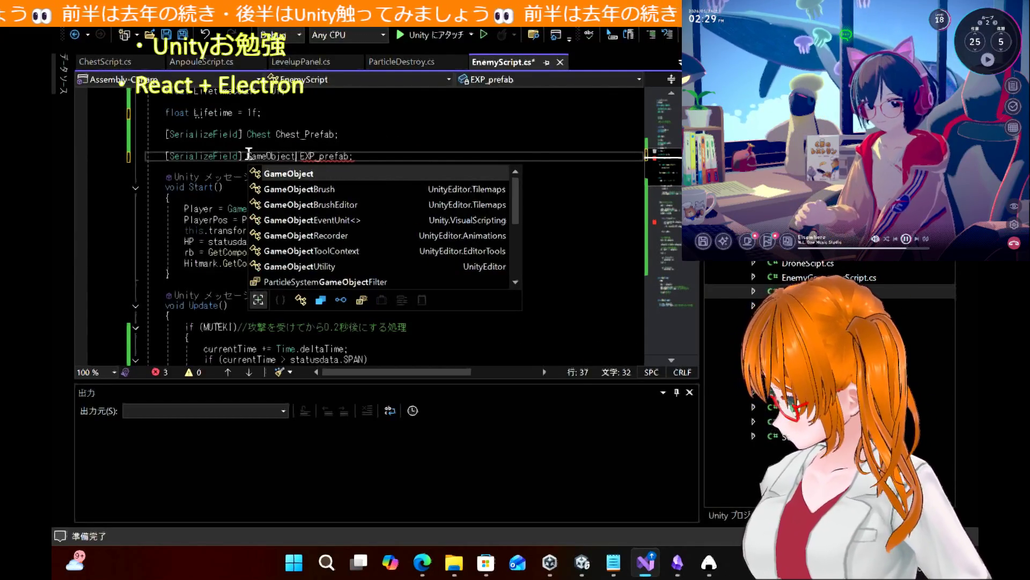
key(Tab)
key(ctrl+s)
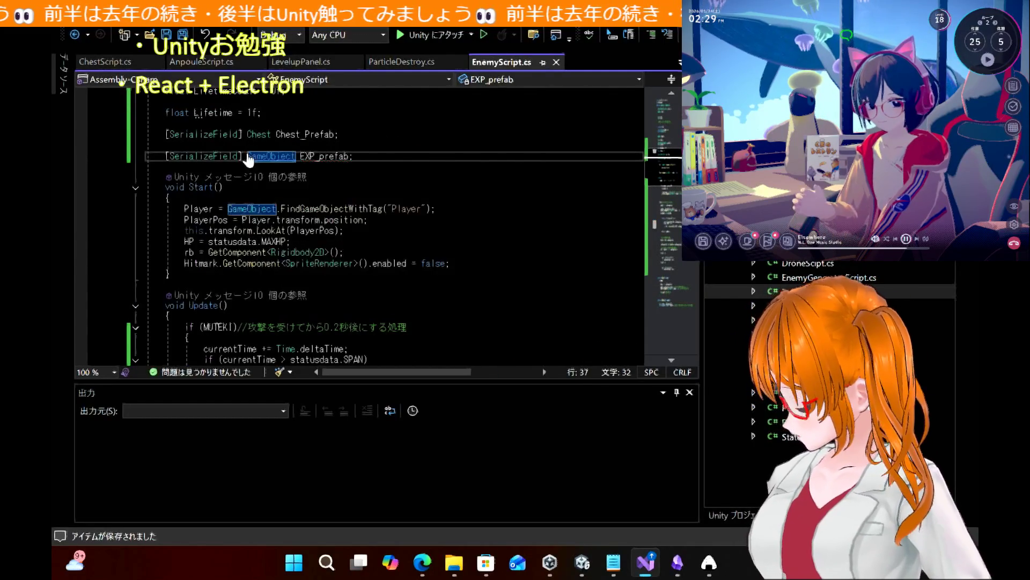
click(408, 176)
scroll(411, 183, down, 10)
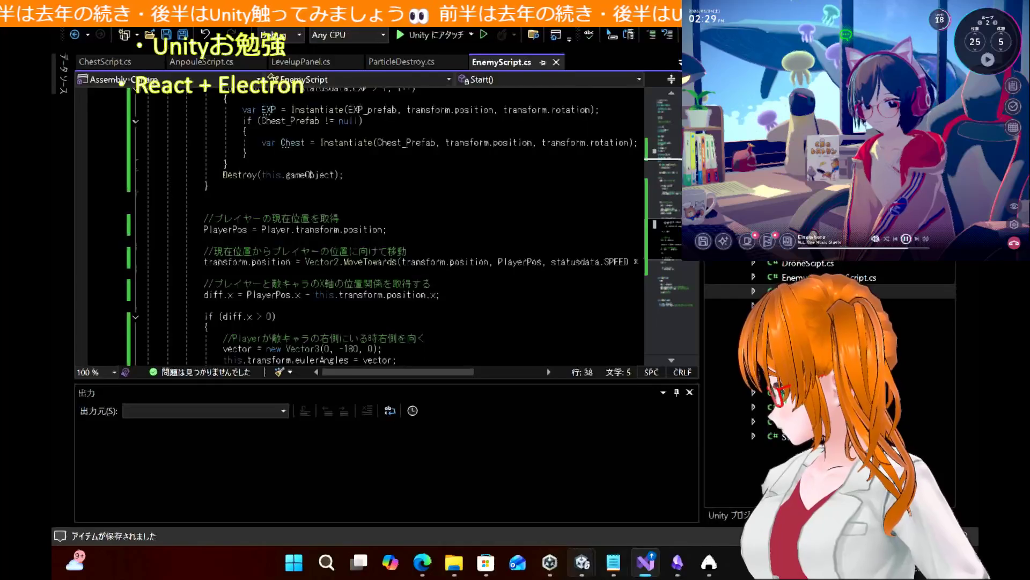
click(428, 574)
scroll(439, 381, down, 6)
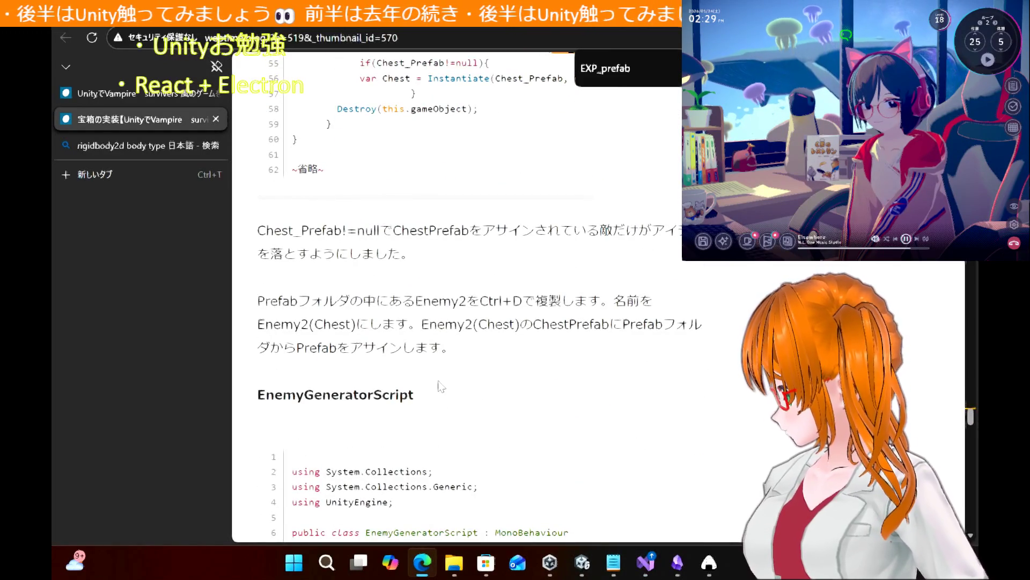
Read the tutorial's Chest_Prefab explanation and Enemy2 duplication instructions, then return to Unity
drag(520, 272, 272, 241)
click(447, 316)
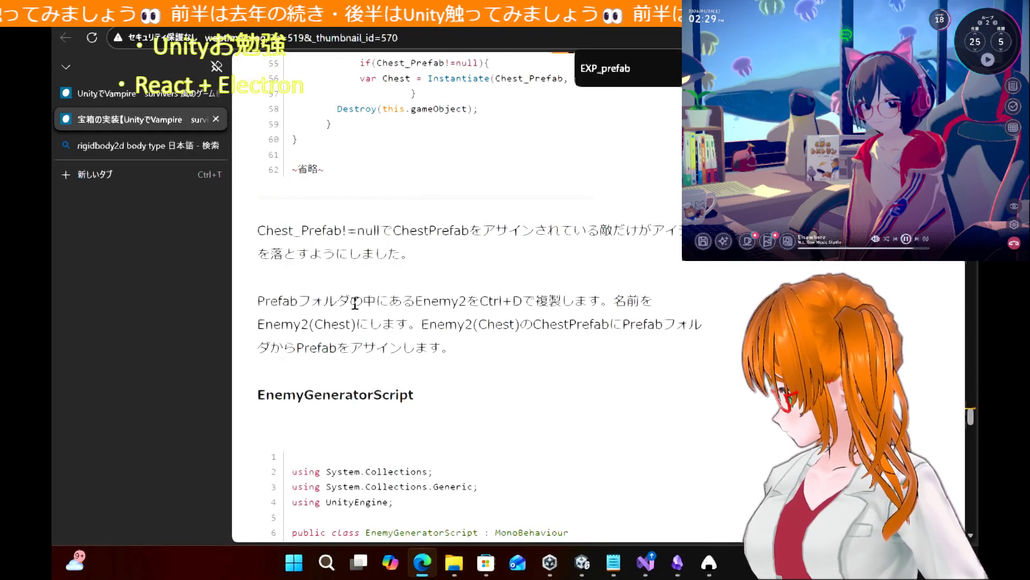
scroll(474, 310, down, 1)
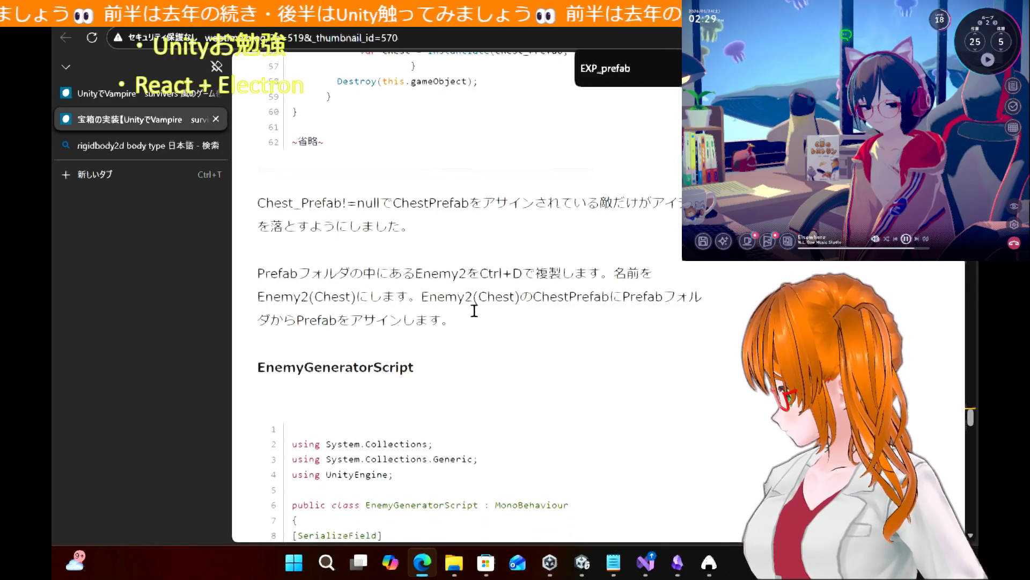
scroll(472, 314, down, 1)
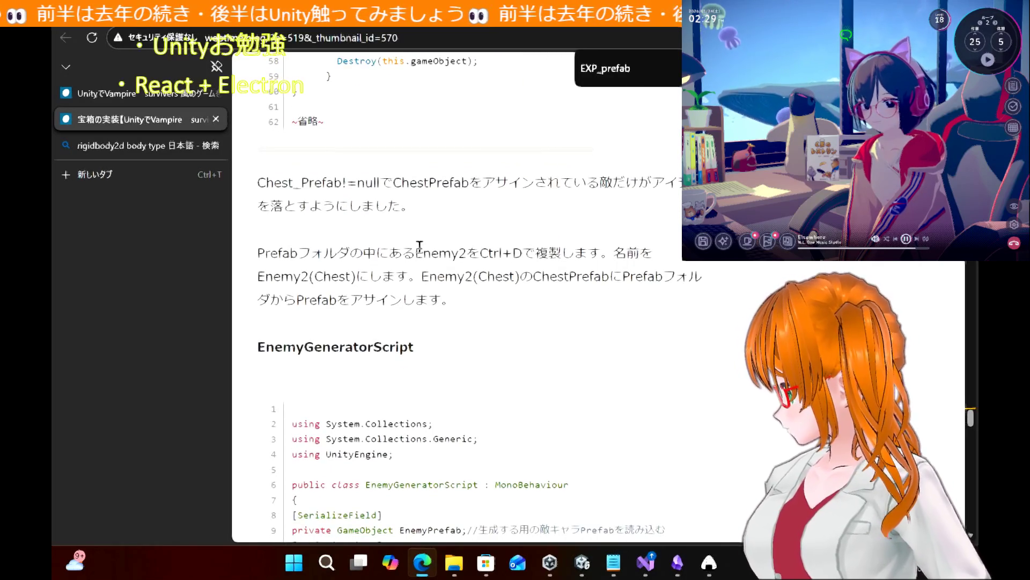
mouse_move(418, 250)
mouse_down()
mouse_move(486, 259)
mouse_move(441, 299)
mouse_up()
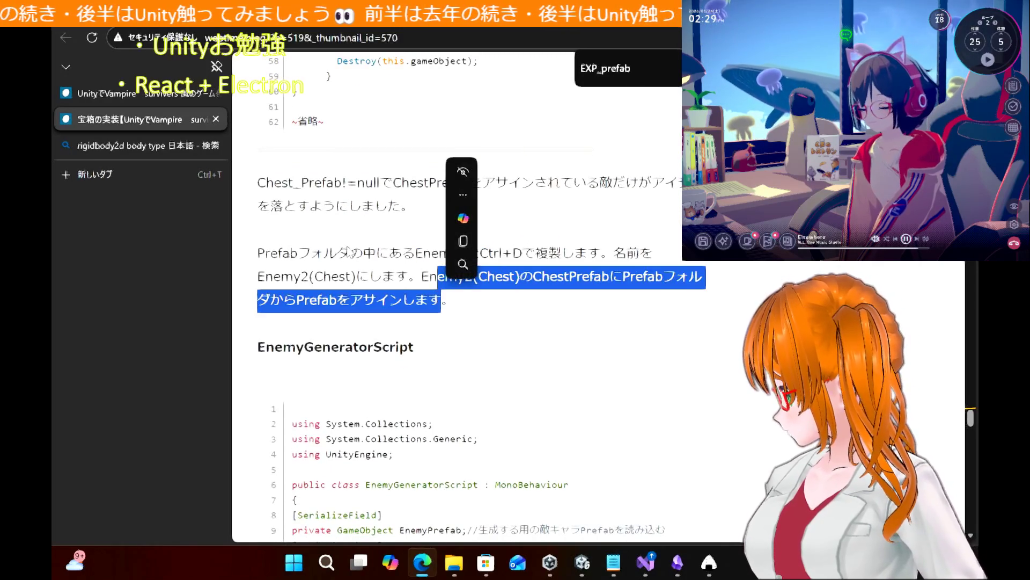
click(347, 246)
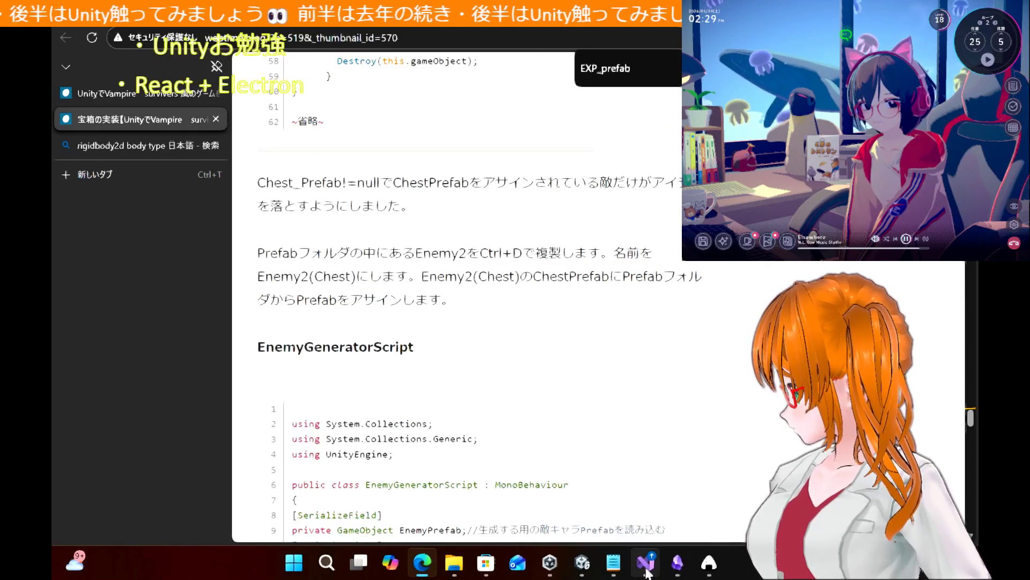
click(582, 563)
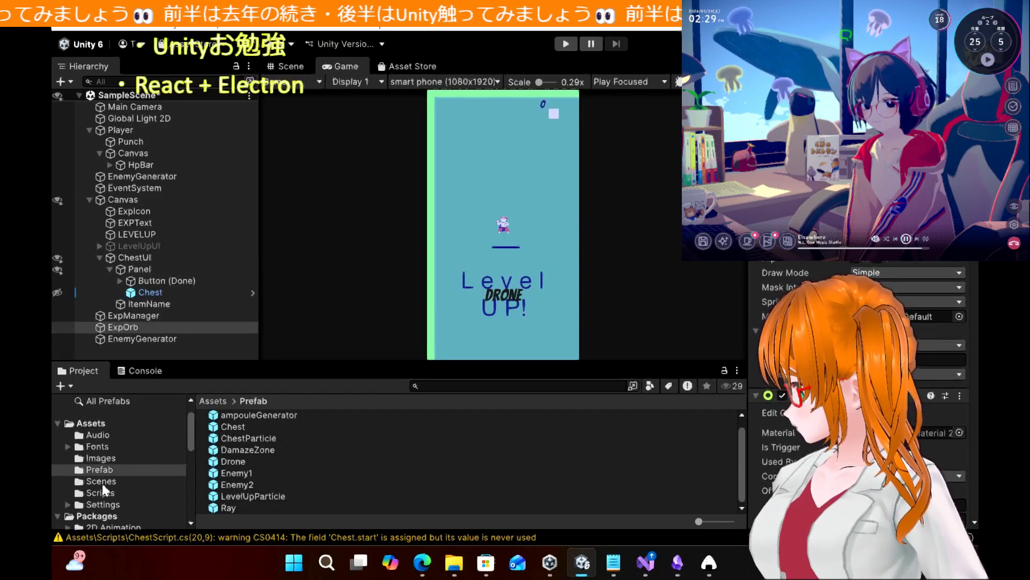
click(425, 570)
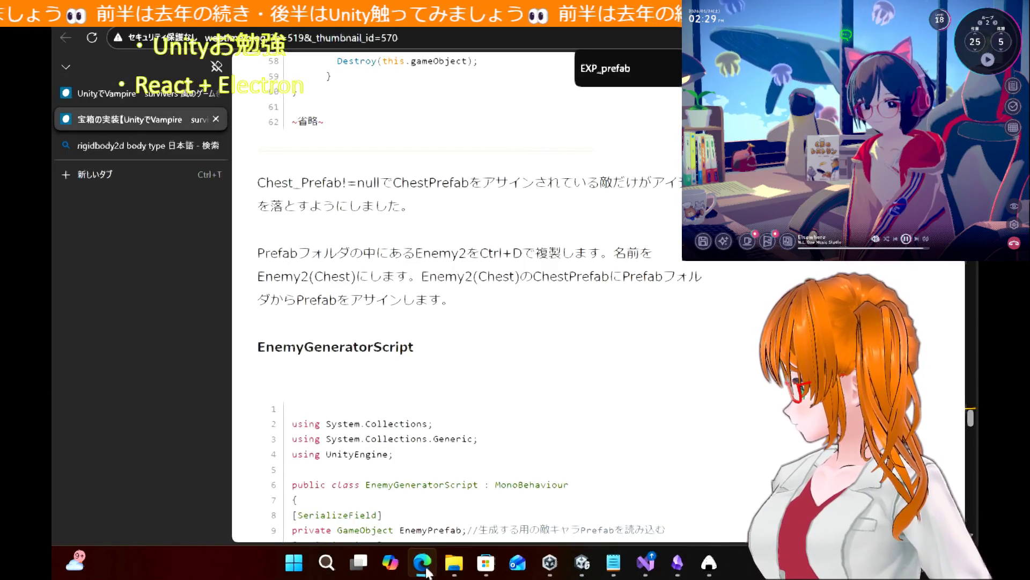
click(425, 570)
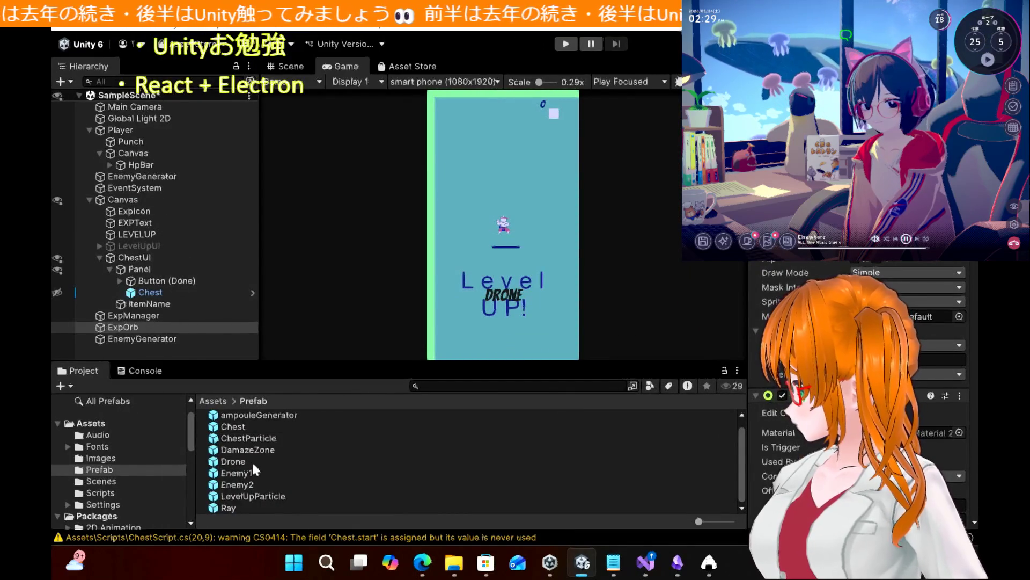
Duplicate the Enemy2 prefab and check the tutorial for the copy's name, Enemy2(Chest)
click(248, 488)
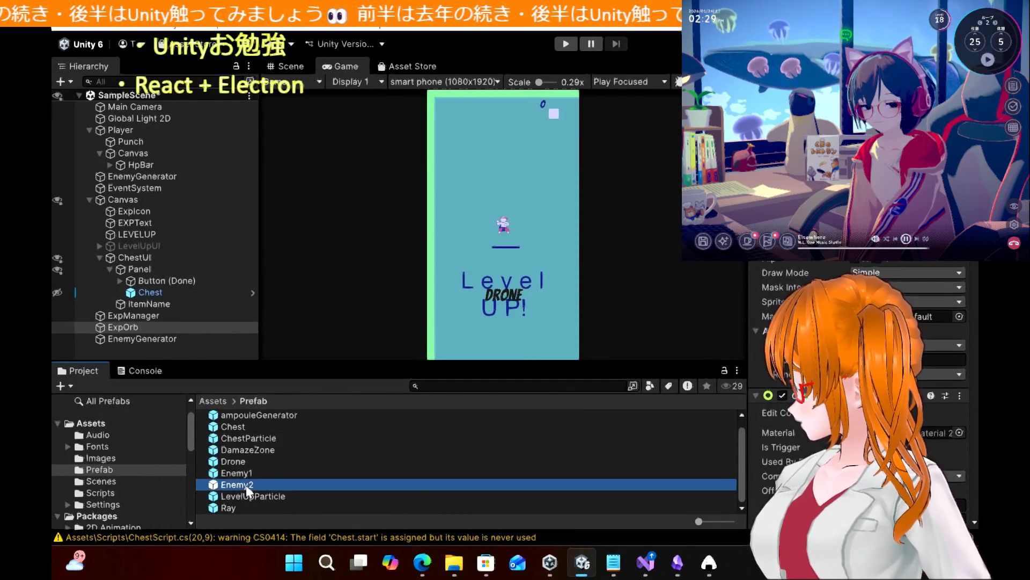
key(ctrl+d)
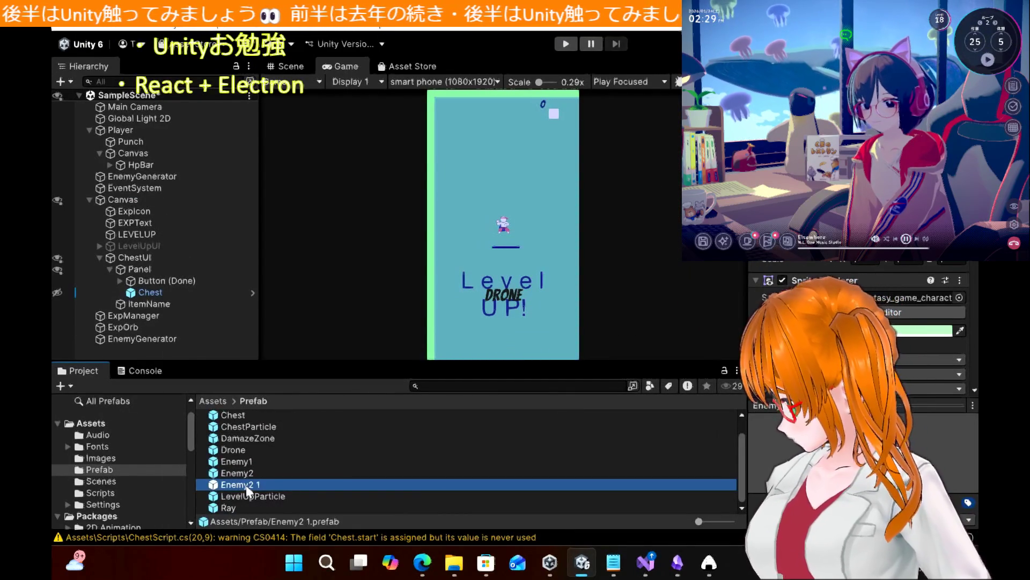
click(248, 485)
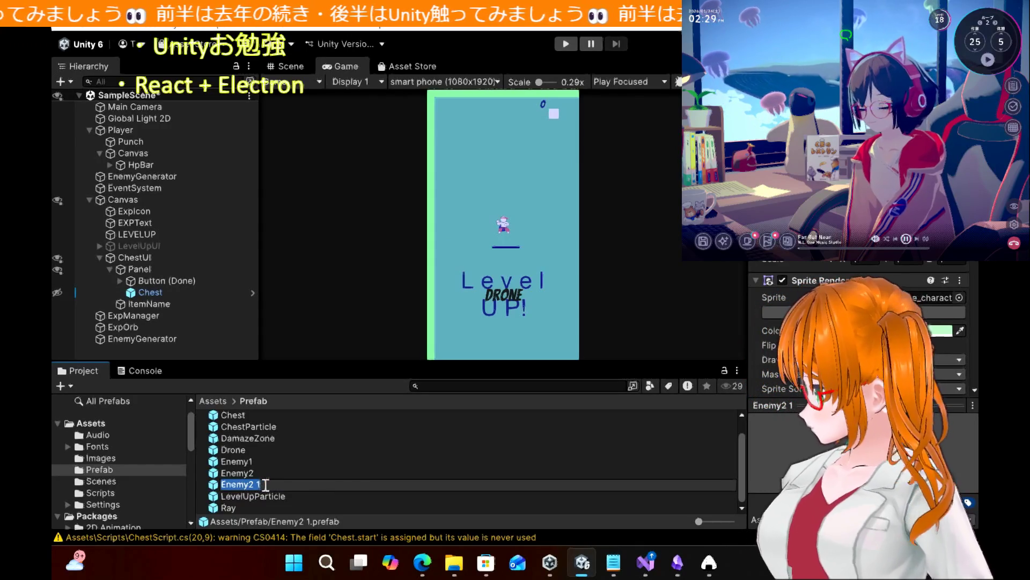
click(423, 564)
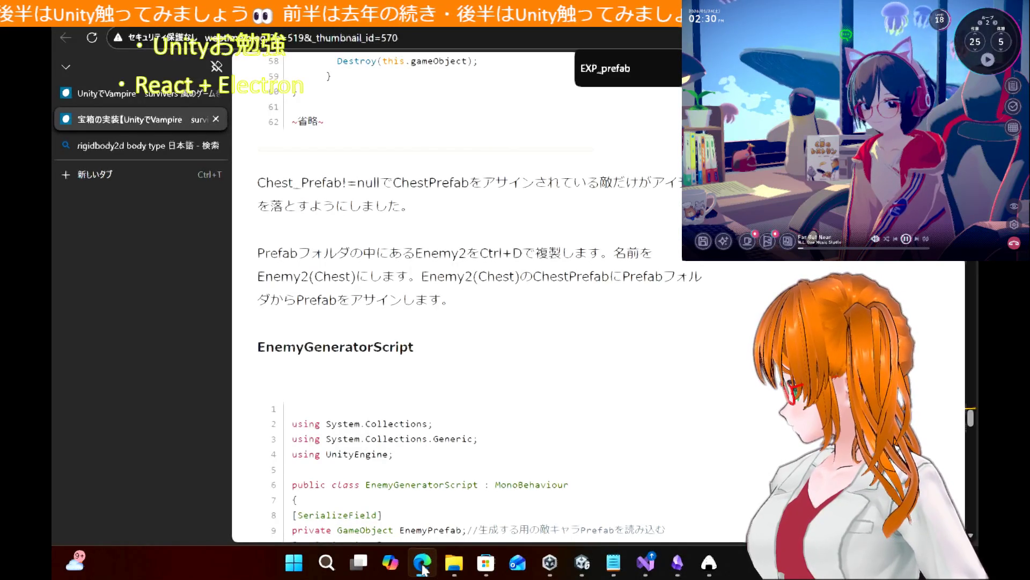
drag(357, 277, 259, 278)
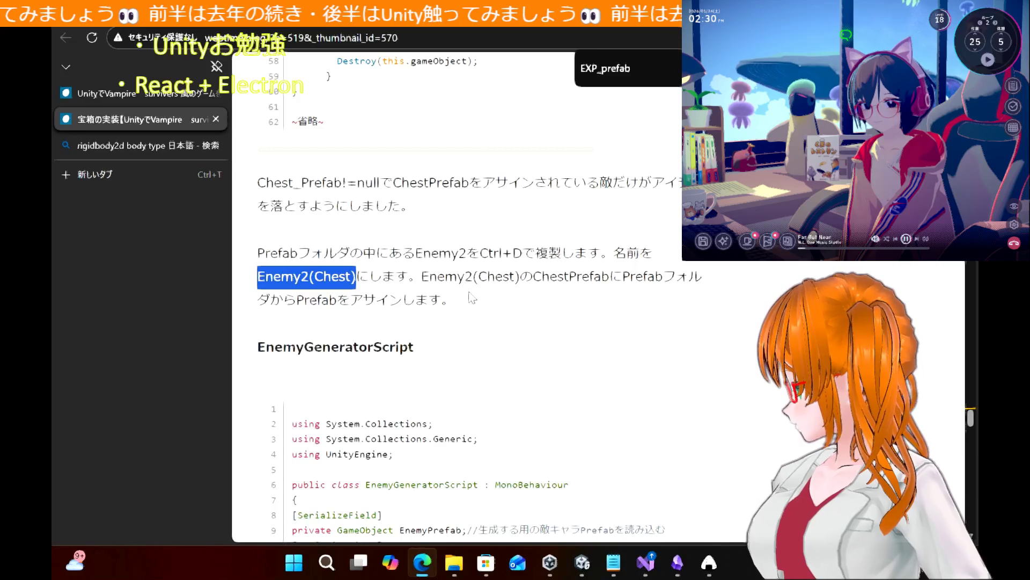
click(471, 296)
mouse_move(582, 562)
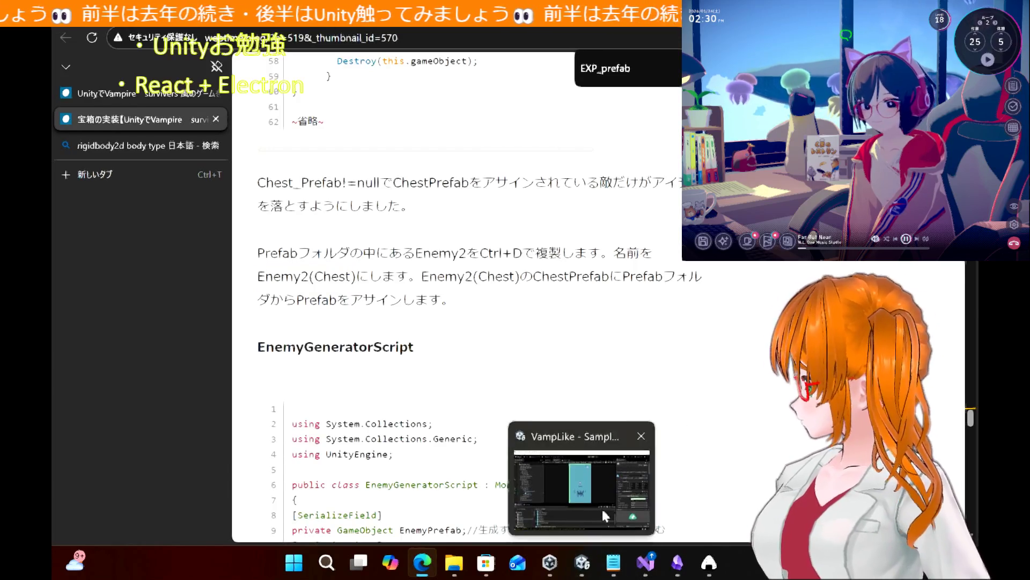
click(601, 507)
Rename the Enemy2 1 copy to Enemy2(Chest) in the Prefab folder
click(265, 488)
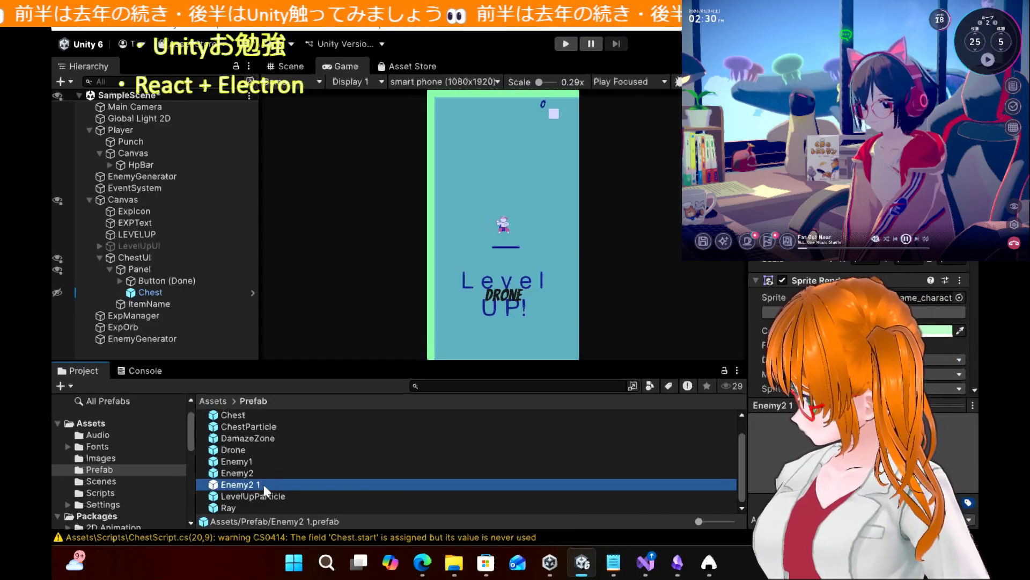
double_click(265, 487)
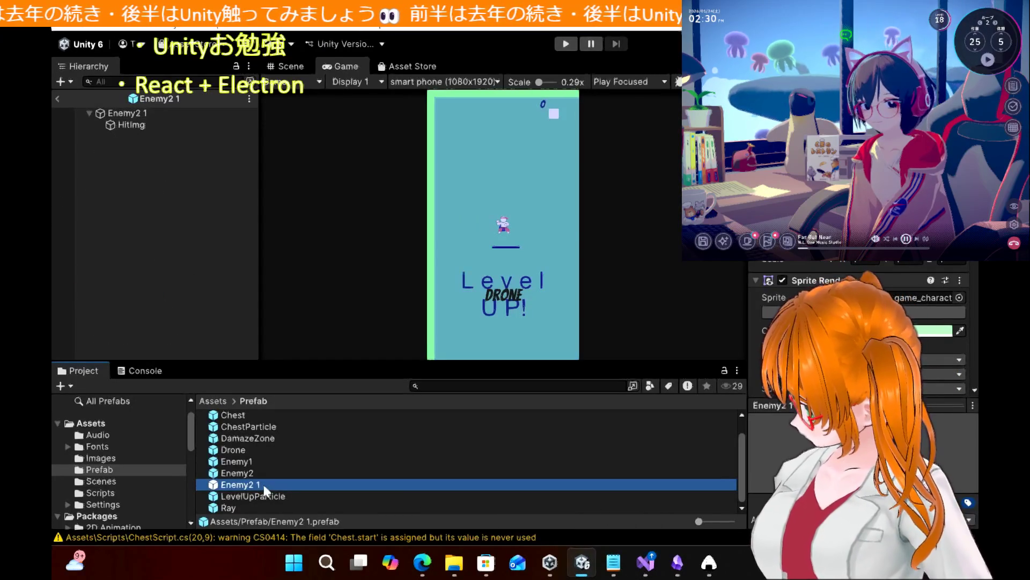
right_click(246, 488)
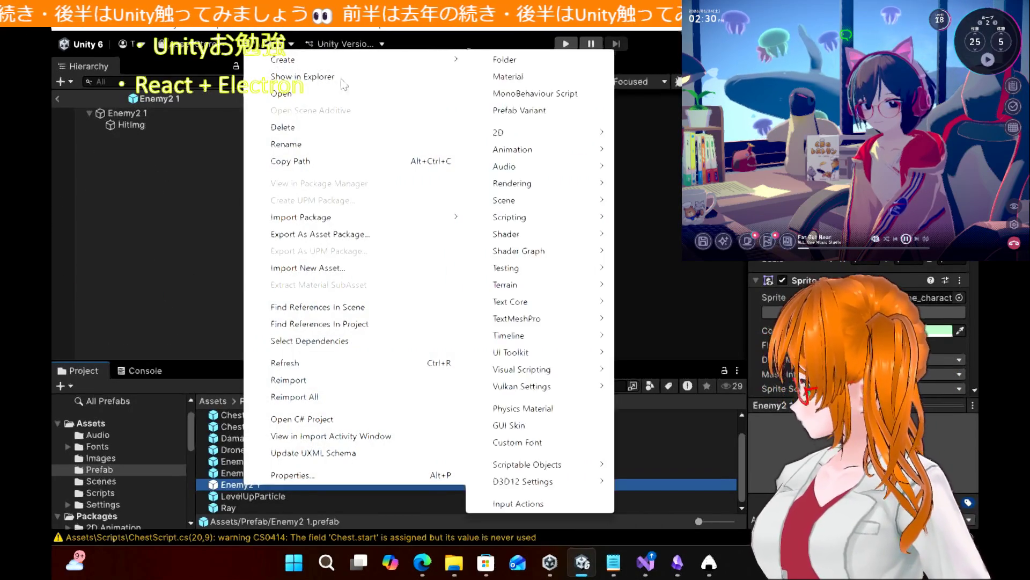
click(336, 148)
text(Enemy2(Chest))
key(Return)
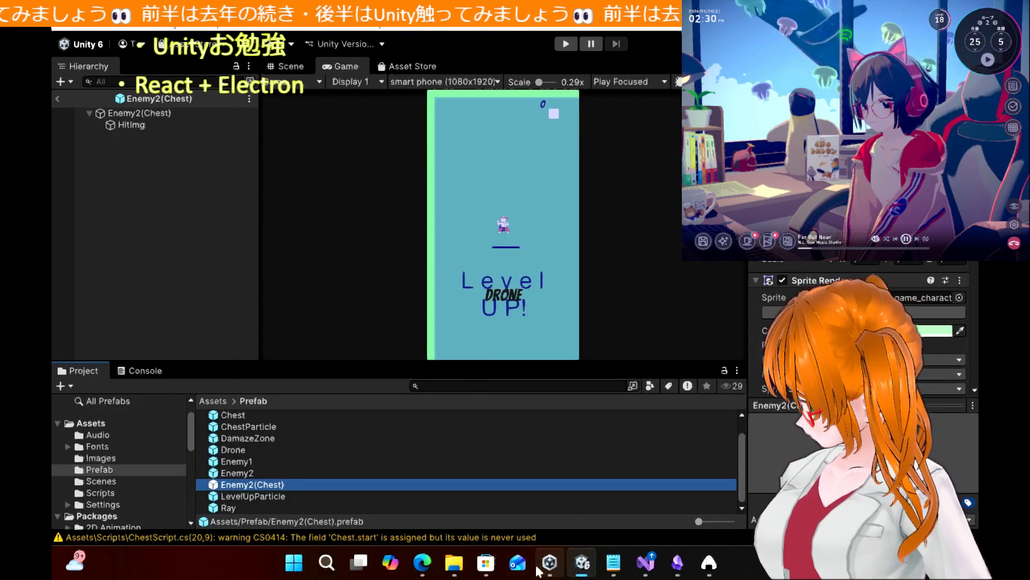
click(422, 569)
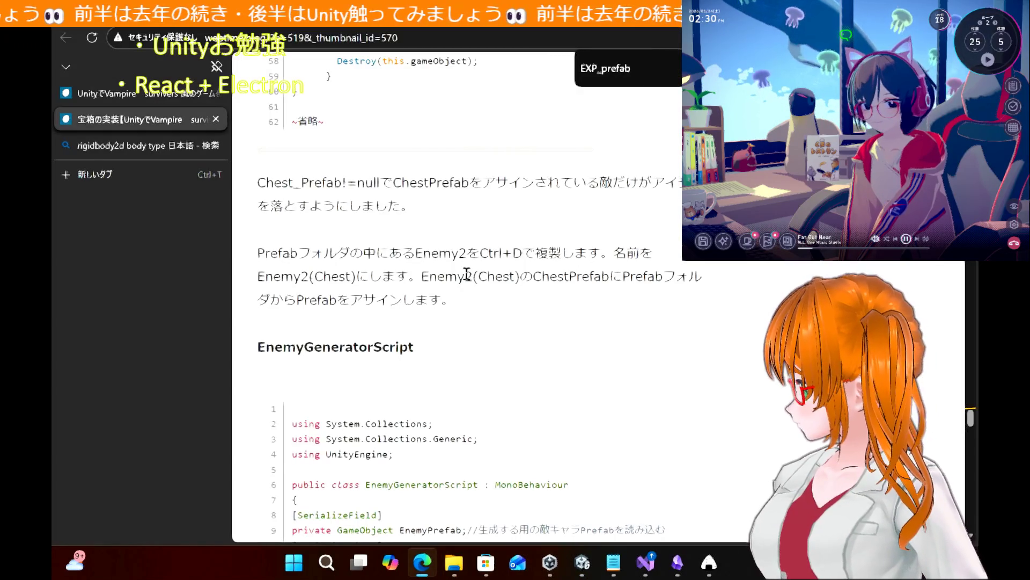
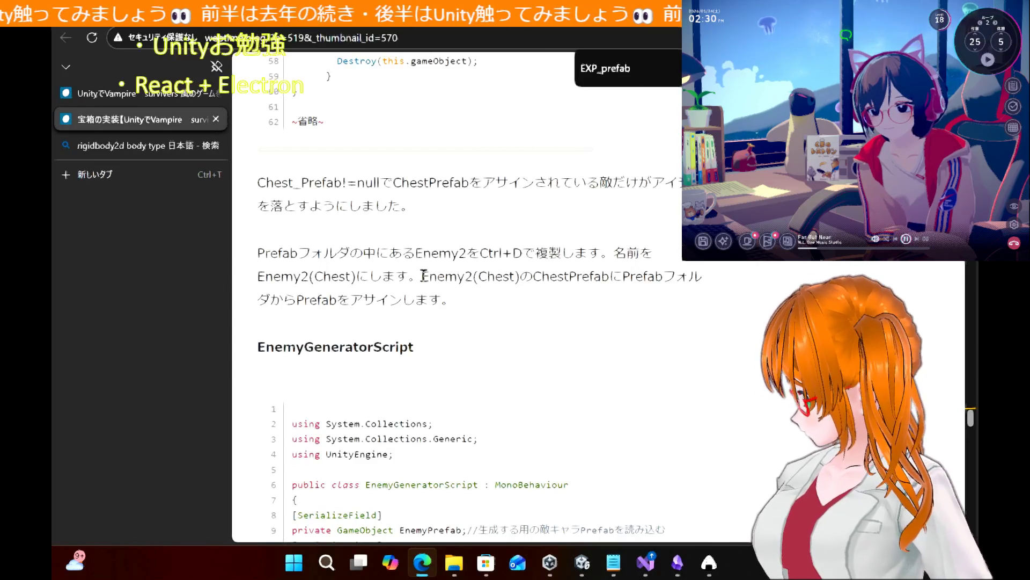
Switch to Unity and browse the project's script files in the Project window
scroll(637, 295, down, 1)
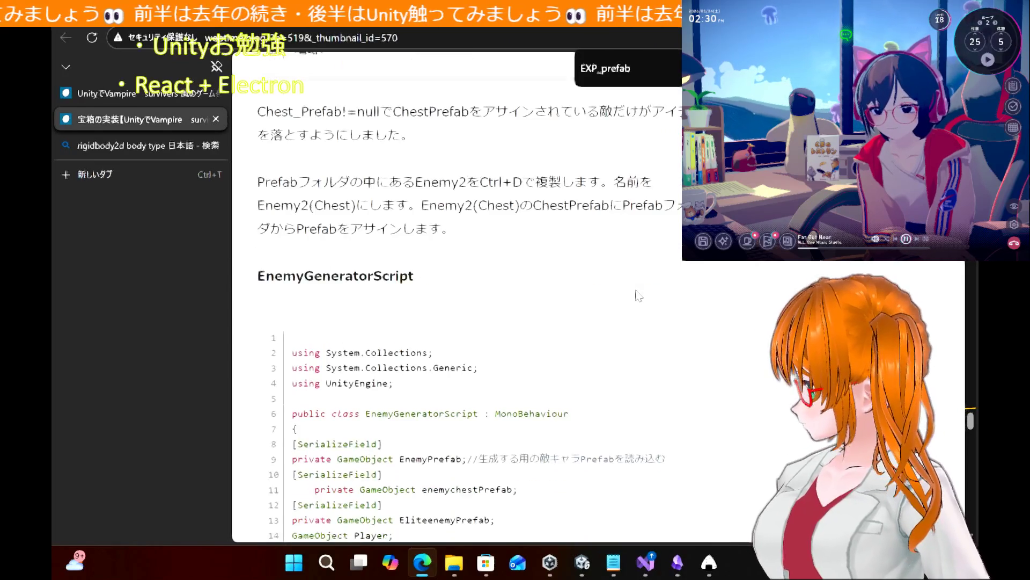
mouse_move(574, 573)
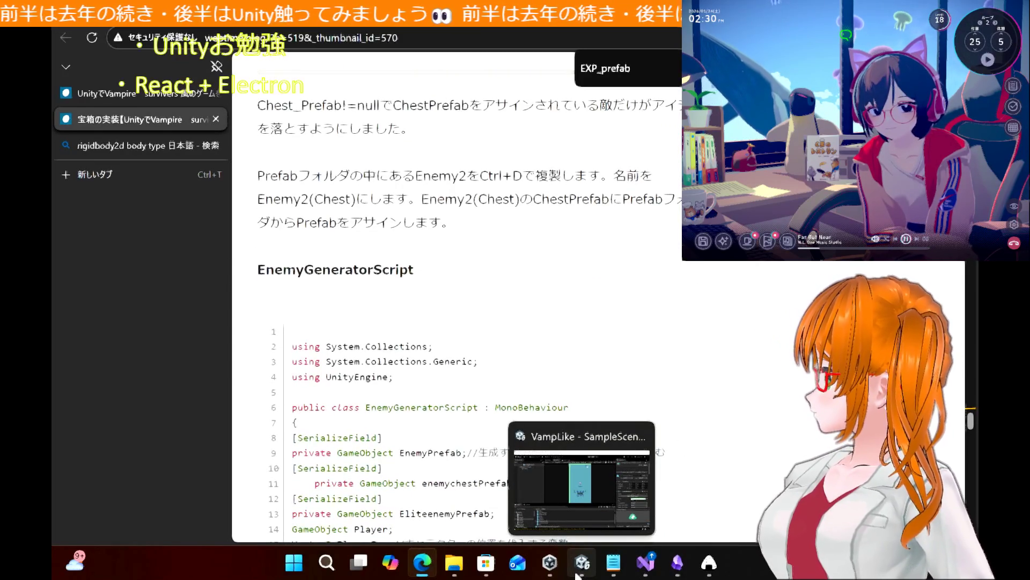
click(577, 575)
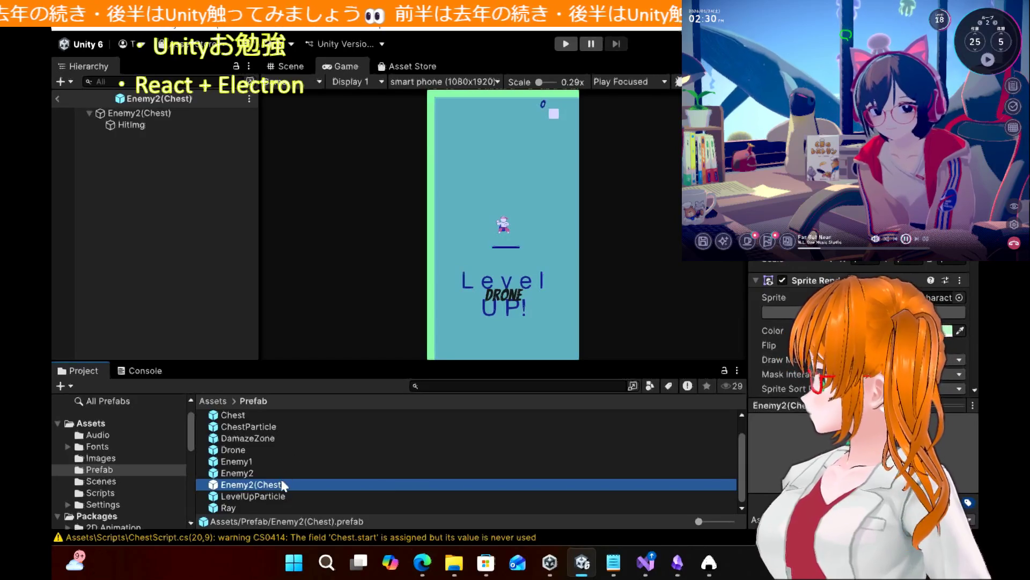
scroll(796, 279, down, 5)
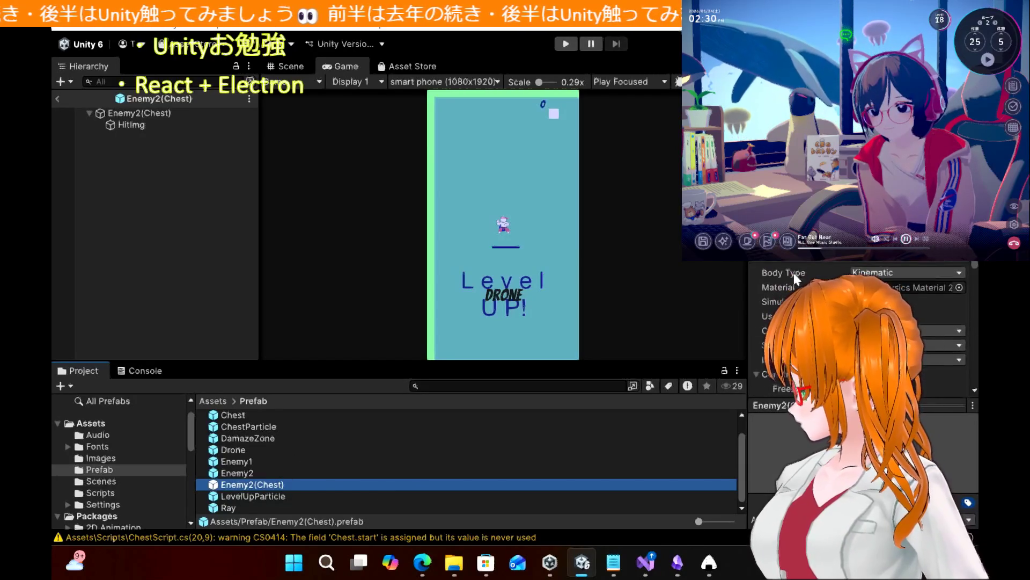
scroll(795, 277, down, 10)
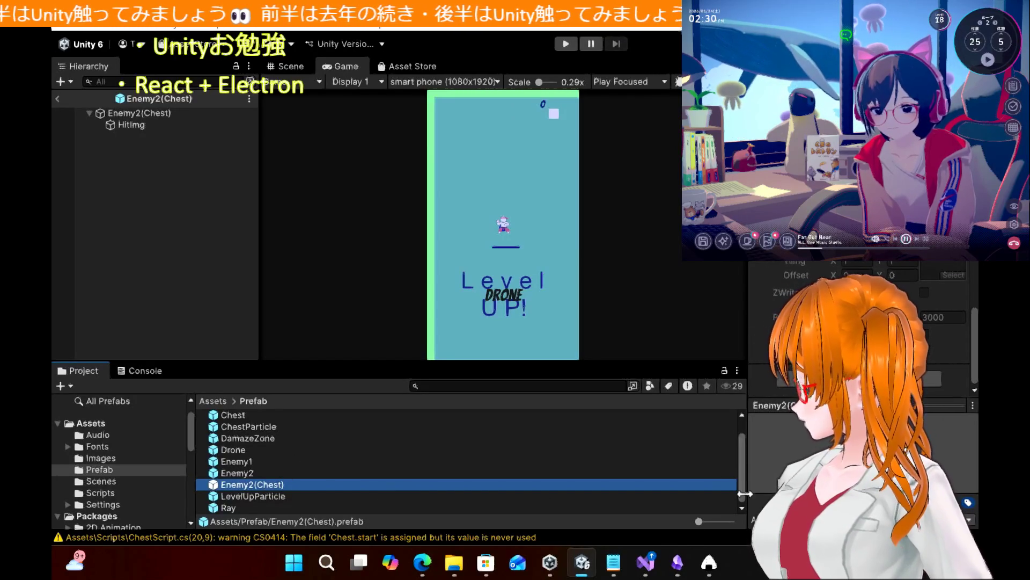
click(197, 415)
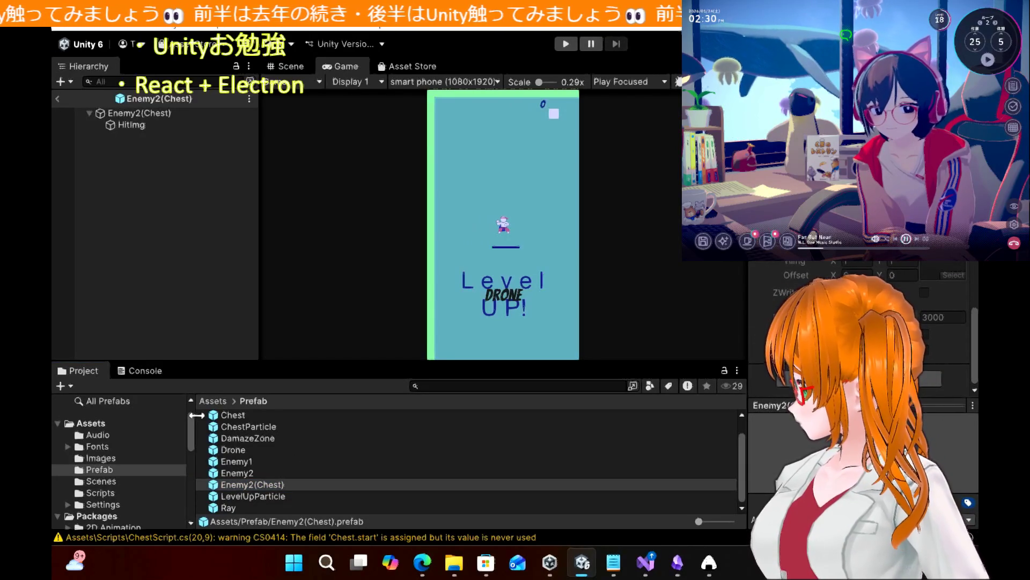
click(111, 491)
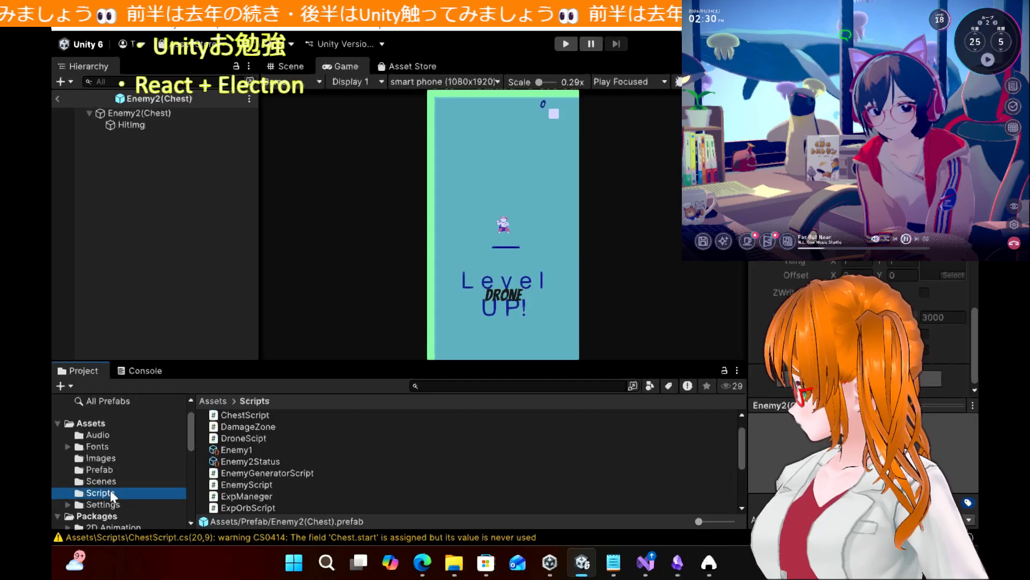
scroll(308, 485, up, 1)
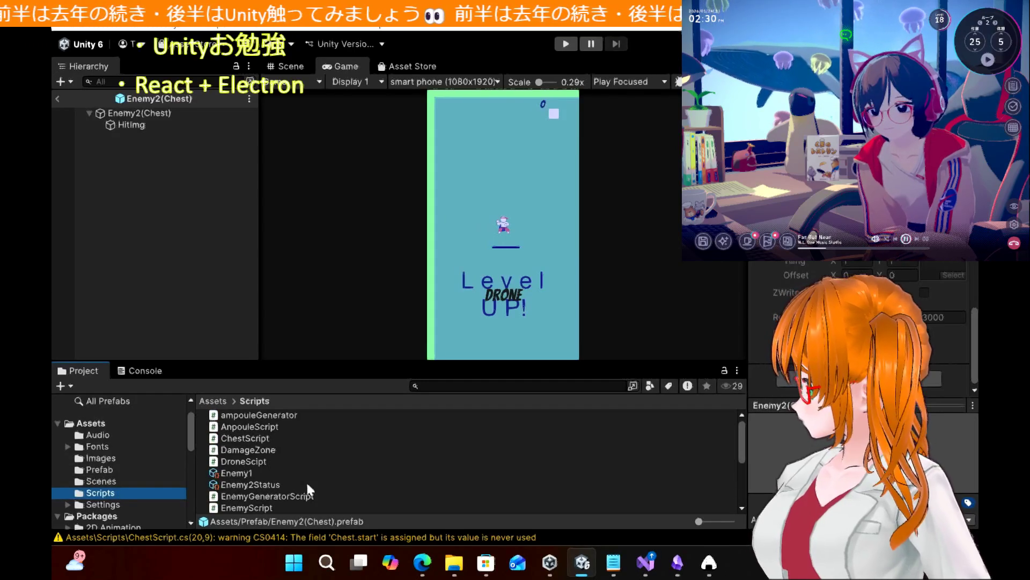
Open the Prefab folder and drag the Chest prefab onto Enemy2(Chest)
click(421, 562)
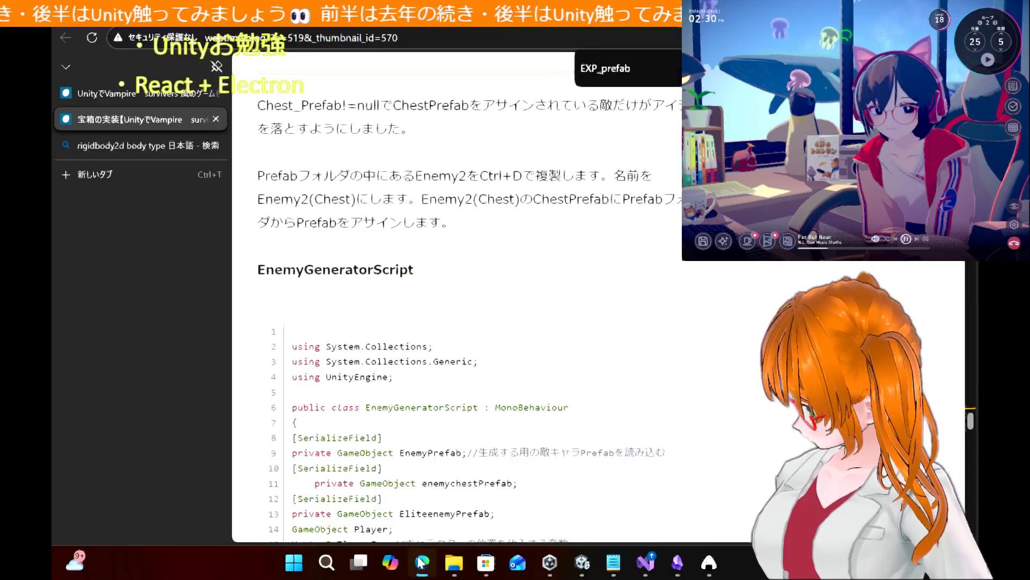
click(421, 561)
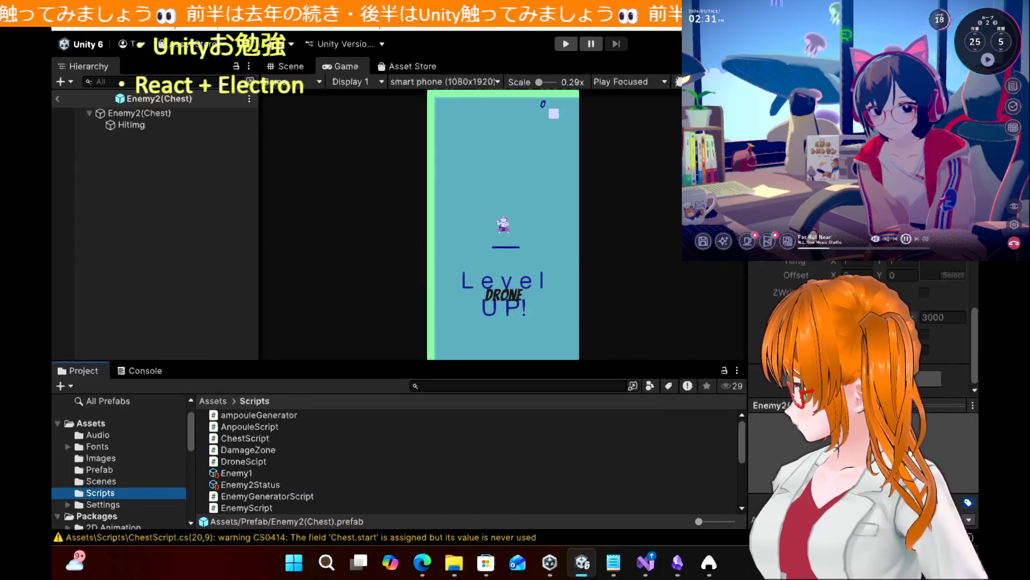
click(102, 469)
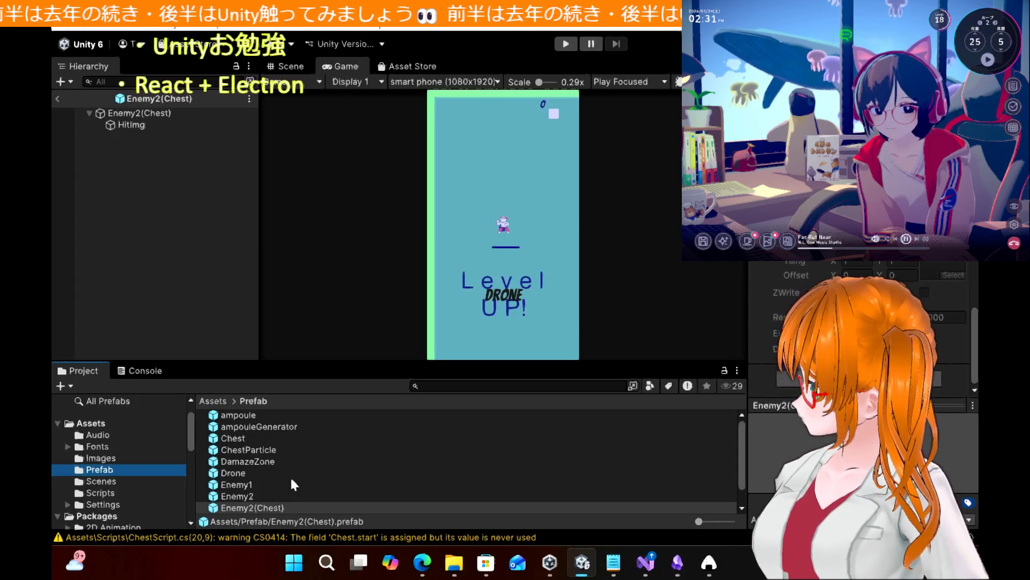
drag(238, 437, 777, 390)
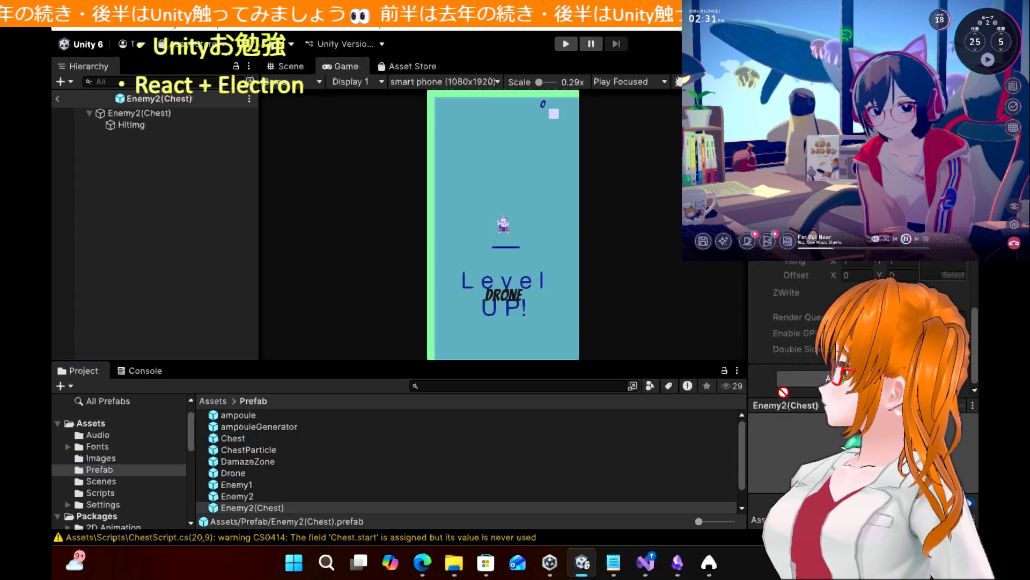
mouse_move(402, 181)
mouse_down()
mouse_move(141, 109)
mouse_move(149, 124)
mouse_move(160, 119)
mouse_up()
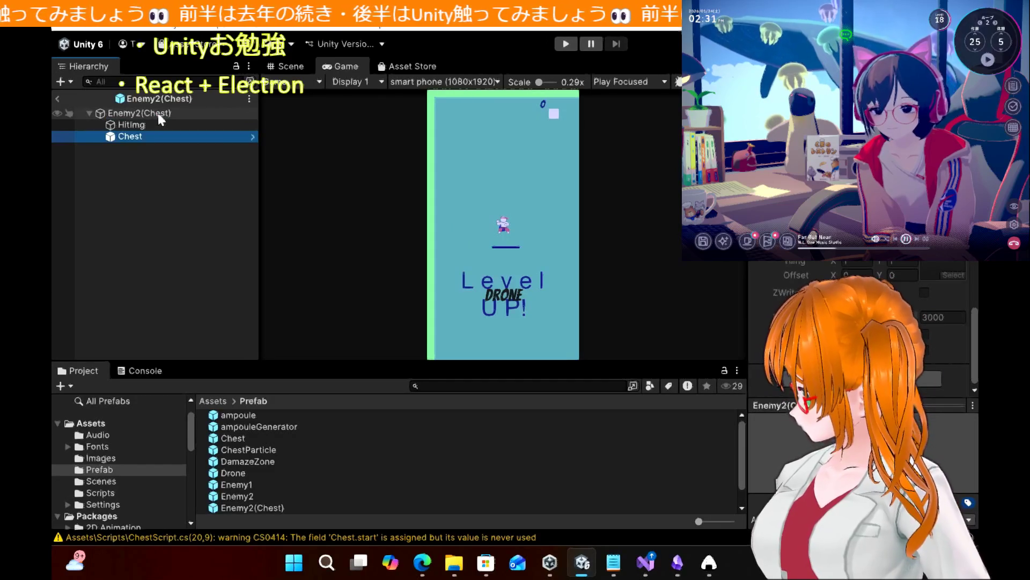
click(152, 185)
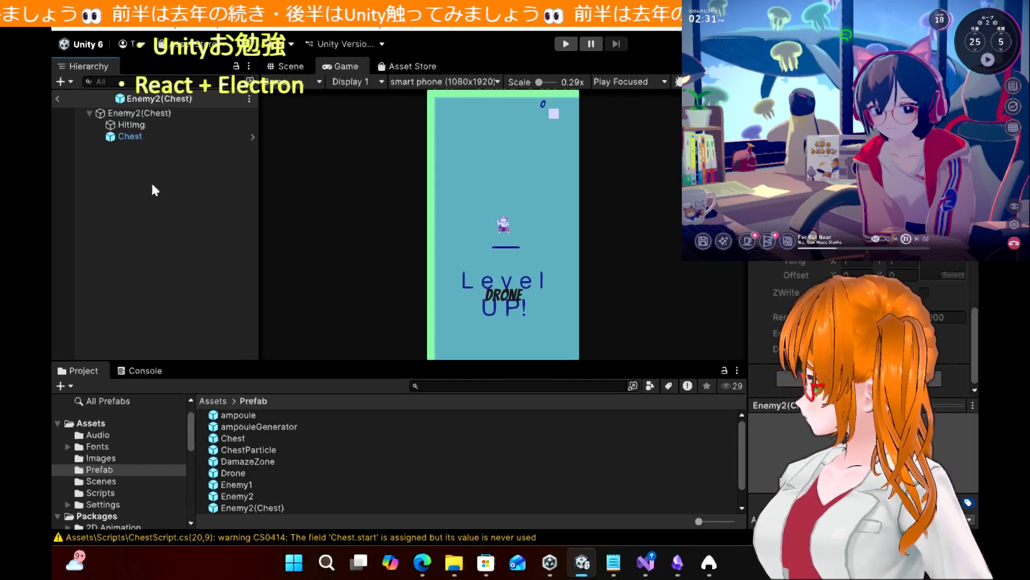
Delete the Chest child mistakenly added under Enemy2(Chest) and reselect the root
click(418, 556)
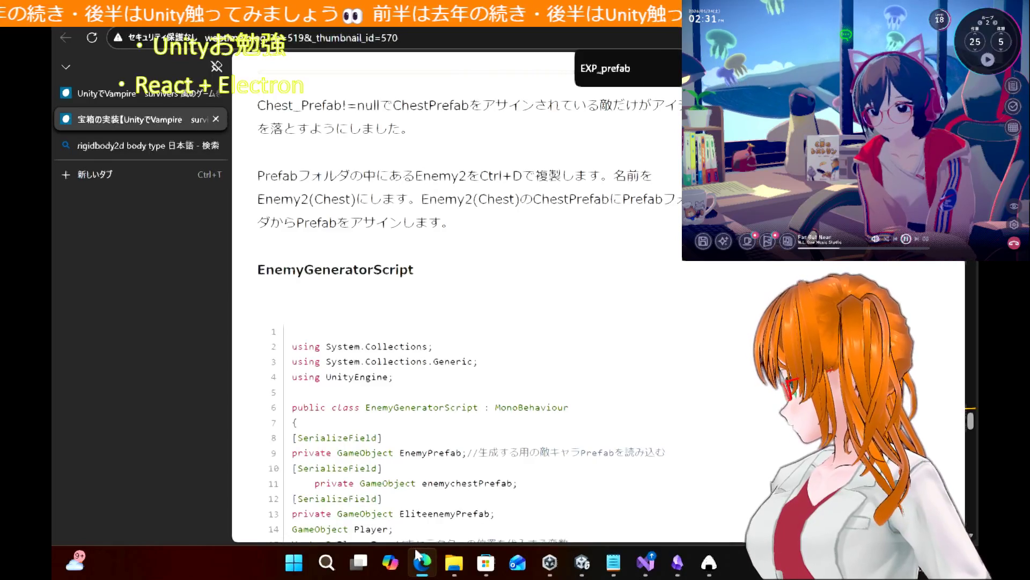
click(419, 555)
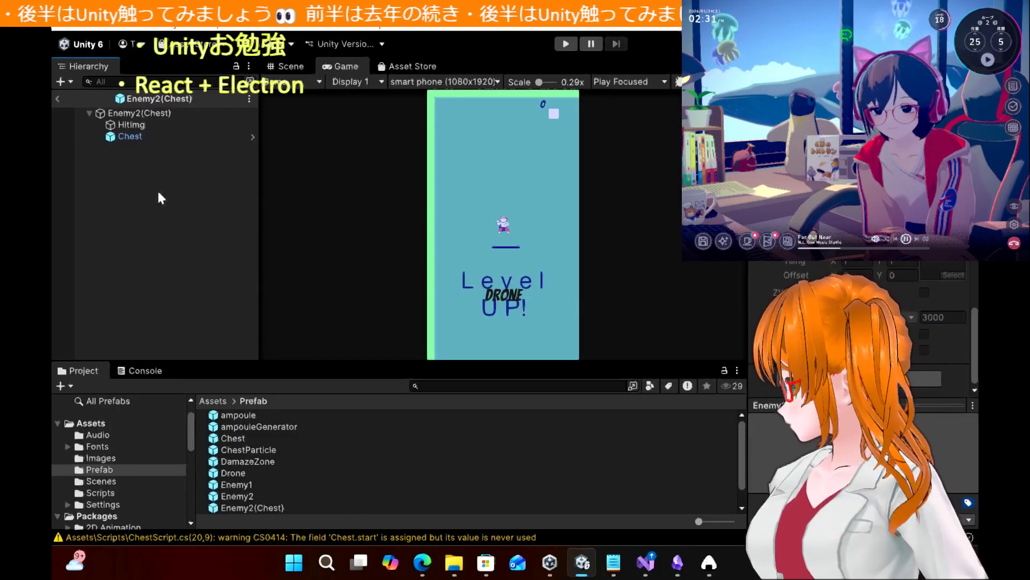
click(148, 135)
key(Delete)
click(164, 115)
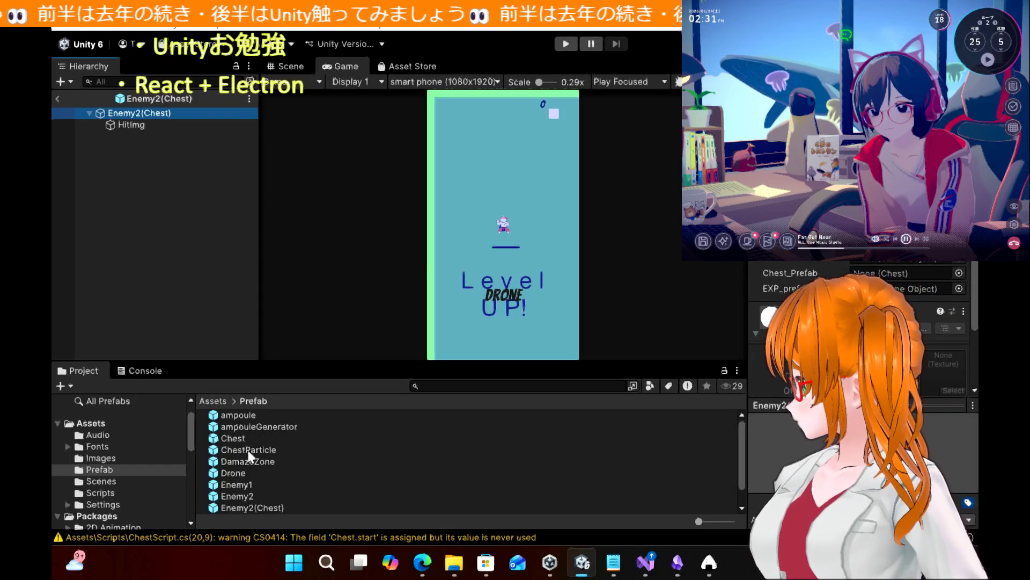
Drag the Chest prefab into Enemy2(Chest)'s Chest_Prefab field in the Inspector
mouse_move(236, 443)
mouse_down()
mouse_move(907, 273)
mouse_move(891, 273)
mouse_up()
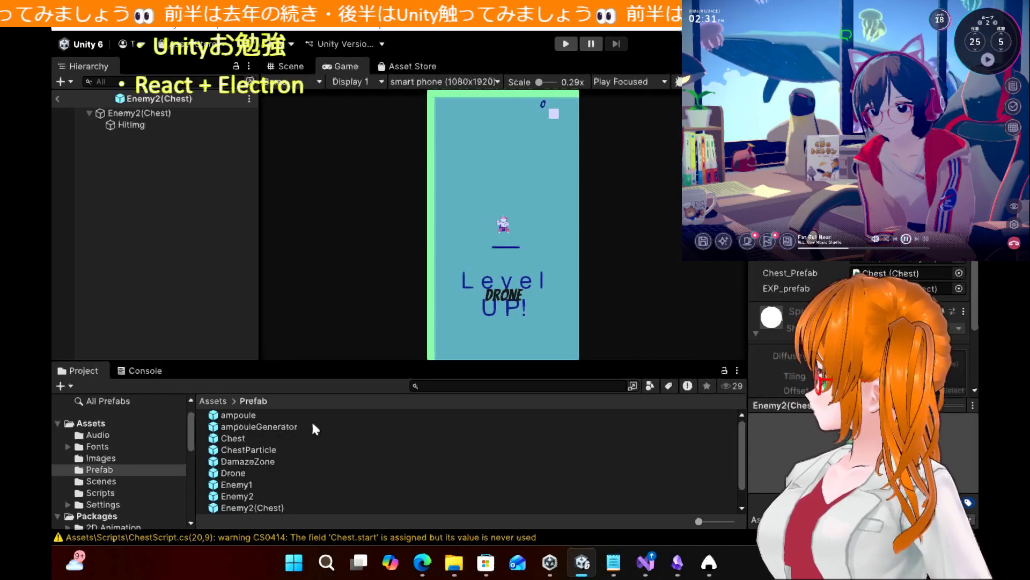
scroll(251, 453, down, 1)
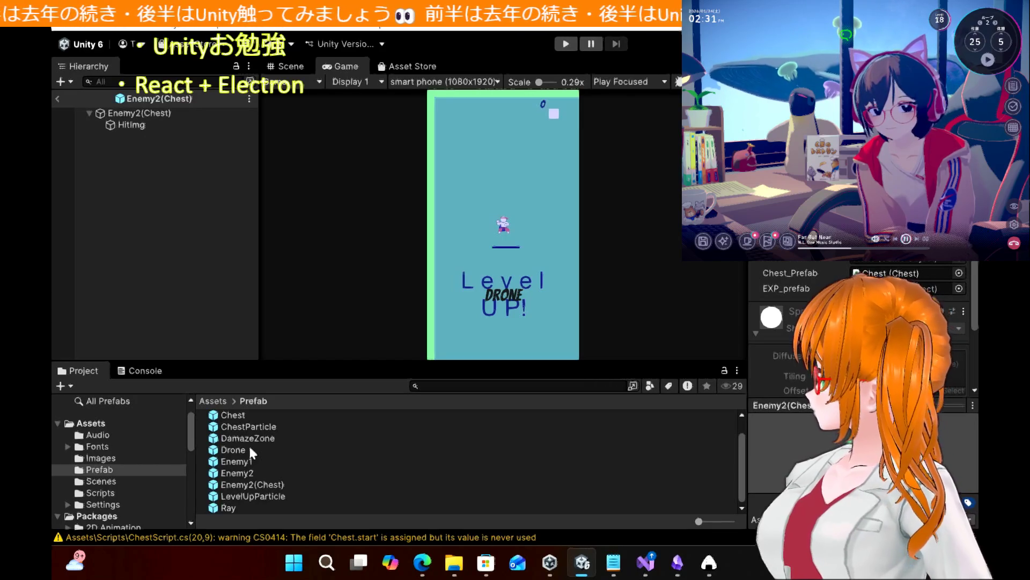
click(422, 565)
Read the tutorial's EnemyGeneratorScript listing with its EnemyPrefab, enemychestPrefab and EliteenemyPrefab fields
scroll(450, 334, down, 5)
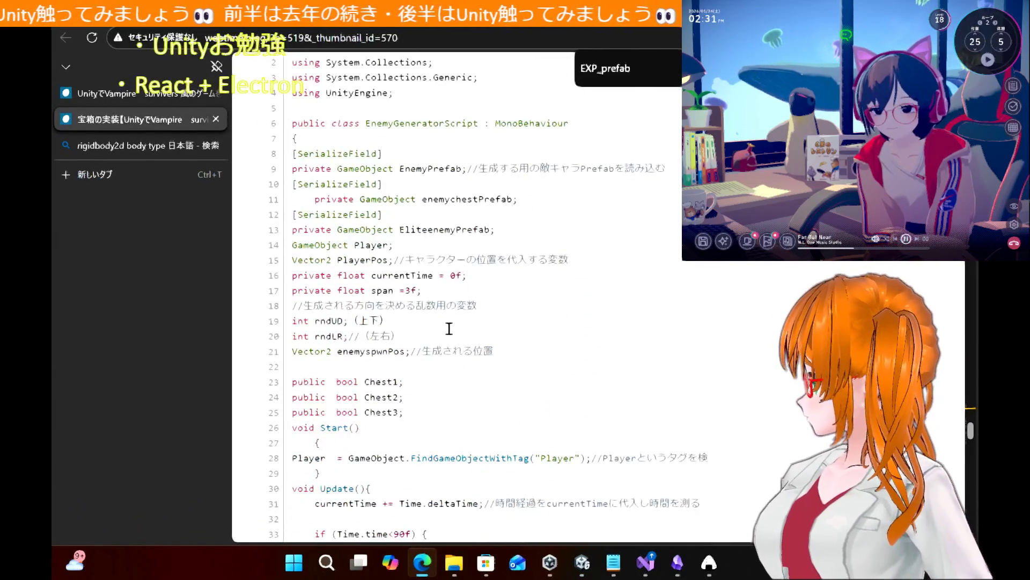
scroll(449, 328, up, 2)
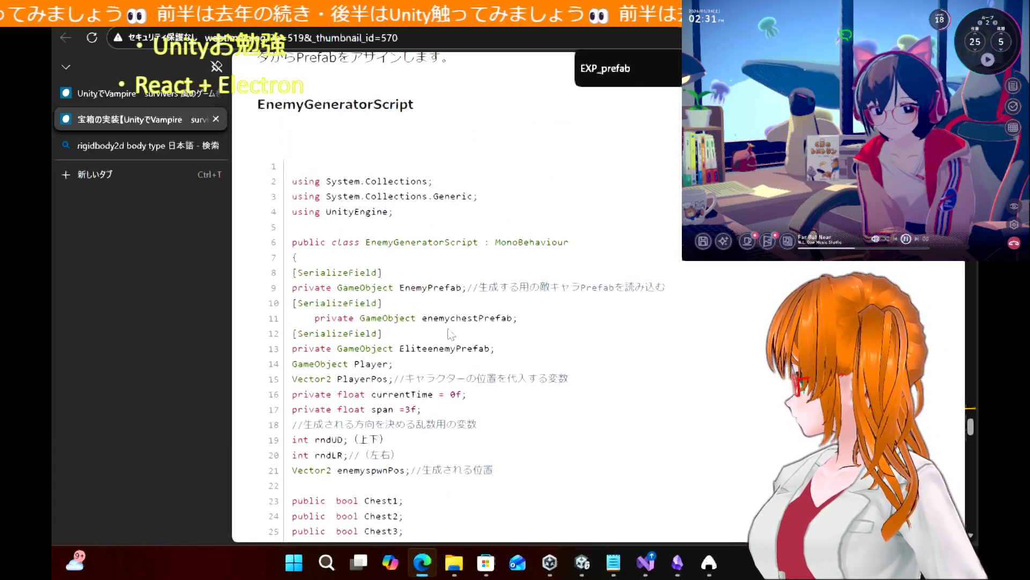
scroll(450, 334, up, 1)
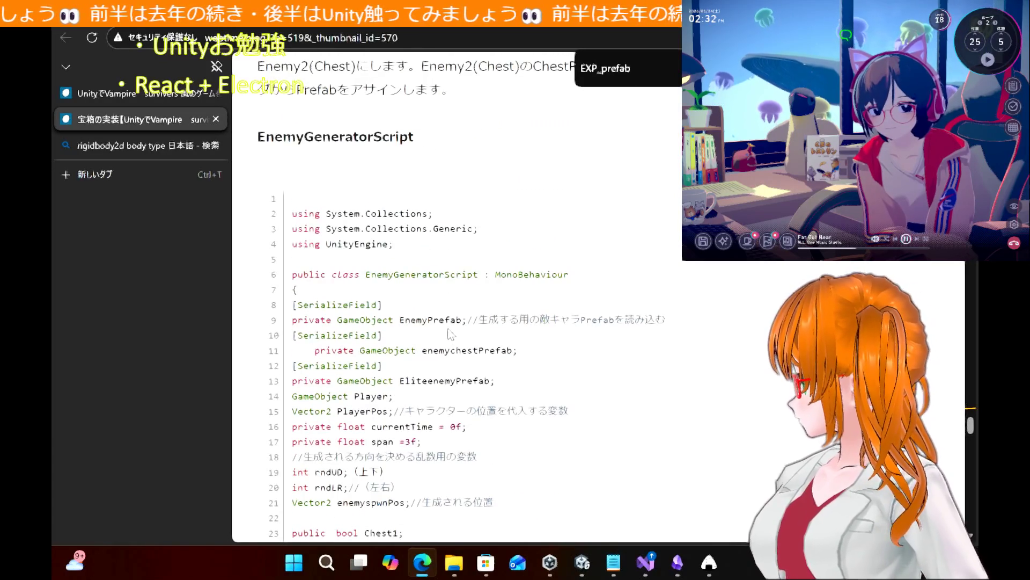
scroll(449, 334, down, 5)
scroll(449, 333, up, 8)
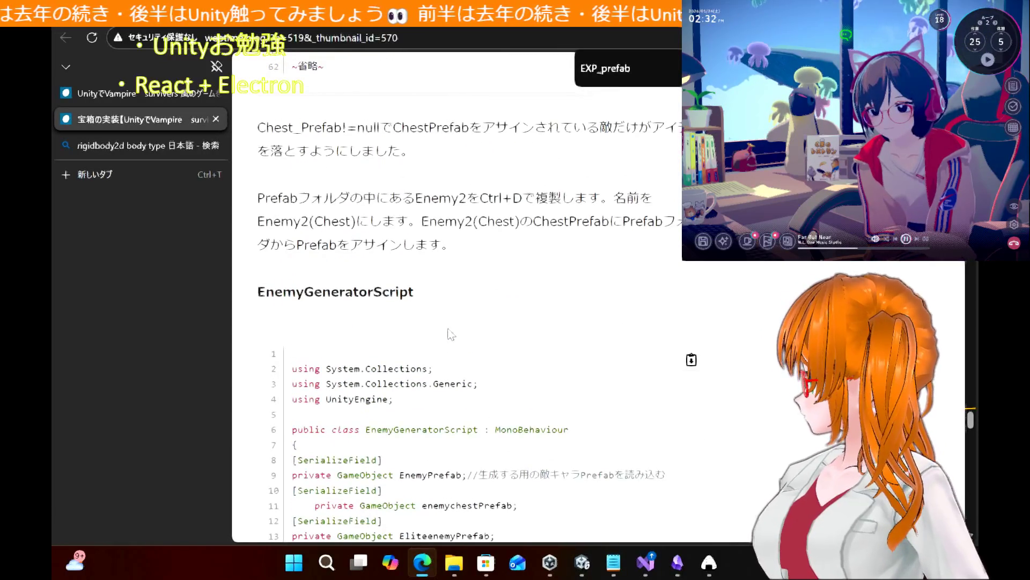
scroll(451, 334, down, 12)
scroll(451, 334, up, 11)
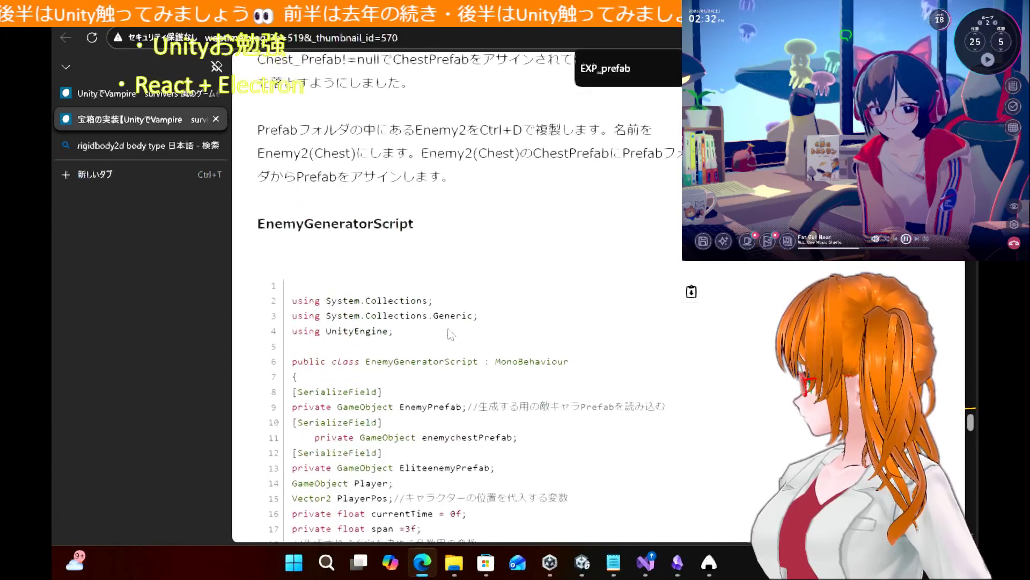
scroll(451, 334, down, 2)
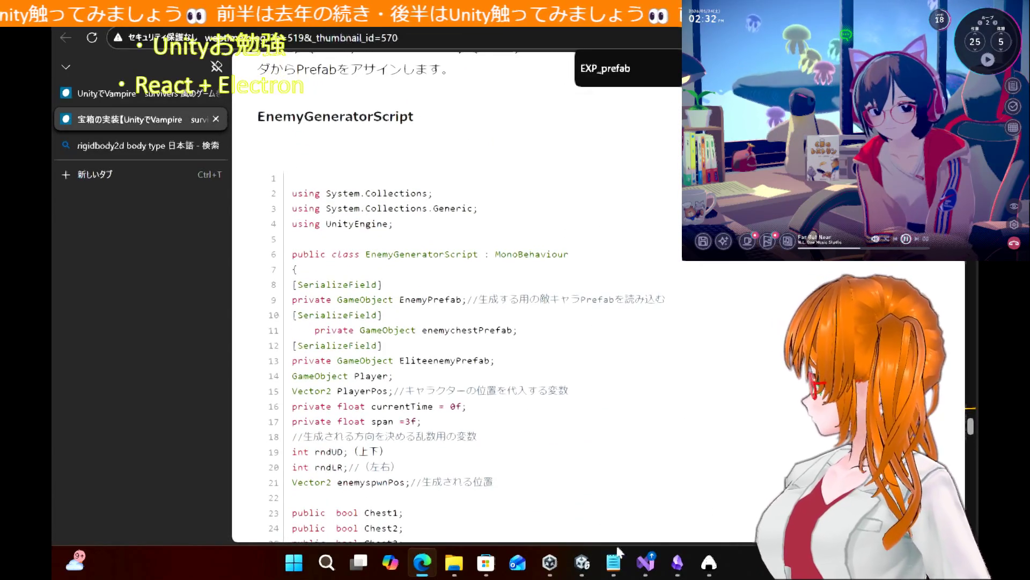
click(646, 562)
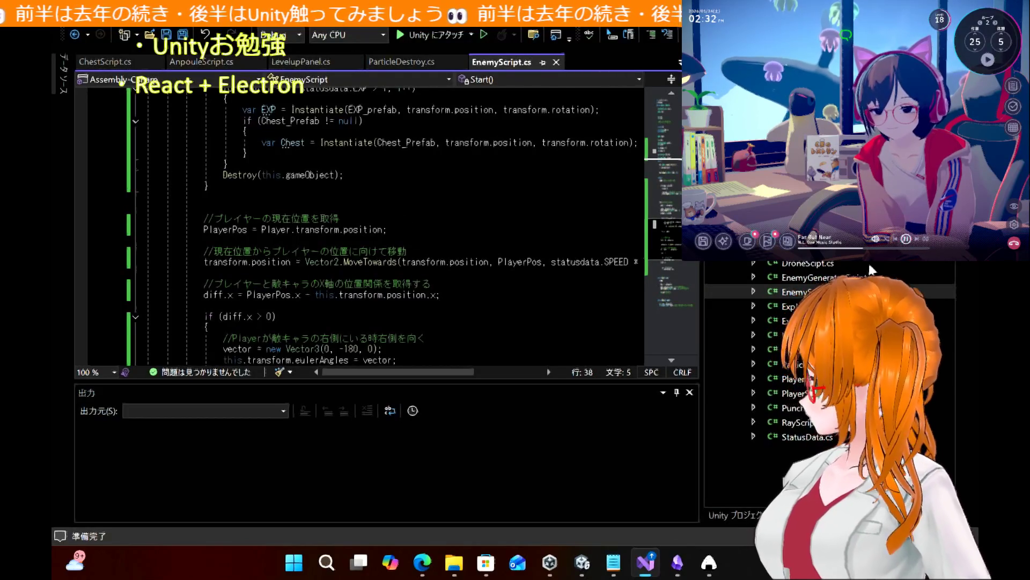
Open EnemyGeneratorScript.cs and scroll through its enemy spawning code
double_click(805, 277)
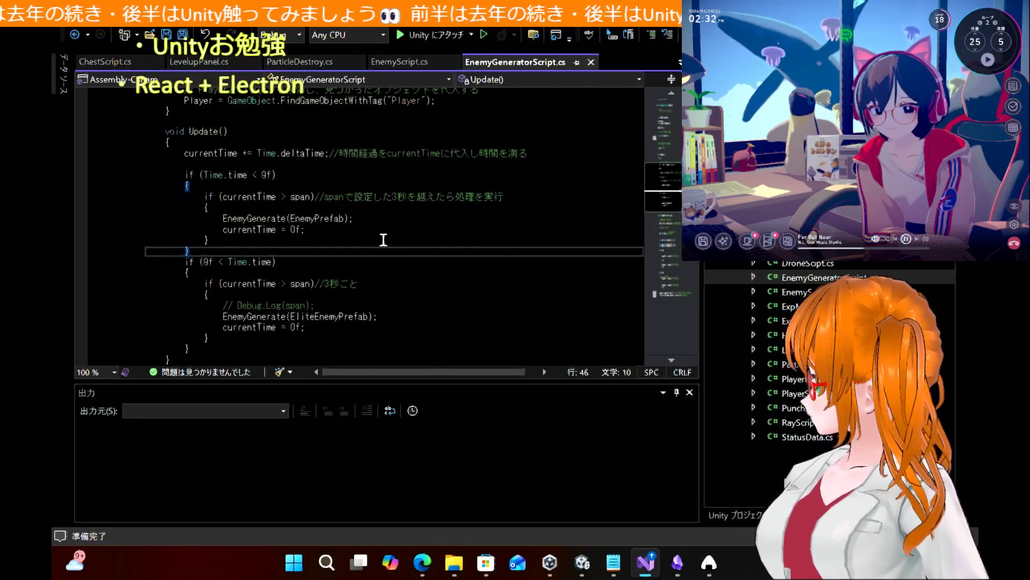
scroll(383, 239, down, 4)
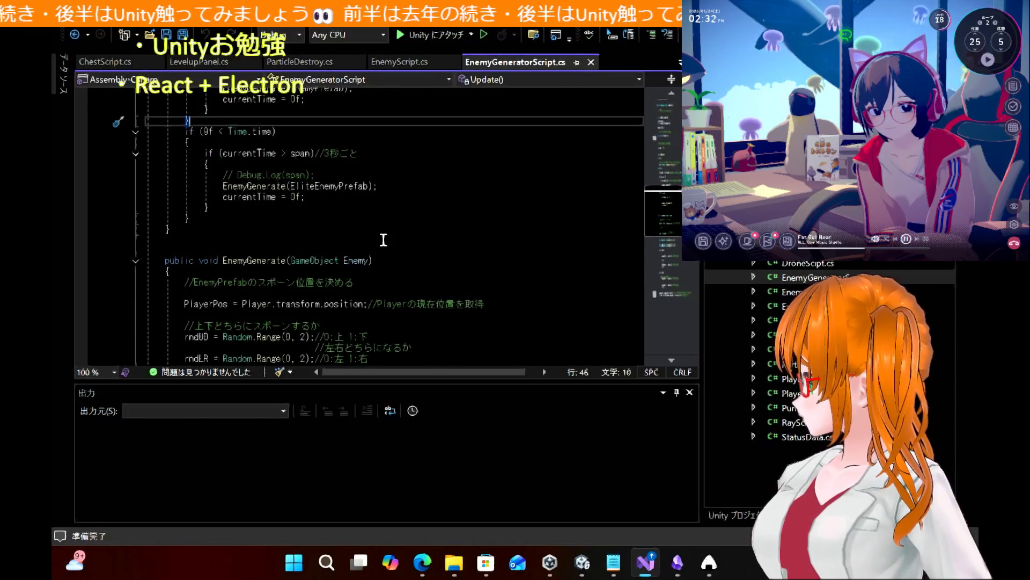
scroll(383, 240, down, 12)
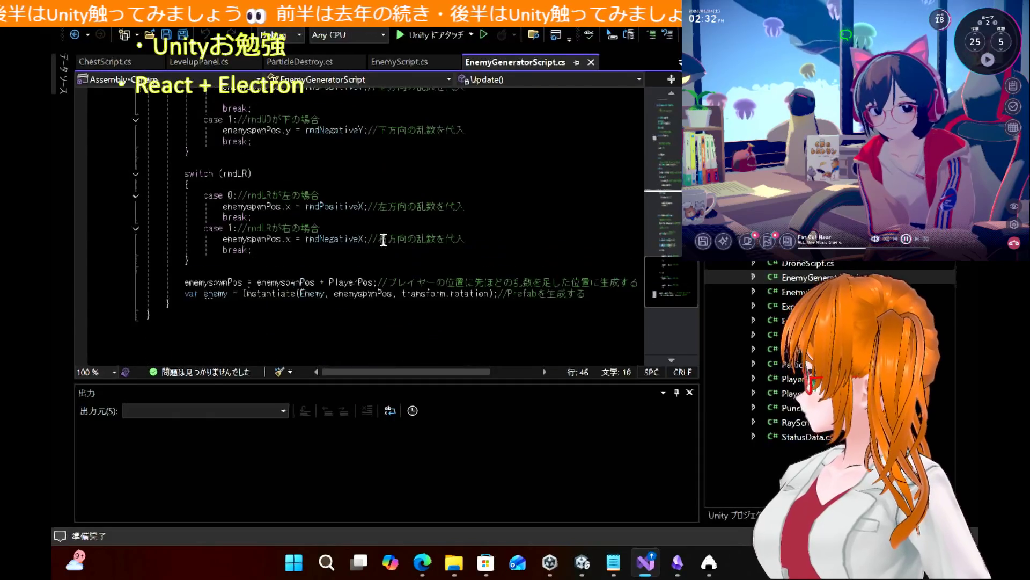
scroll(383, 240, up, 10)
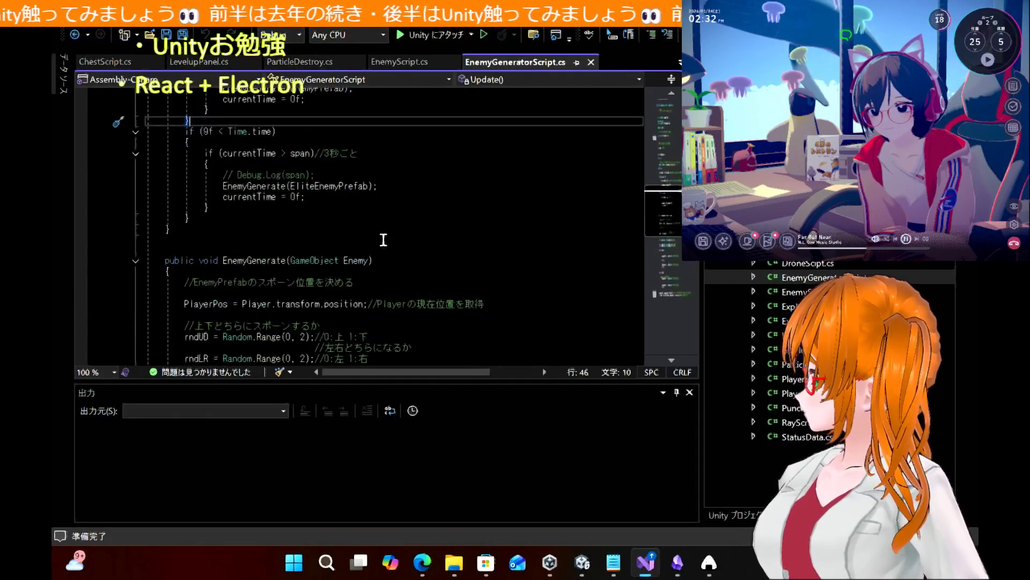
scroll(383, 239, up, 5)
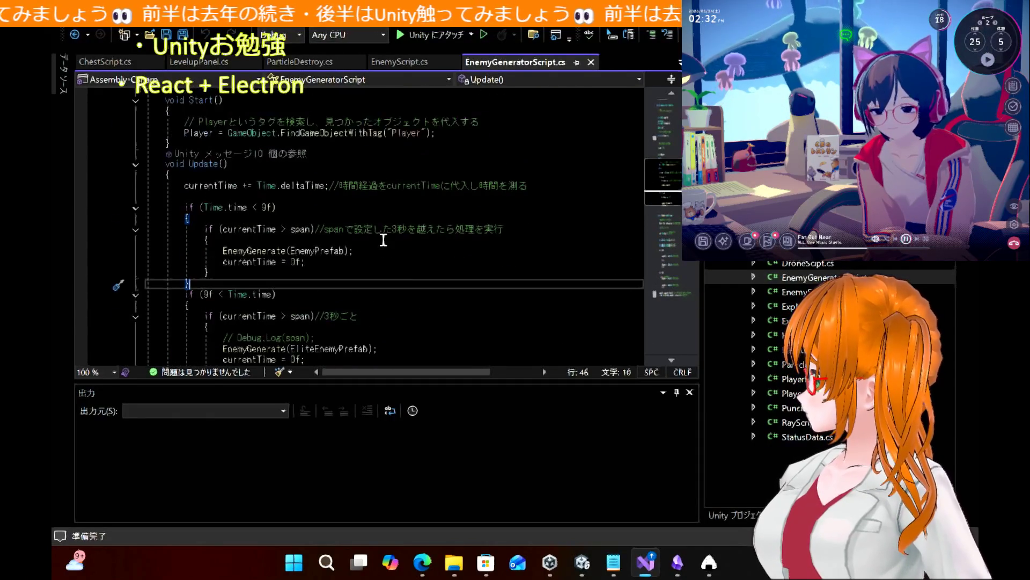
scroll(384, 239, up, 10)
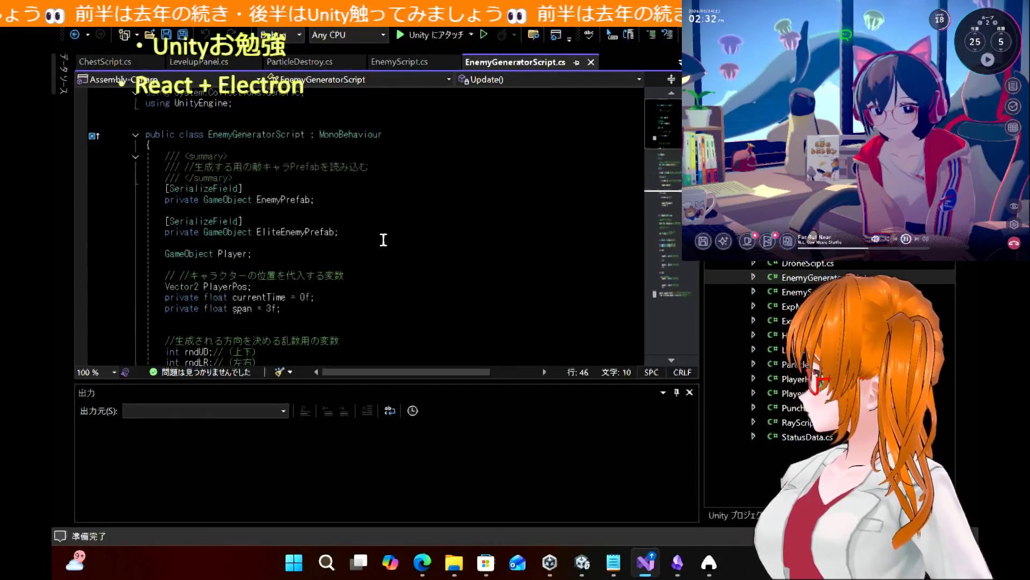
scroll(383, 239, down, 20)
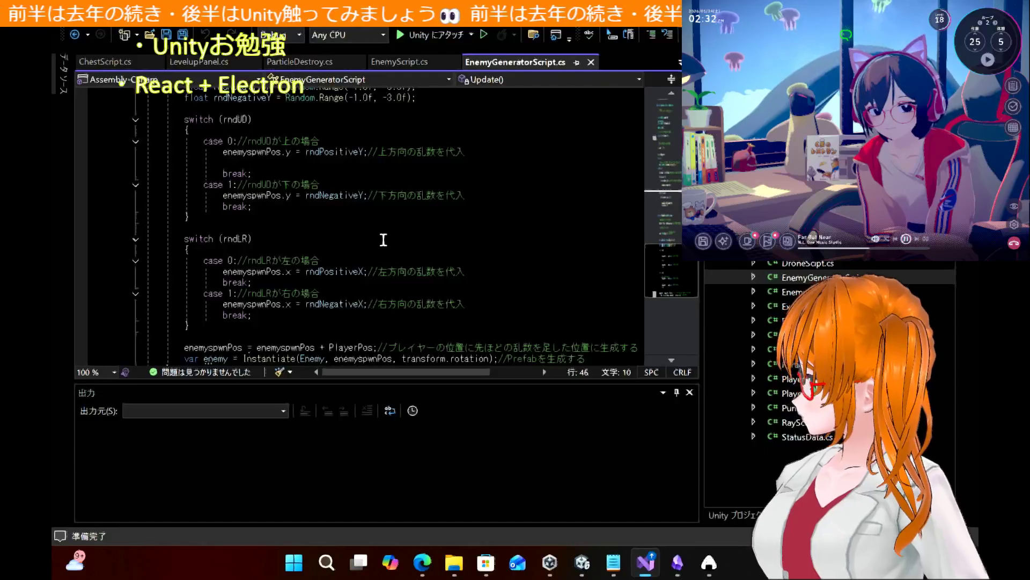
mouse_move(422, 562)
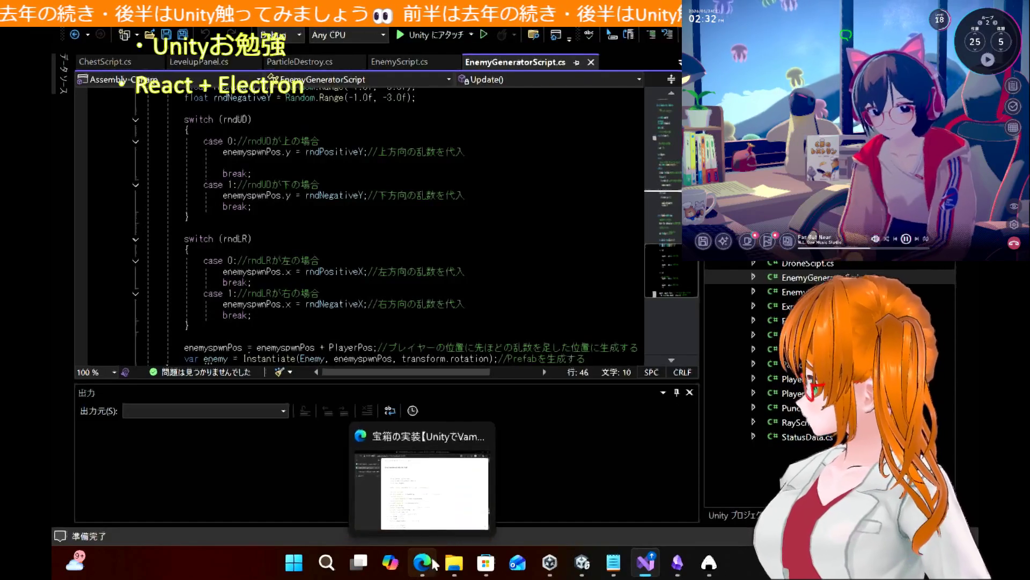
click(439, 512)
scroll(494, 383, down, 6)
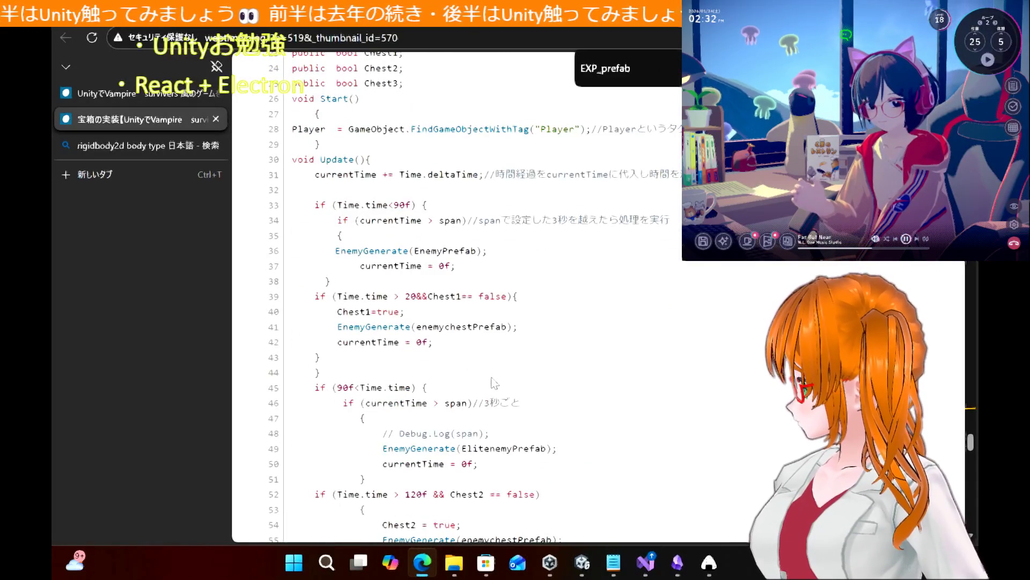
Copy the article's Start() and Update() code and select the script's existing Start()
scroll(494, 382, down, 2)
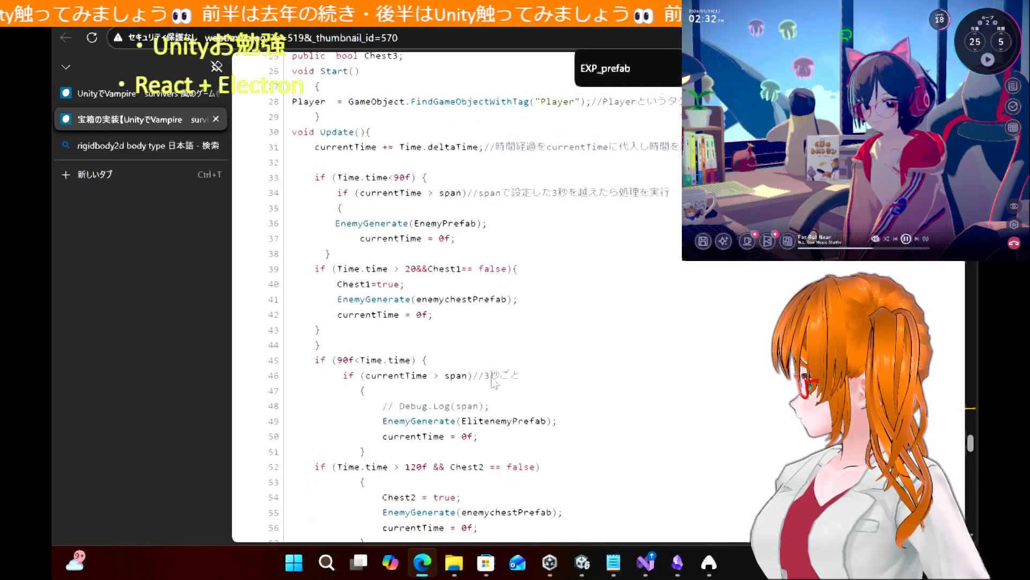
scroll(494, 383, down, 2)
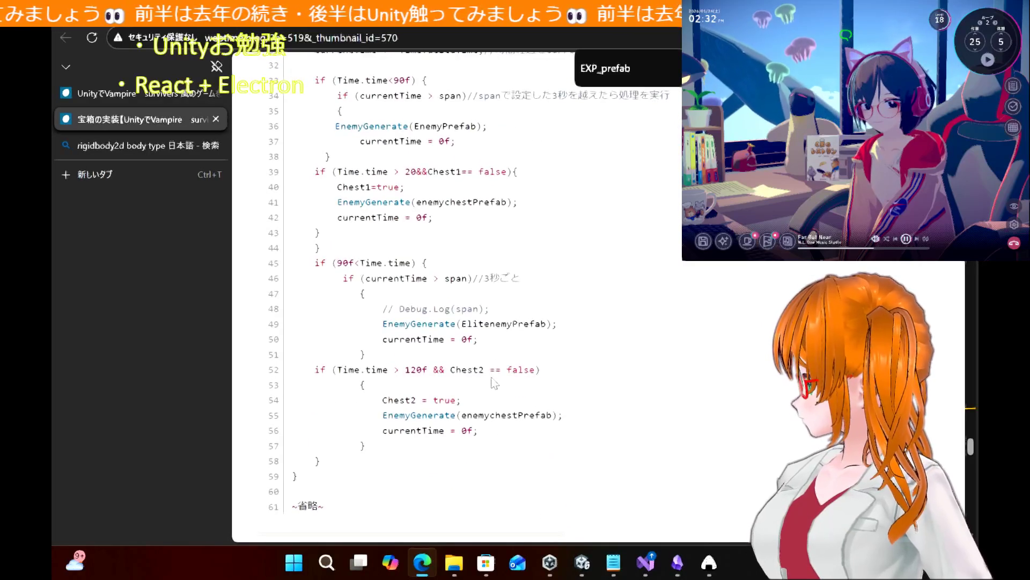
mouse_move(344, 460)
mouse_down()
mouse_move(306, 267)
mouse_move(295, 57)
mouse_move(286, 263)
mouse_move(274, 203)
mouse_up()
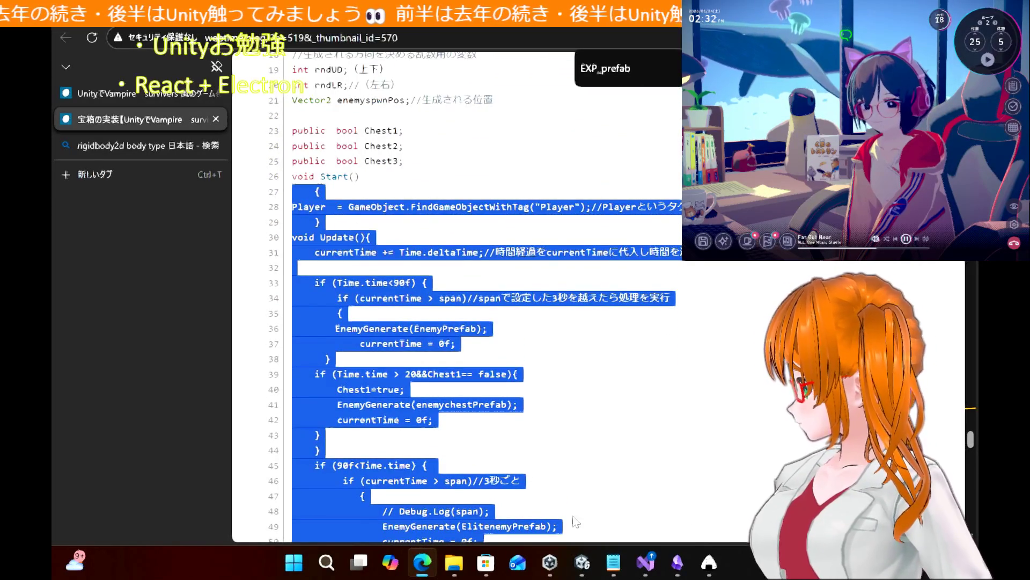
click(642, 568)
scroll(255, 204, up, 15)
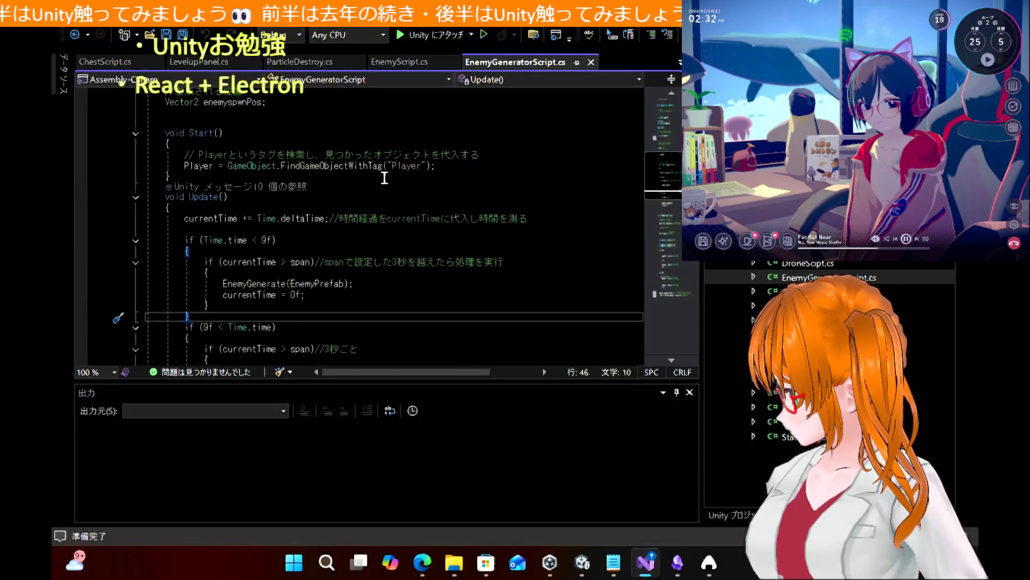
drag(467, 170, 147, 144)
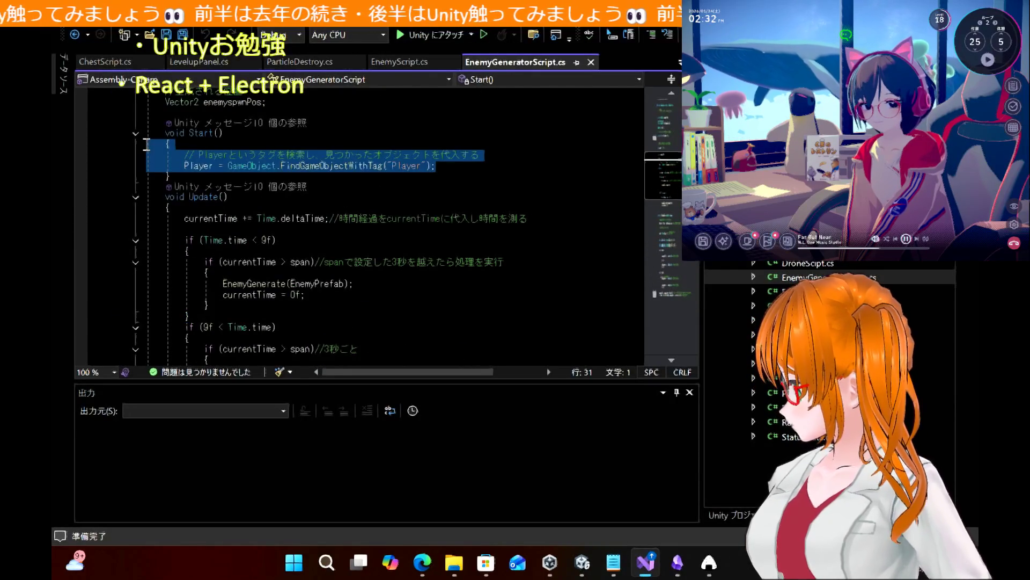
Paste the article's code over the existing Start() and save the script
key(ctrl+v)
key(ctrl+s)
scroll(307, 209, up, 9)
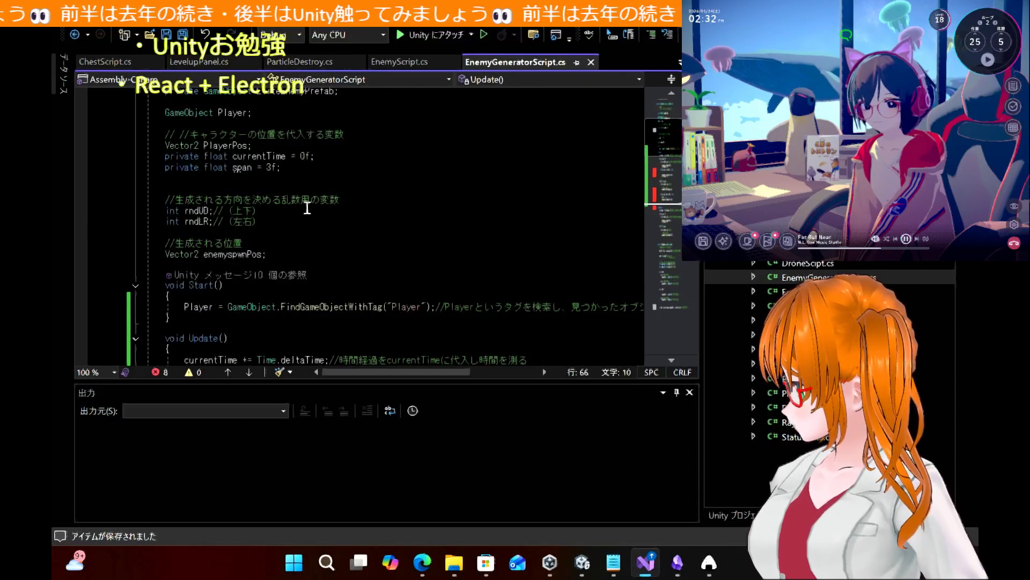
Copy the Chest1–Chest3 bool declarations from the article and paste them after rndLR
click(423, 563)
scroll(437, 186, up, 3)
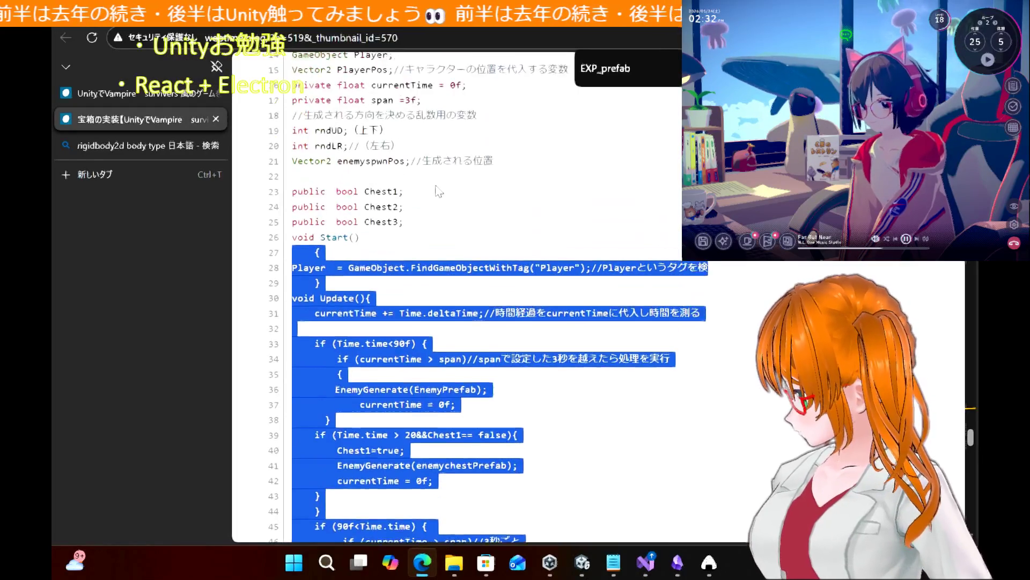
drag(418, 243, 289, 215)
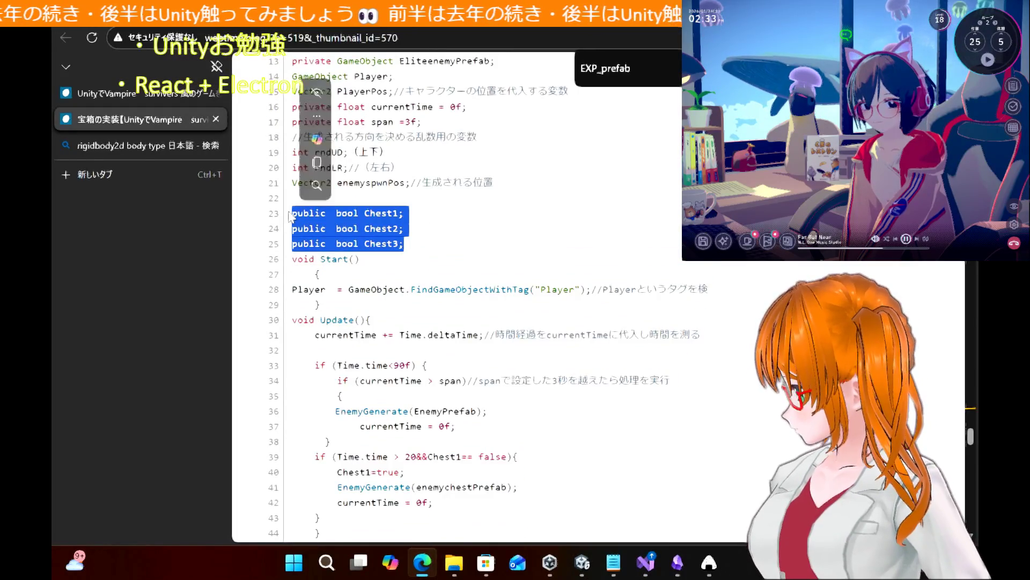
click(646, 562)
click(388, 224)
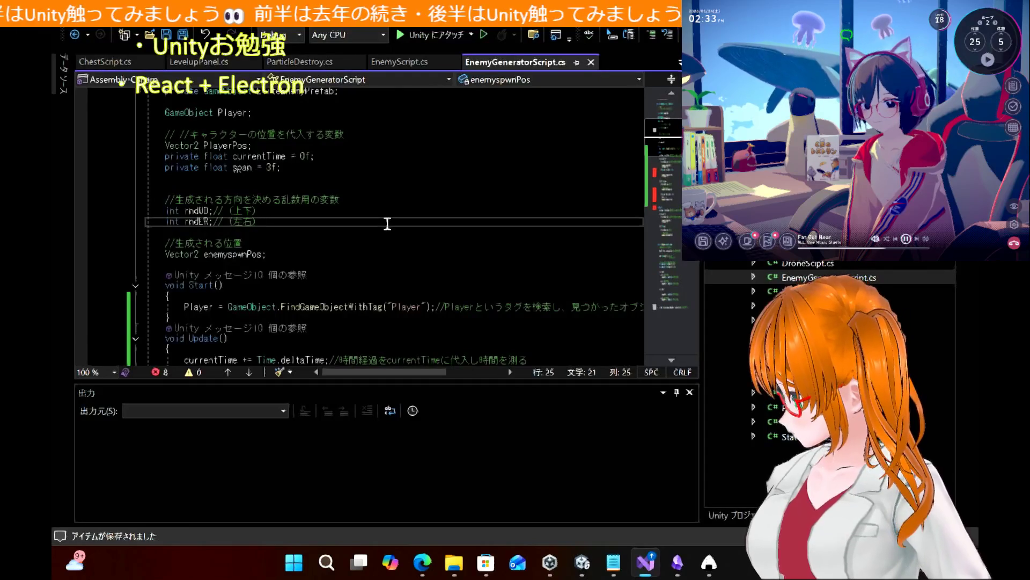
text(public bool Chest1; public bool Chest2; public bool Chest3;)
scroll(393, 252, down, 15)
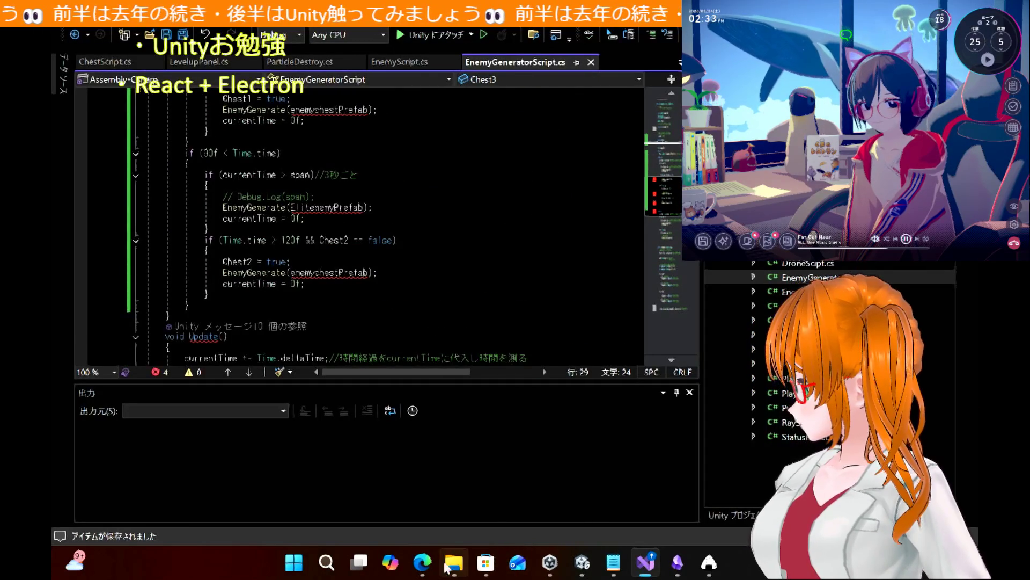
Copy the article's three SerializeField prefab declarations
mouse_move(422, 562)
click(427, 506)
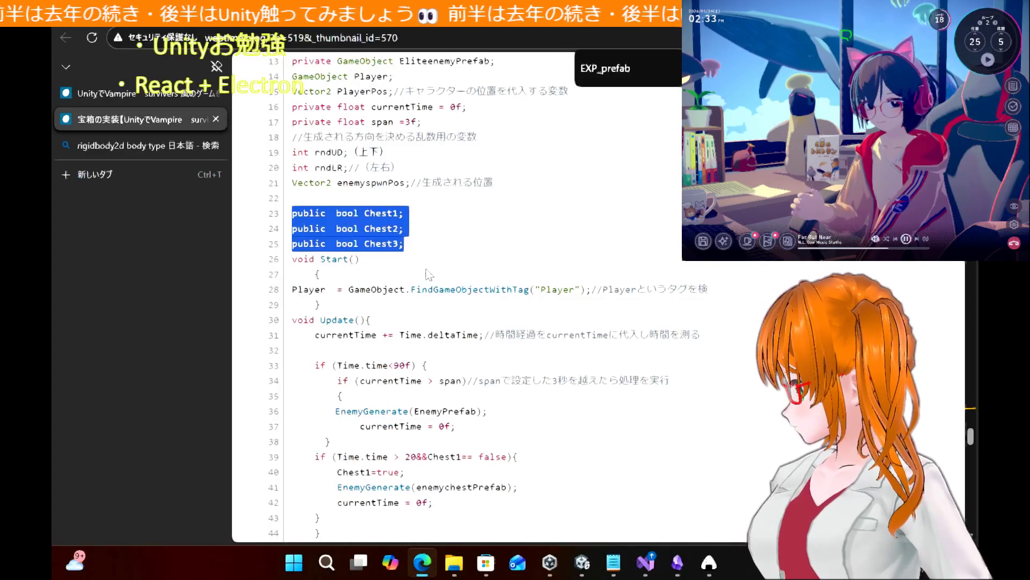
scroll(425, 271, up, 4)
mouse_move(495, 241)
mouse_down()
mouse_move(271, 185)
mouse_move(262, 167)
mouse_up()
key(ctrl+c)
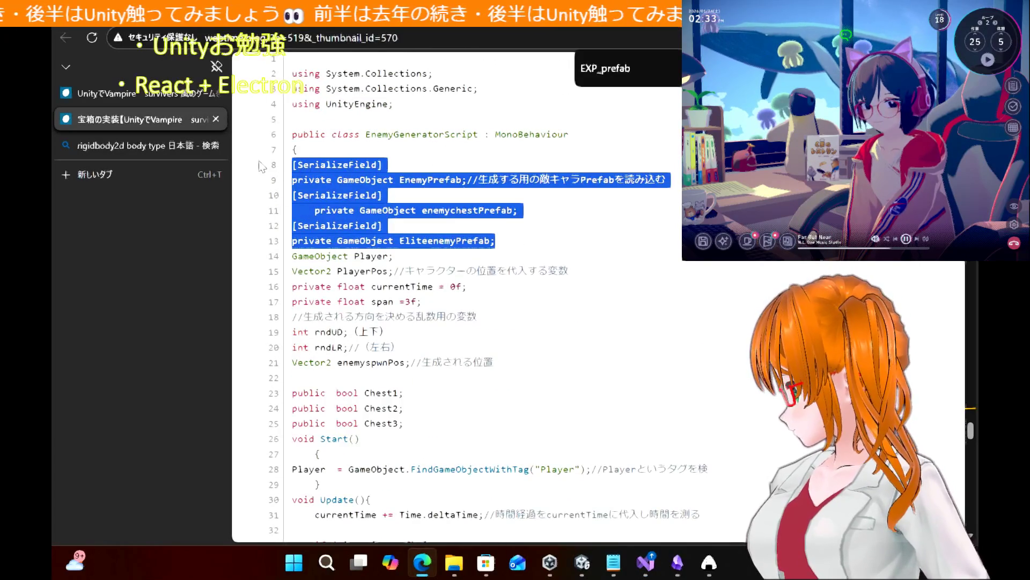
click(583, 561)
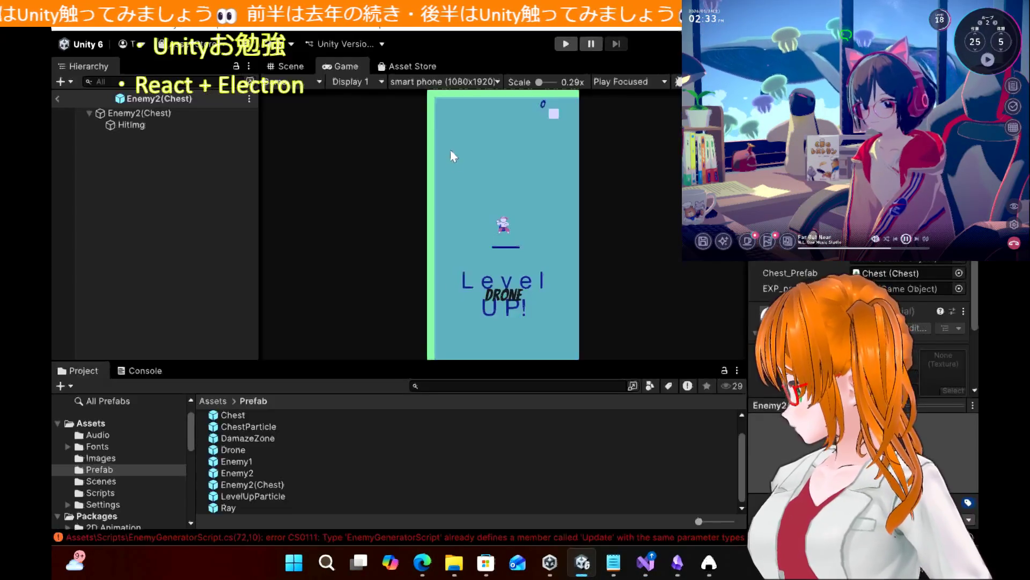
click(645, 564)
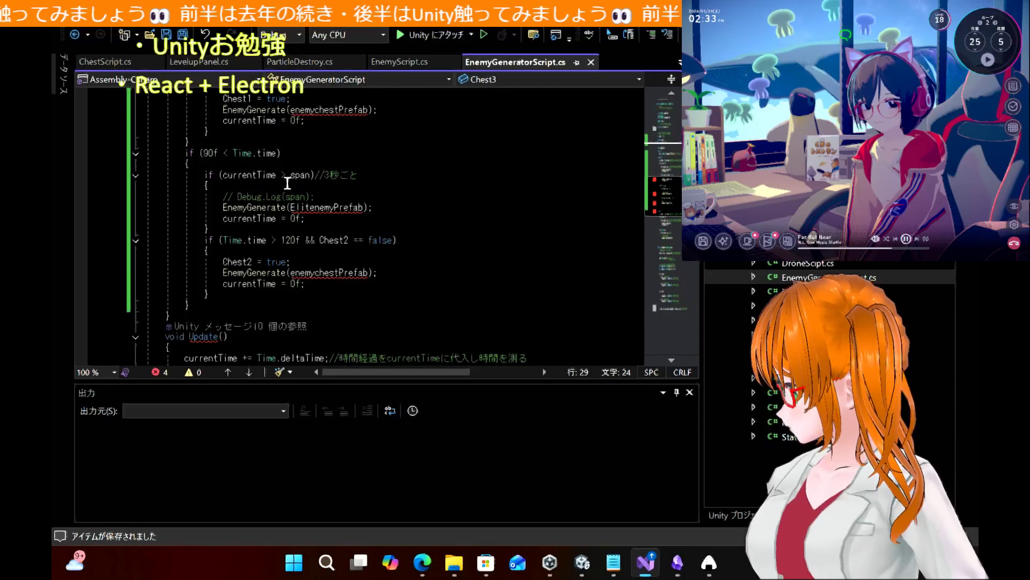
Paste the three SerializeField prefab fields after Chest3 and mark the duplicate EnemyPrefab declaration
scroll(287, 183, up, 10)
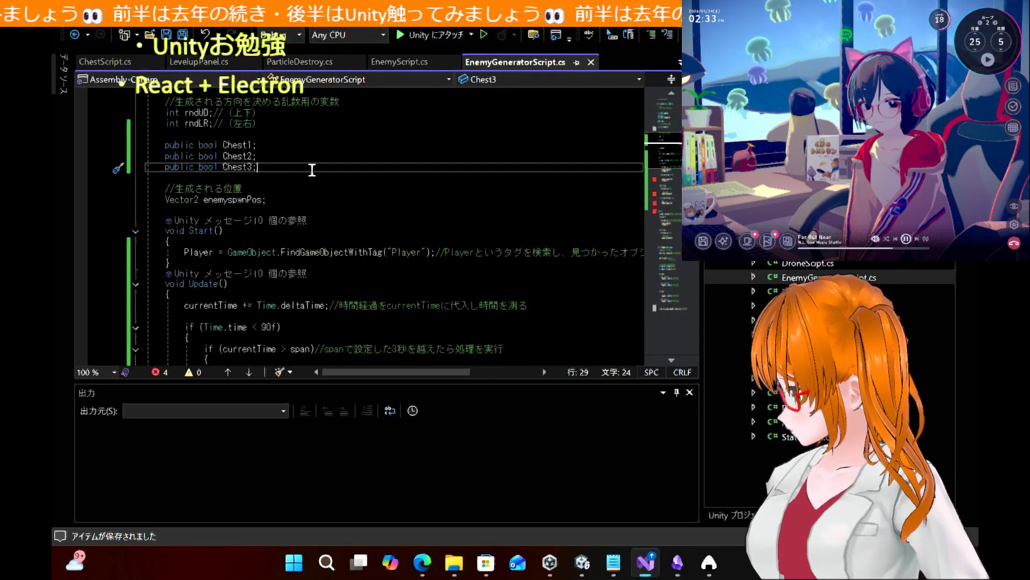
key(ctrl+v)
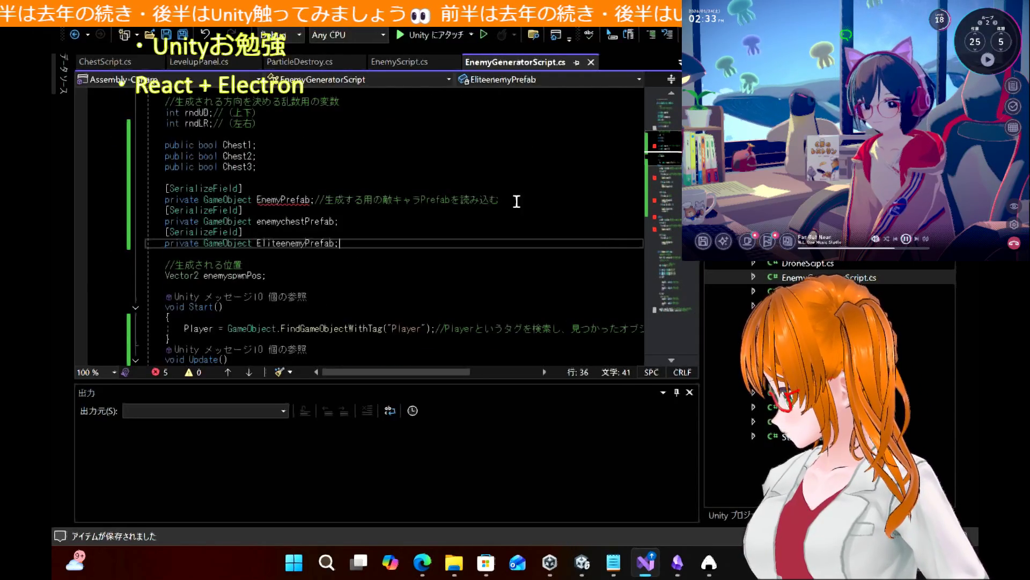
drag(517, 201, 513, 180)
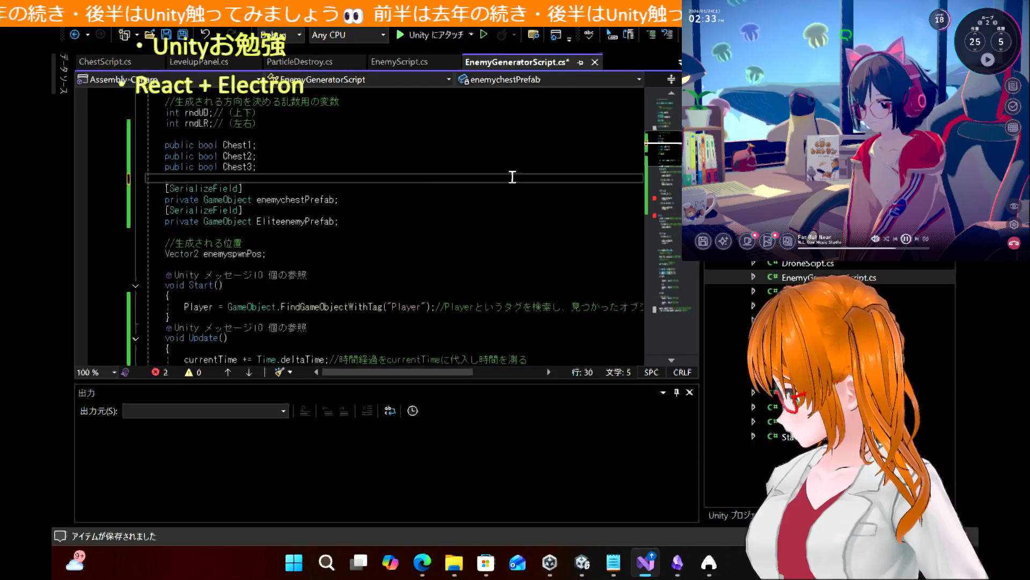
scroll(439, 197, down, 6)
scroll(439, 197, down, 3)
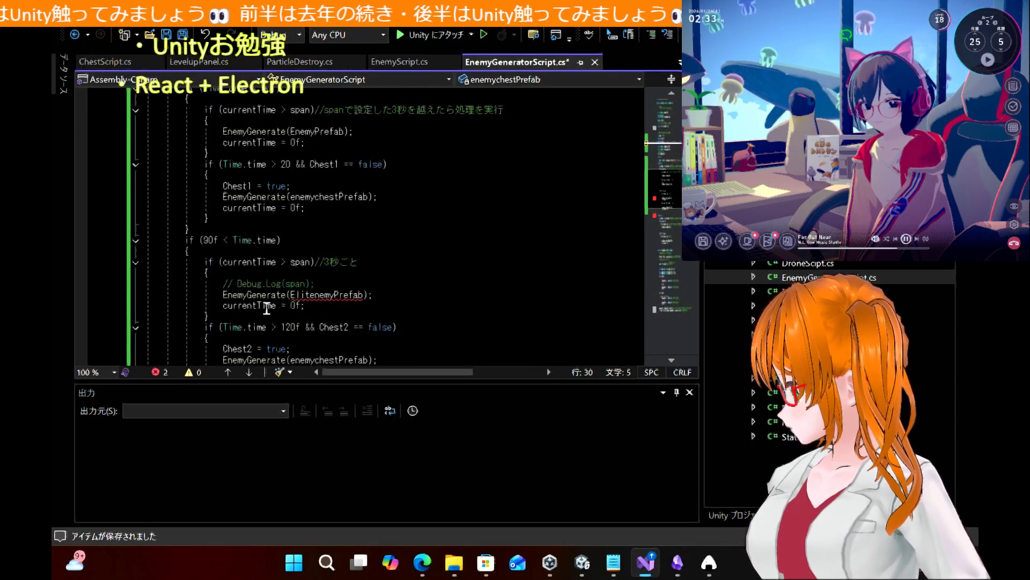
click(319, 296)
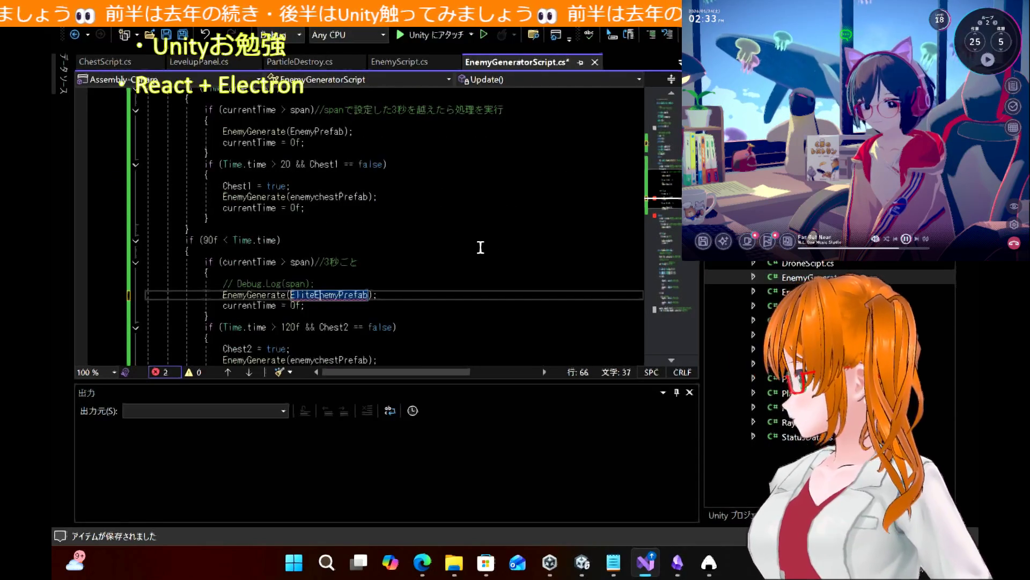
Tidy the stray brace and blank lines after the chest spawn block
scroll(361, 248, down, 3)
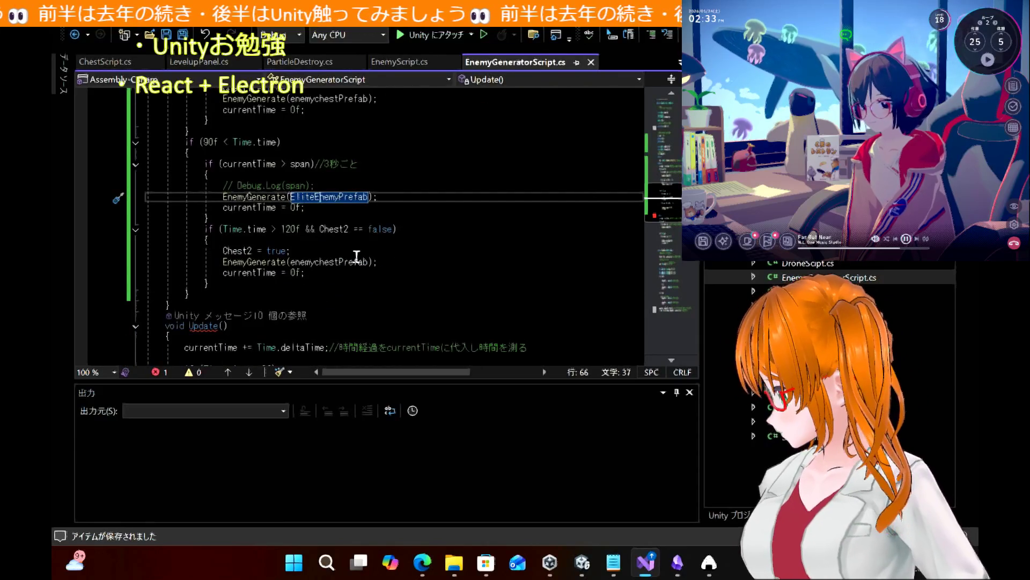
click(285, 304)
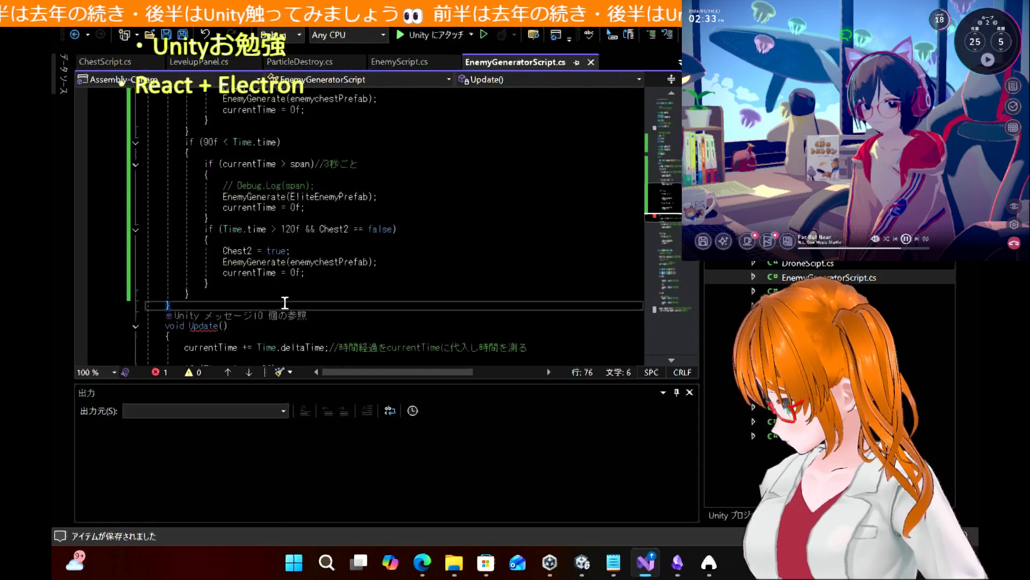
key(Return)
key(BackSpace)
key(BackSpace)
key(BackSpace)
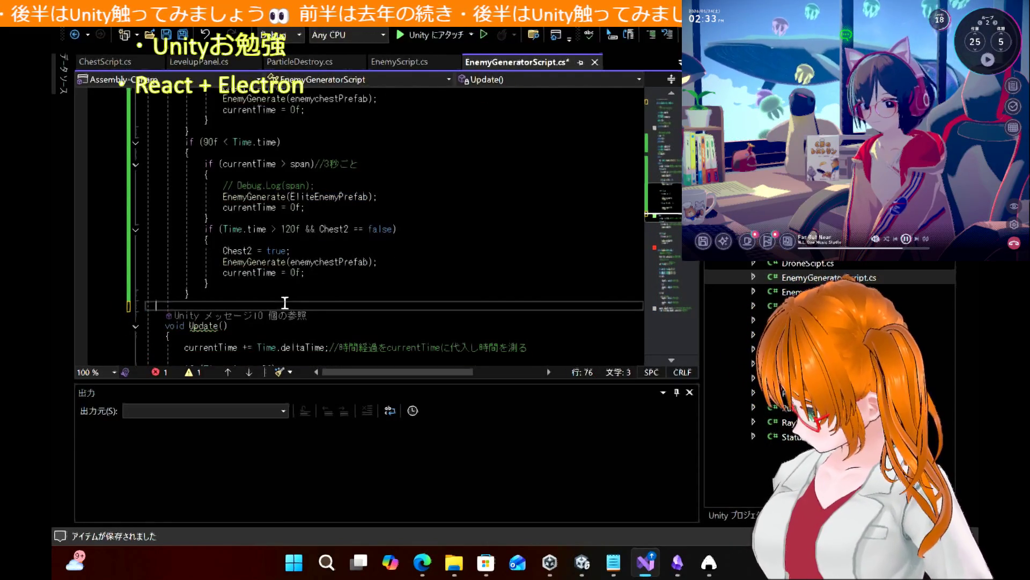
key(BackSpace)
key(BackSpace)
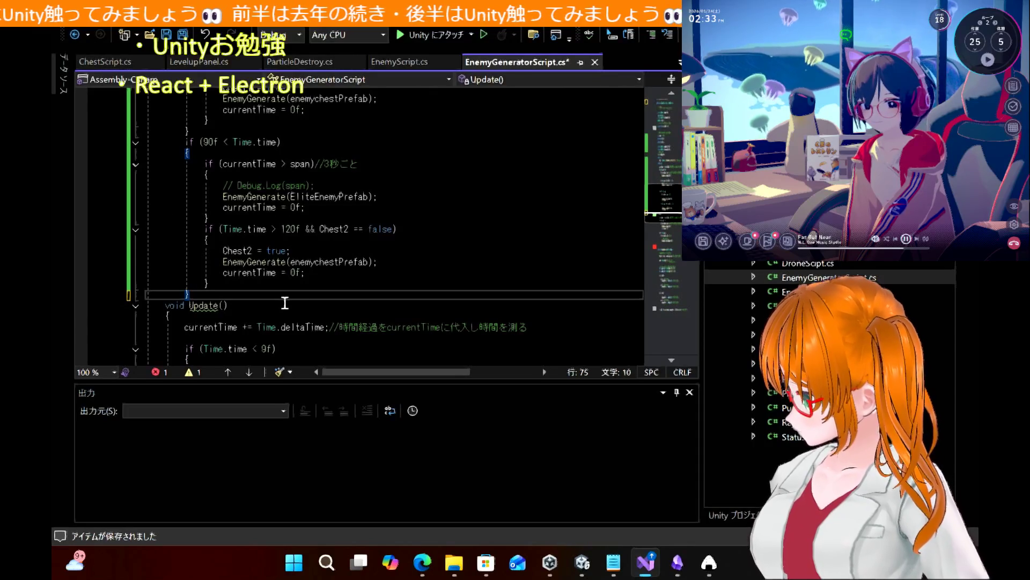
key(Return)
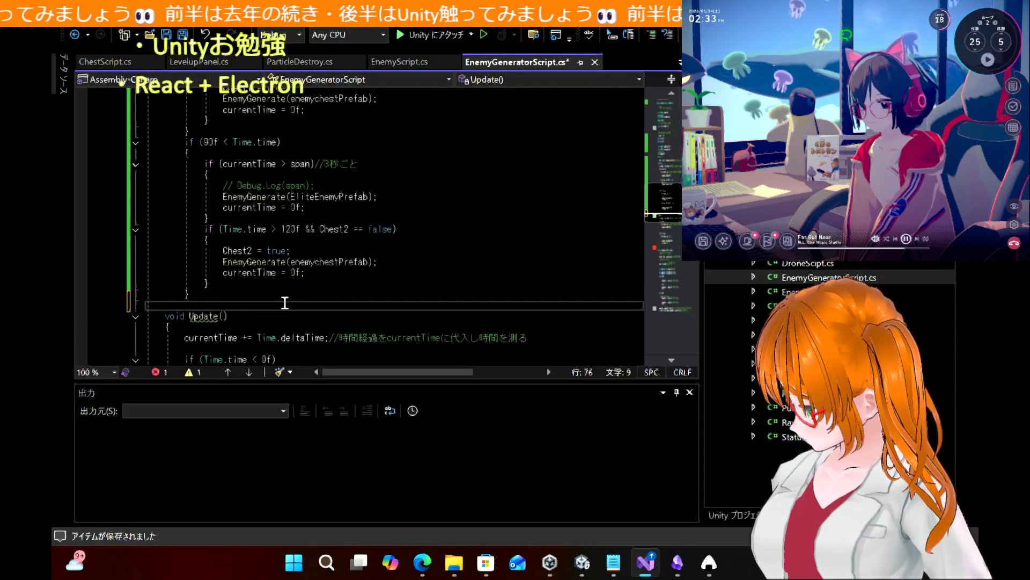
Undo to the earlier Update() and replace its body with the chest-spawning code
key(ctrl+z)
key(ctrl+z)
key(ctrl+z)
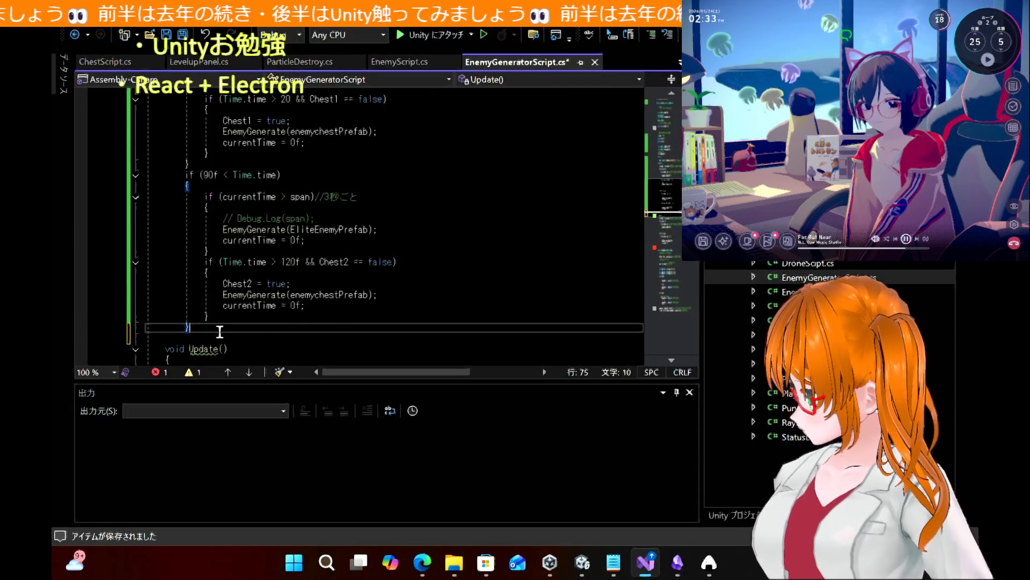
key(ctrl+z)
key(ctrl+z)
key(ctrl+z)
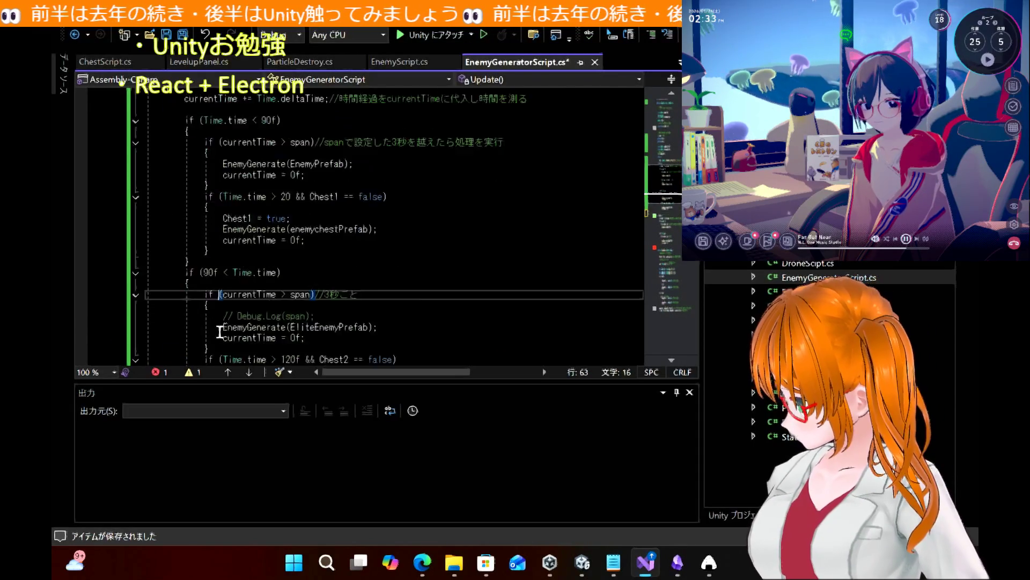
key(ctrl+z)
key(ctrl+z)
key(ctrl+z)
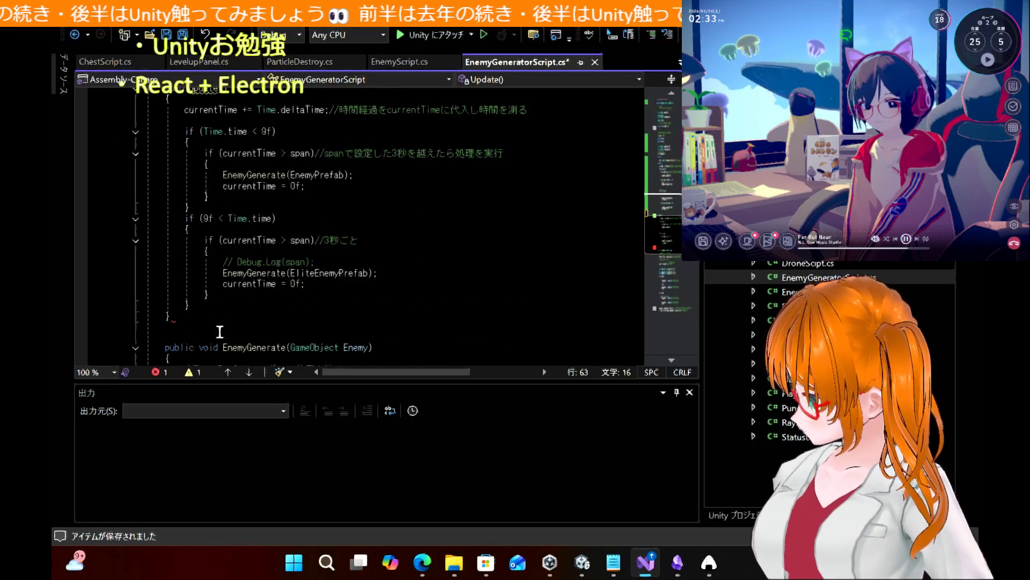
mouse_move(150, 315)
mouse_down()
mouse_move(147, 198)
mouse_move(107, 112)
mouse_up()
key(ctrl+v)
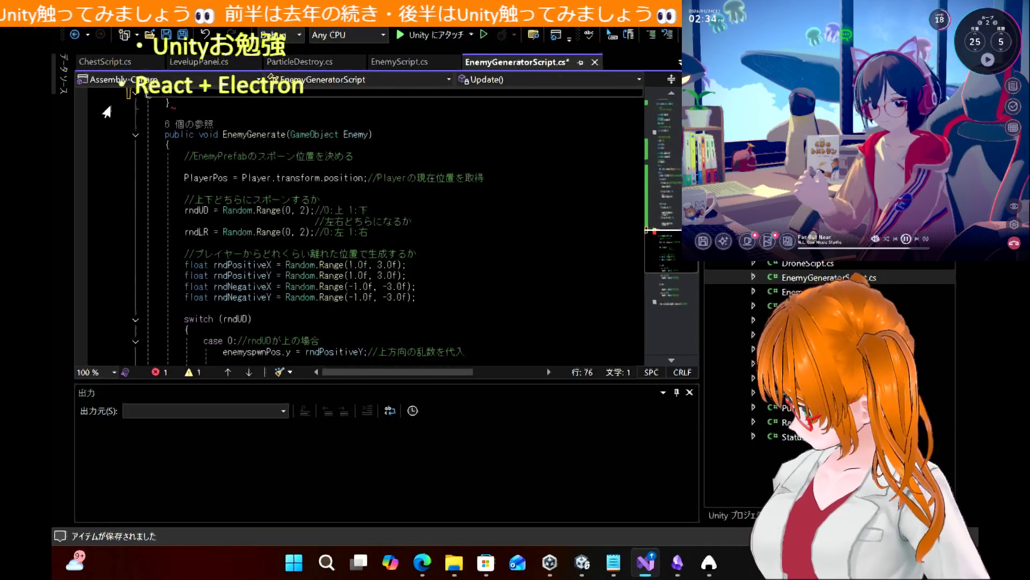
scroll(297, 124, up, 3)
key(BackSpace)
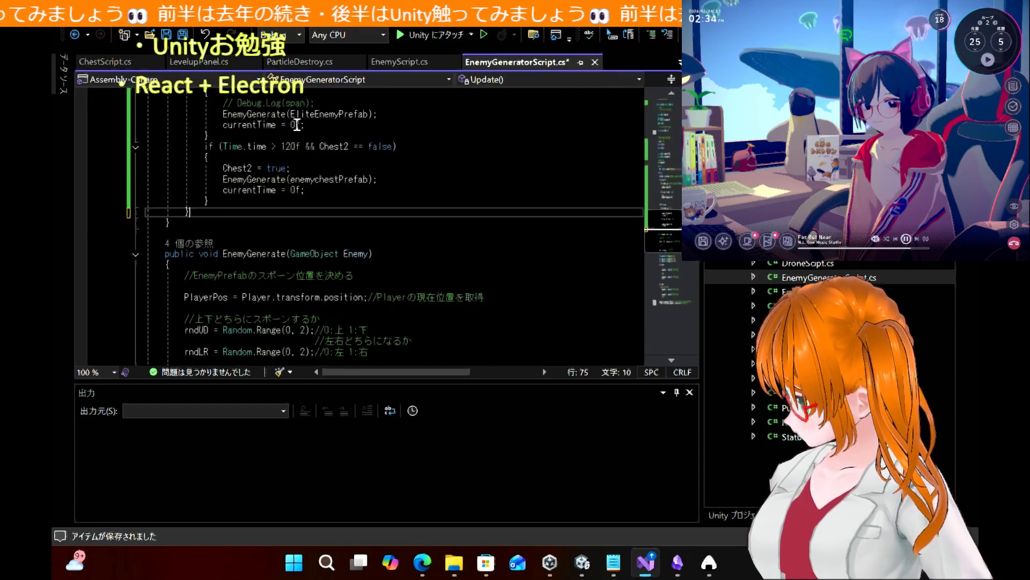
scroll(296, 125, up, 5)
scroll(297, 125, up, 2)
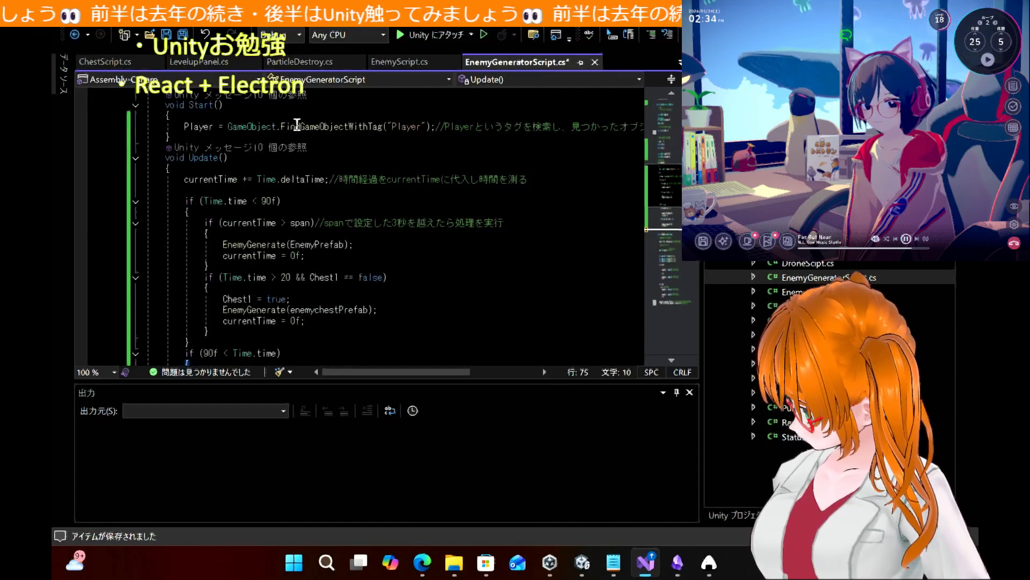
Save the script and add a blank line after the closing brace
key(ctrl+s)
scroll(297, 126, down, 5)
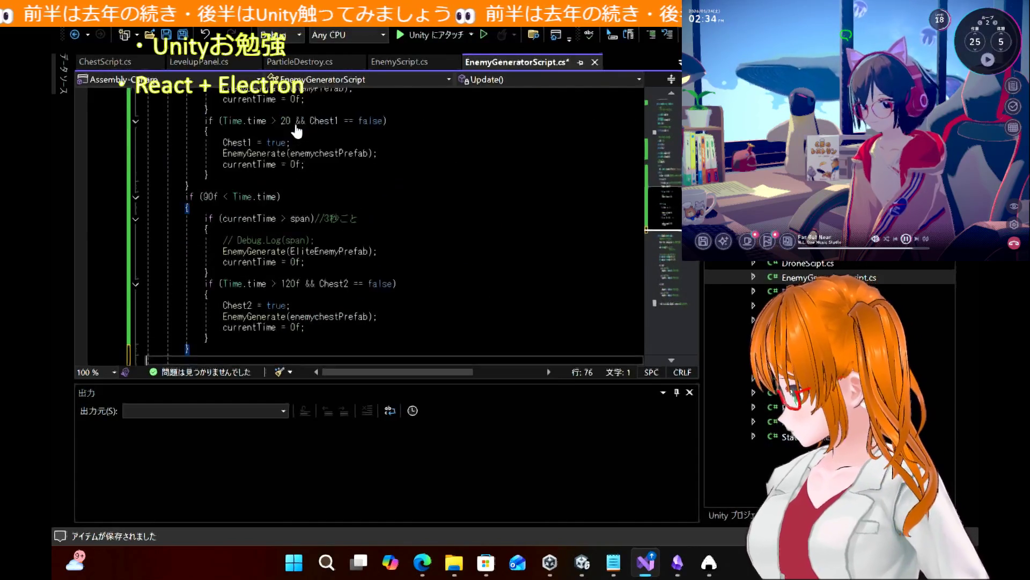
key(Return)
text(})
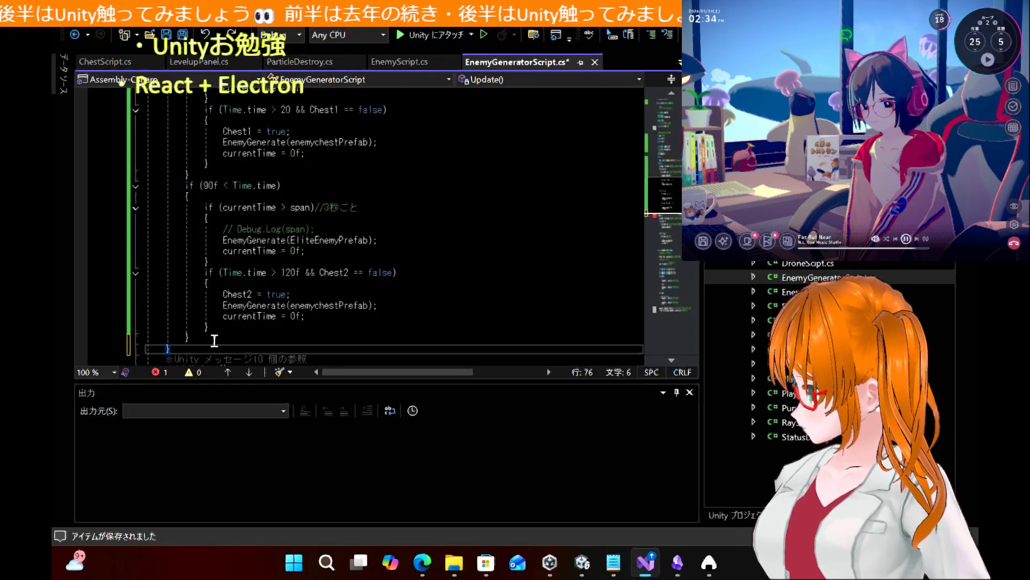
mouse_move(214, 340)
mouse_down()
mouse_move(150, 341)
mouse_move(144, 81)
mouse_move(79, 292)
mouse_up()
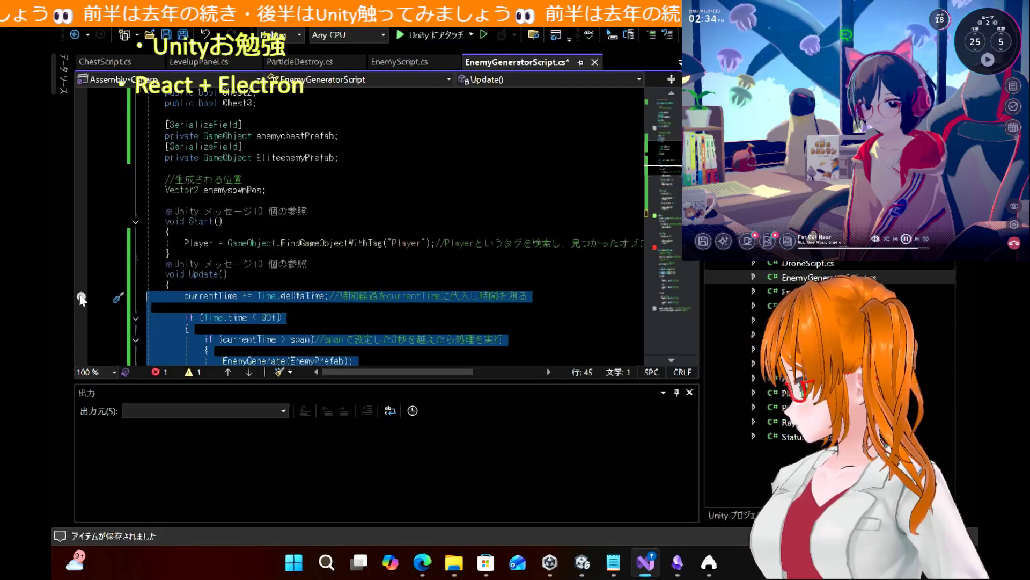
Review the article, then undo the script back to the older Time.time < 9f version
click(434, 573)
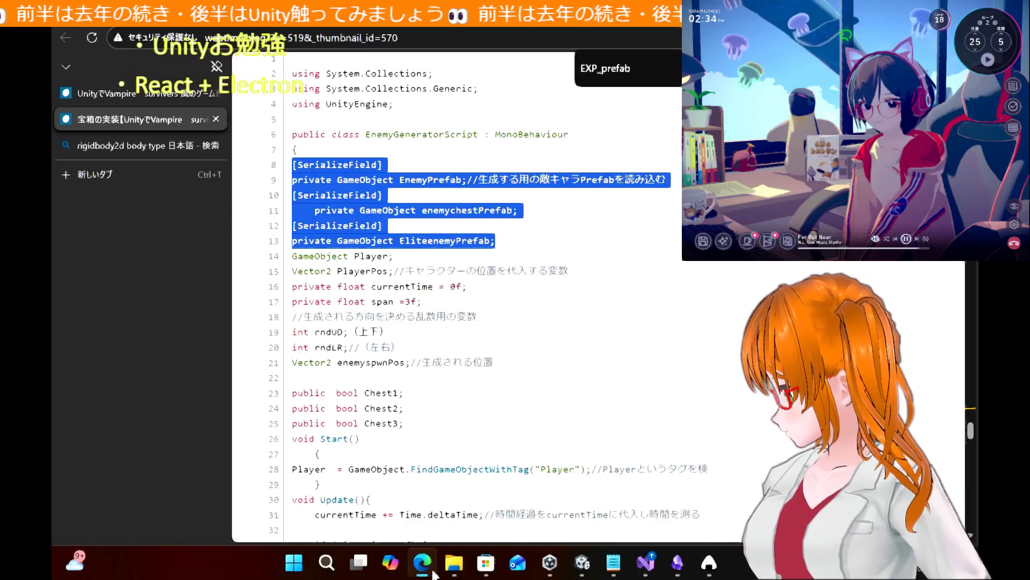
scroll(424, 348, down, 5)
scroll(424, 346, down, 5)
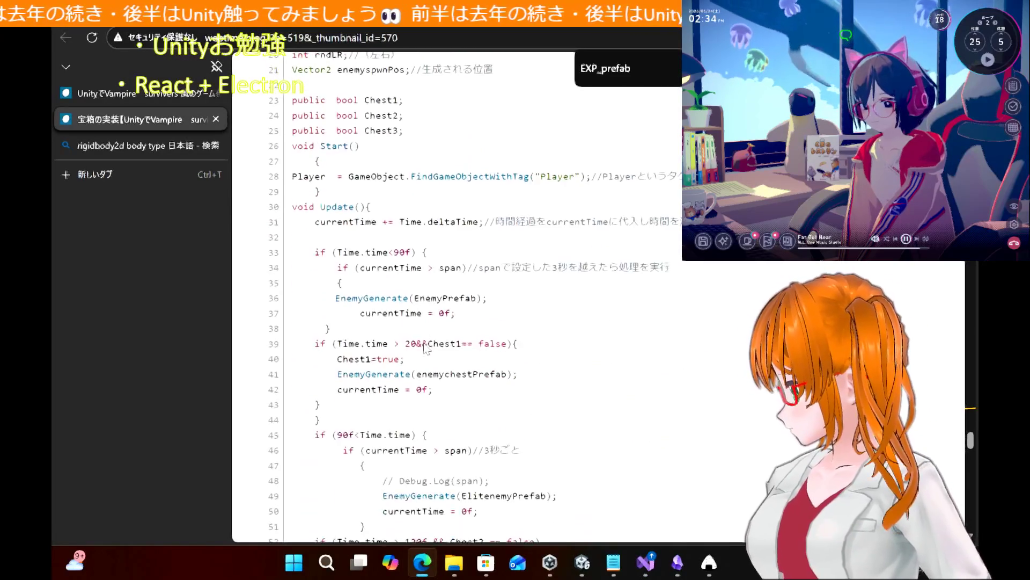
scroll(424, 344, down, 1)
scroll(424, 344, up, 1)
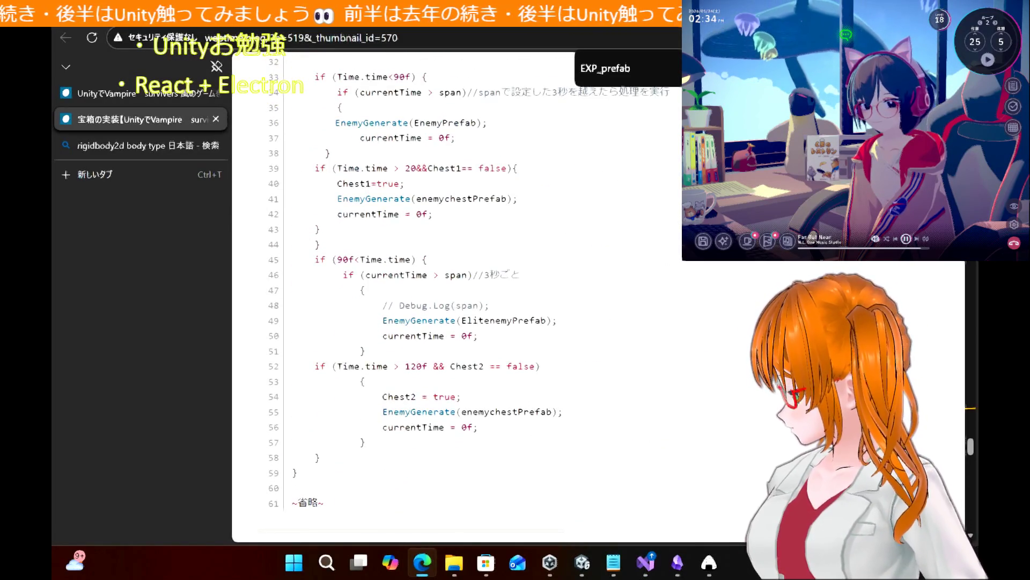
click(423, 562)
click(292, 271)
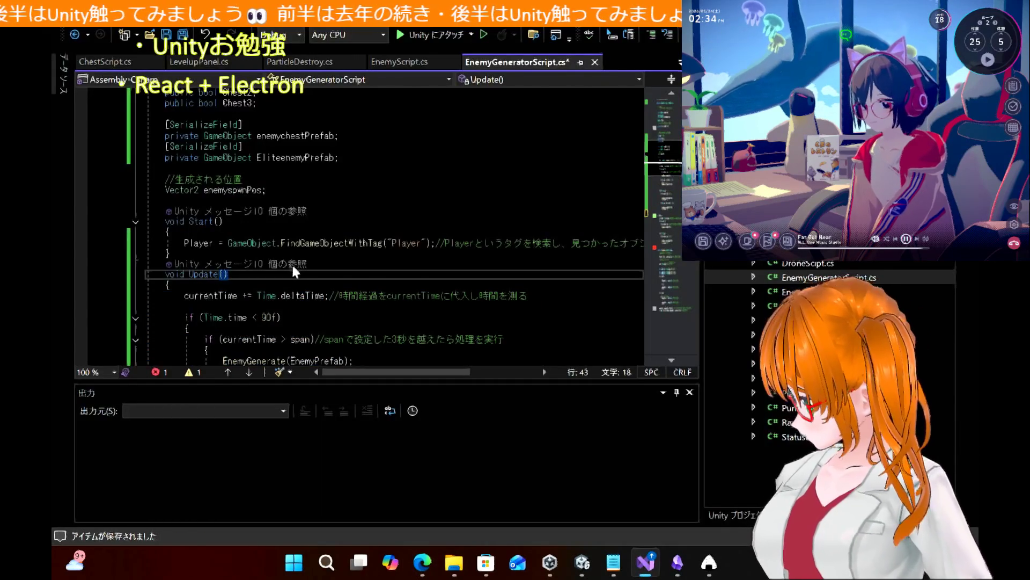
key(ctrl+End)
key(ctrl+z)
key(ctrl+z)
key(ctrl+z)
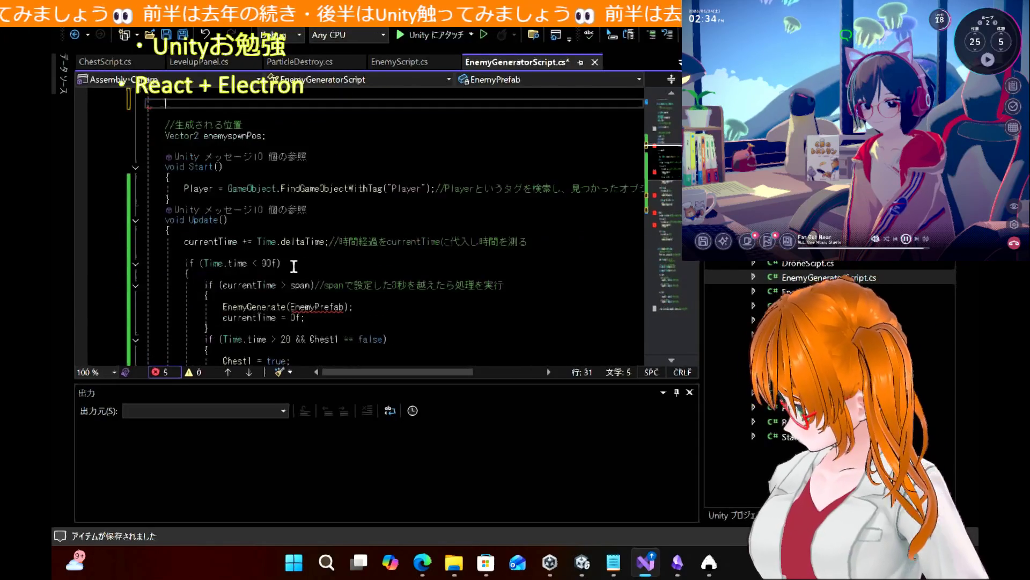
key(ctrl+z)
key(ctrl+z)
key(ctrl+z)
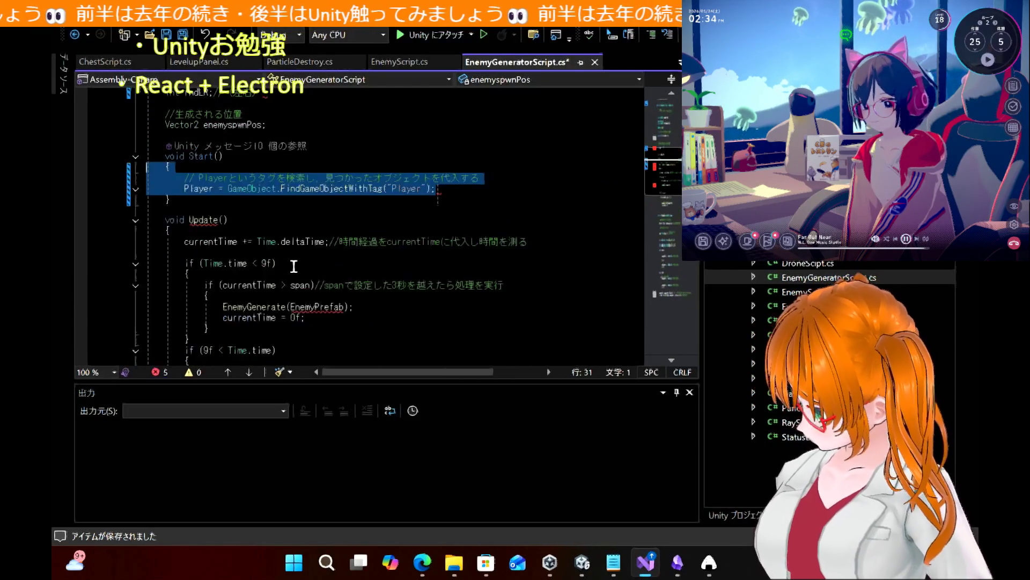
click(372, 263)
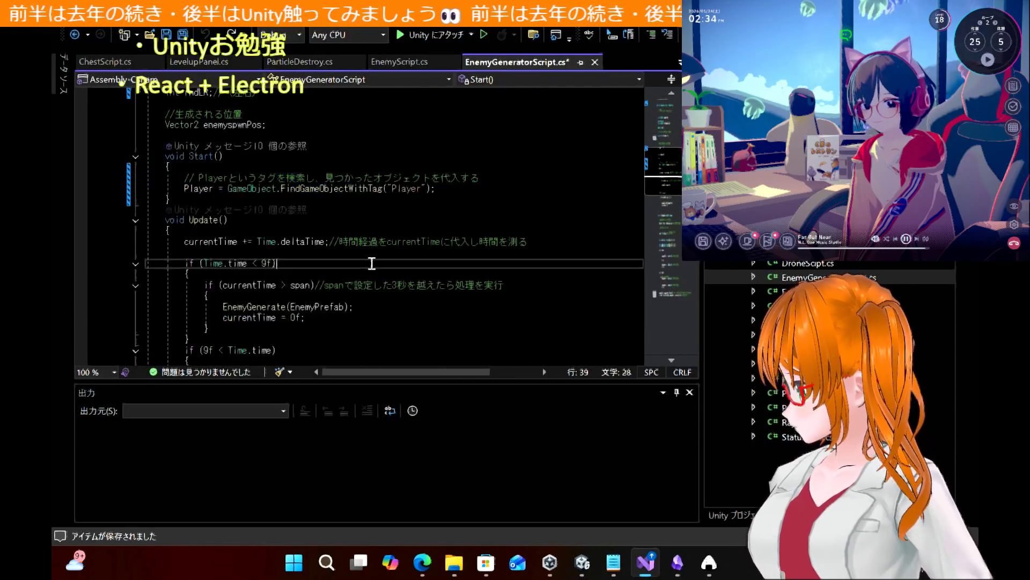
Replace Update()'s old time-check blocks with the article's Update code and save
click(422, 563)
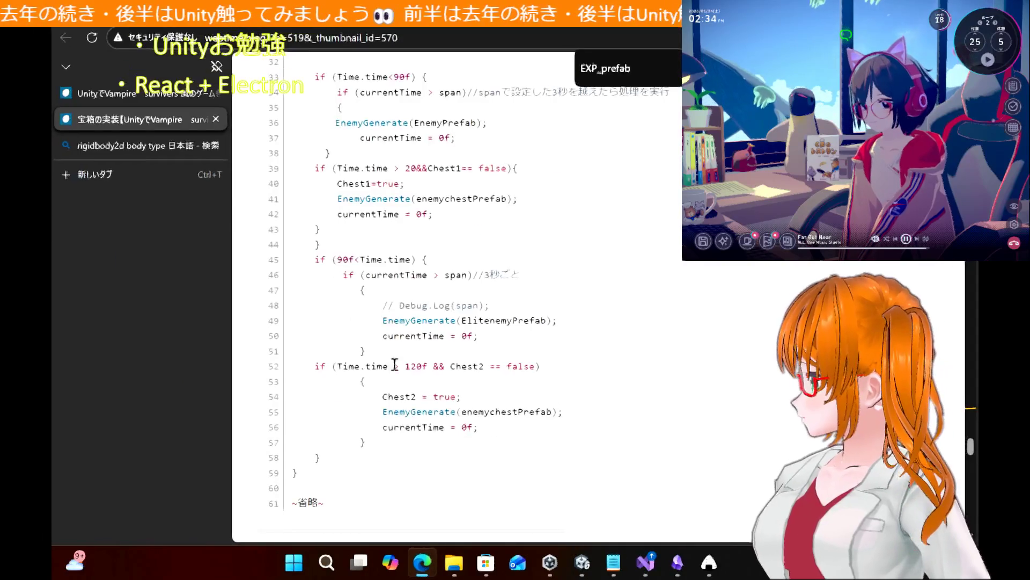
mouse_move(359, 460)
mouse_down()
mouse_move(294, 166)
mouse_move(293, 110)
mouse_move(285, 531)
mouse_move(299, 340)
mouse_move(280, 271)
mouse_up()
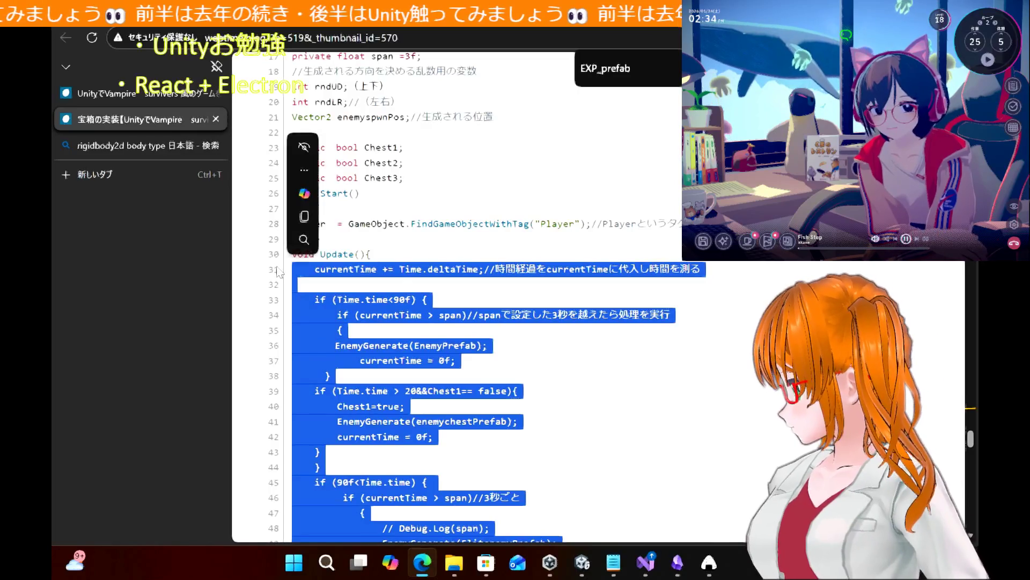
click(648, 562)
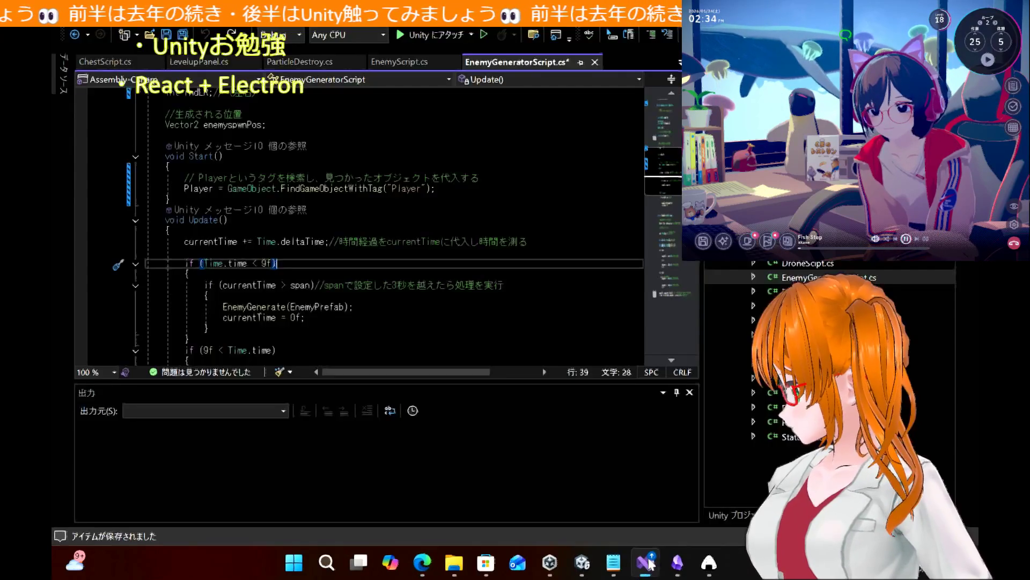
scroll(241, 275, down, 4)
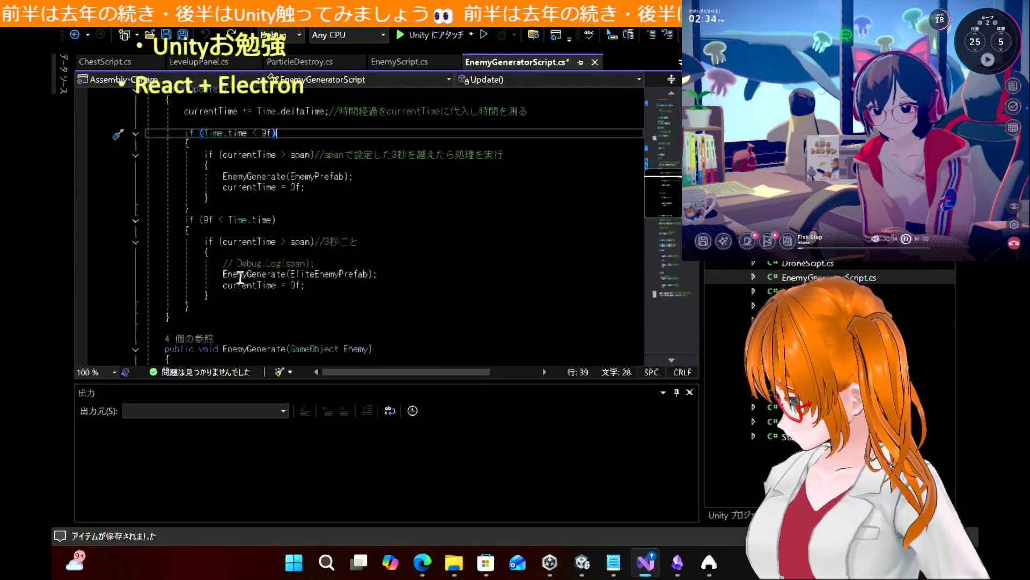
mouse_move(207, 310)
mouse_down()
mouse_move(144, 263)
mouse_move(137, 116)
mouse_up()
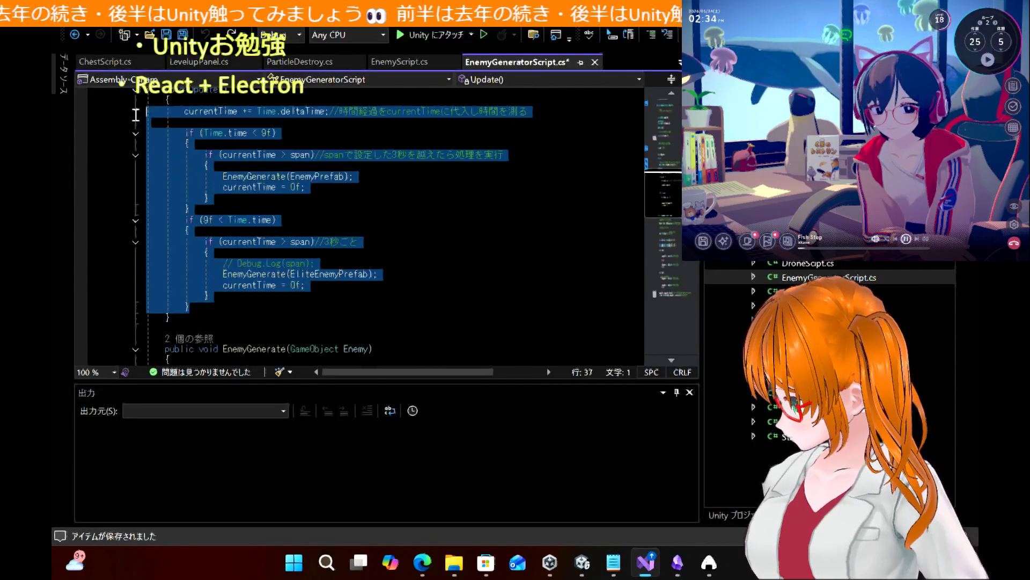
key(ctrl+v)
key(ctrl+s)
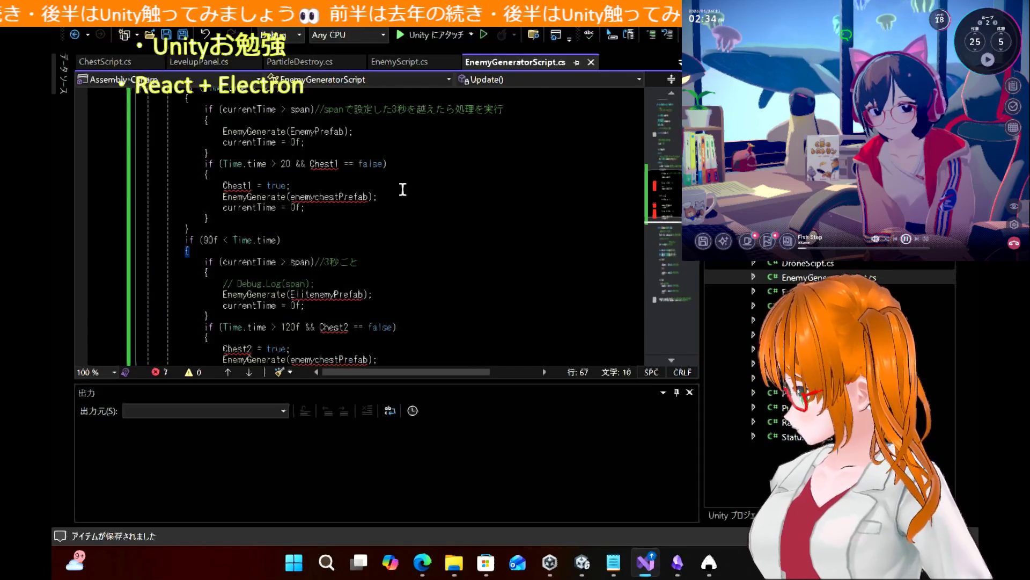
scroll(402, 189, up, 8)
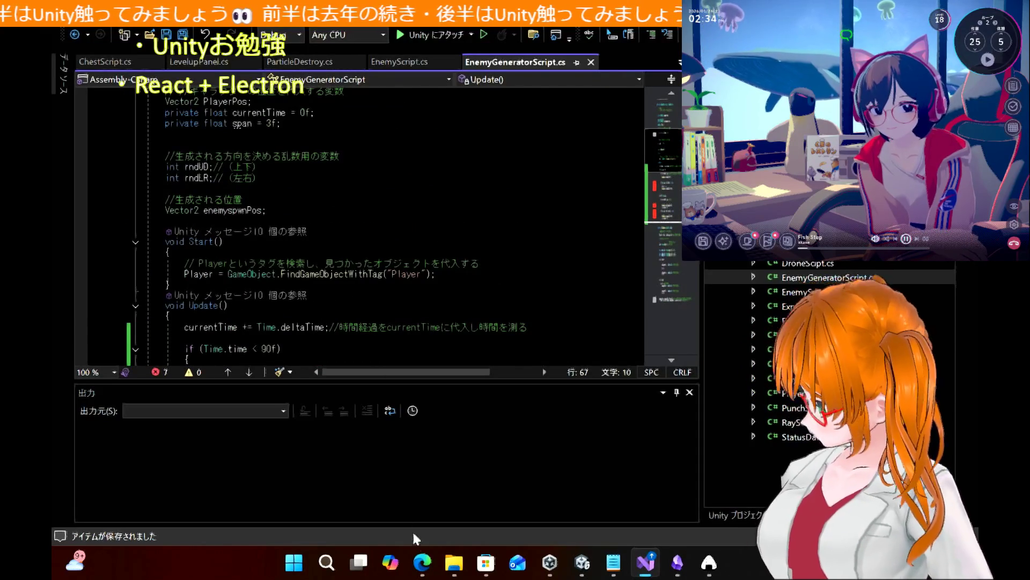
Paste the article's public bool Chest1, Chest2 and Chest3 declarations above the spawn-position field
click(422, 563)
drag(443, 190, 284, 154)
key(ctrl+c)
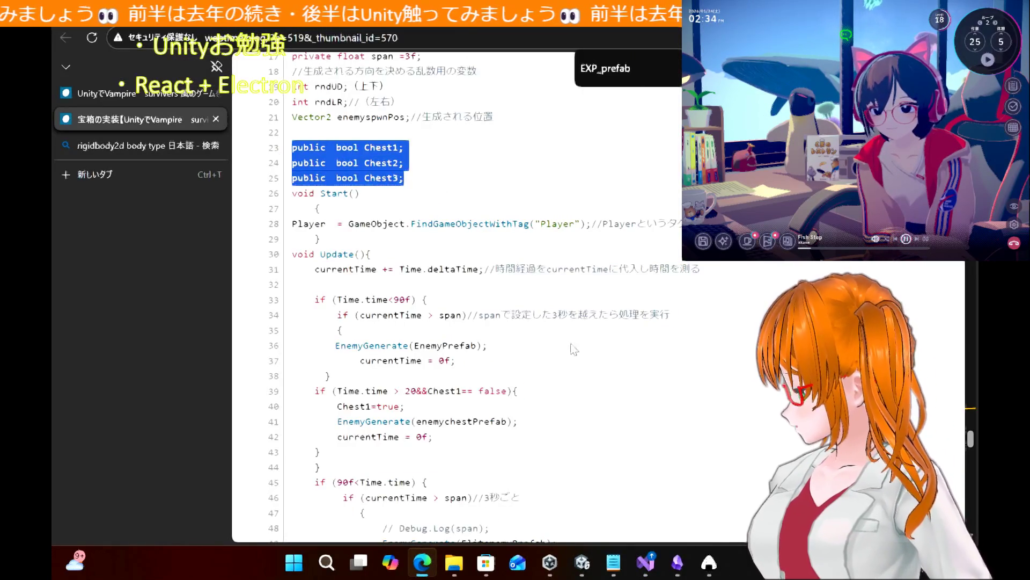
click(649, 563)
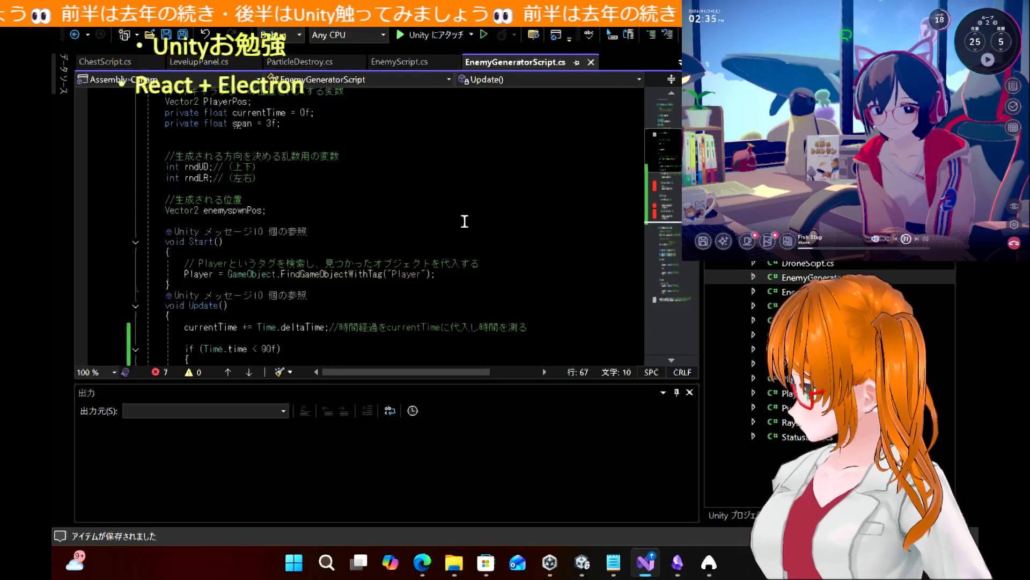
click(391, 202)
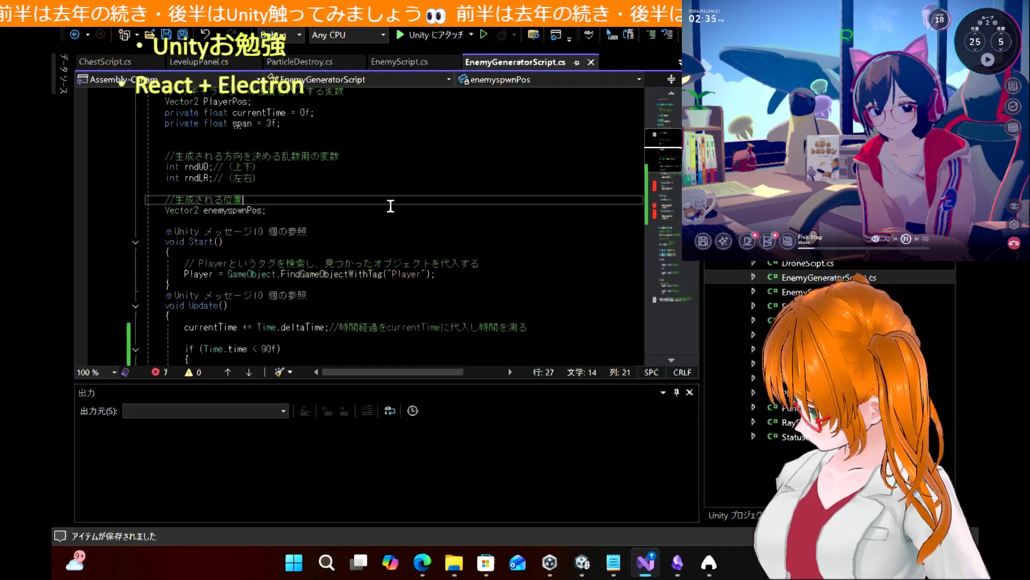
key(ctrl+v)
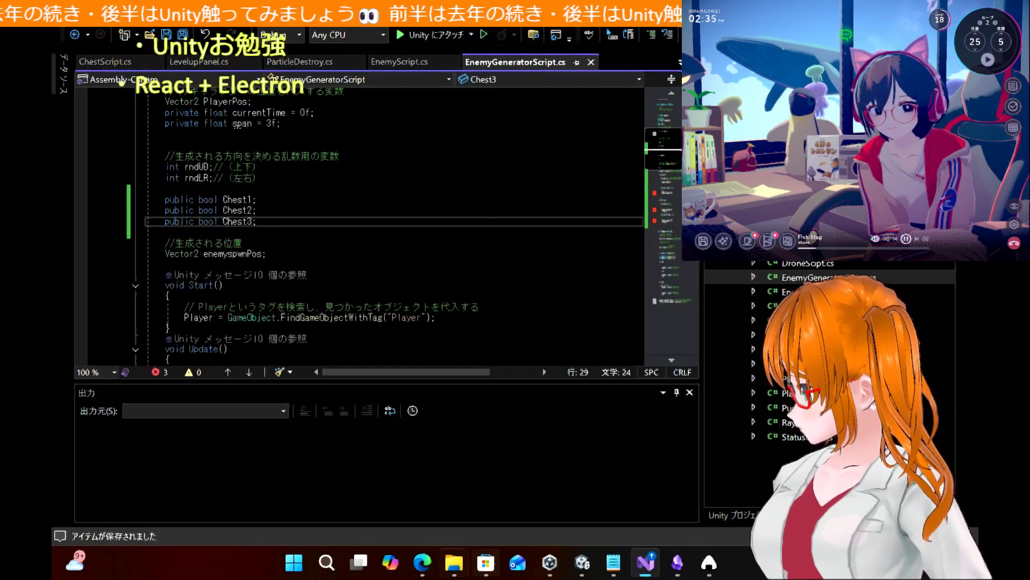
click(423, 562)
drag(292, 142, 404, 179)
scroll(368, 194, up, 4)
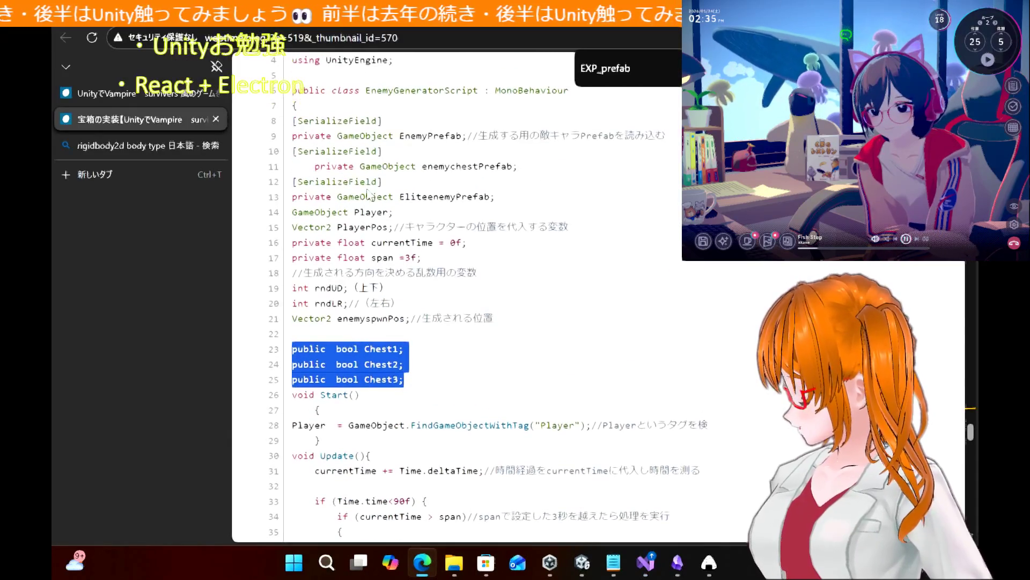
click(657, 558)
scroll(408, 155, down, 7)
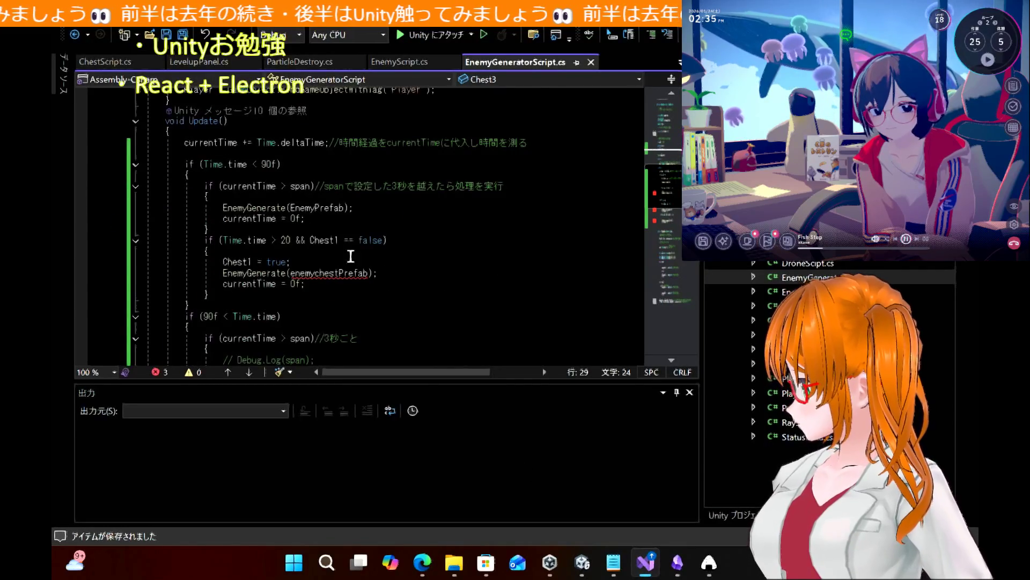
Find and select the enemychestPrefab [SerializeField] declaration in the tutorial with Ctrl+F
double_click(341, 274)
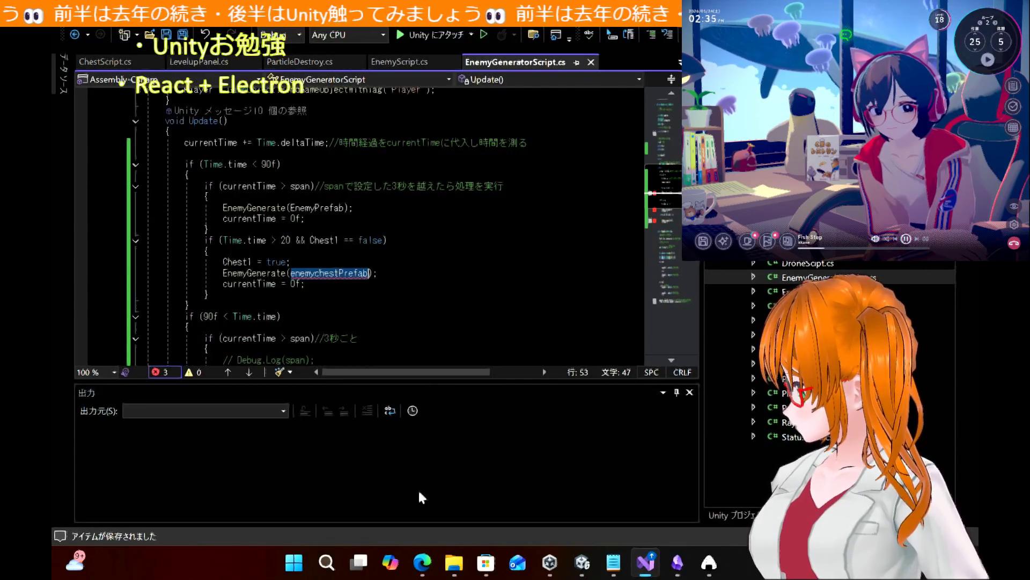
click(424, 561)
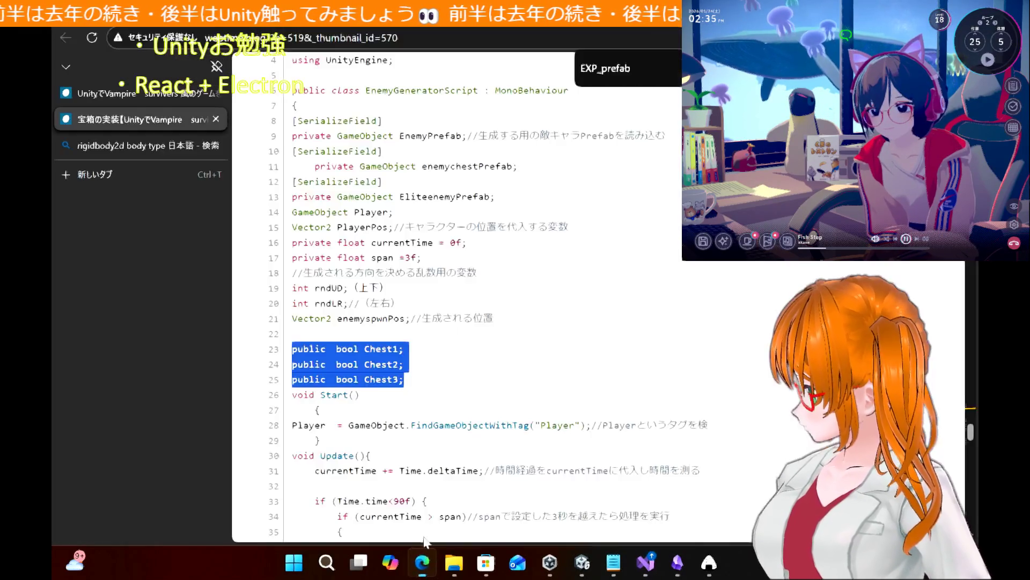
key(ctrl+f)
scroll(521, 278, up, 7)
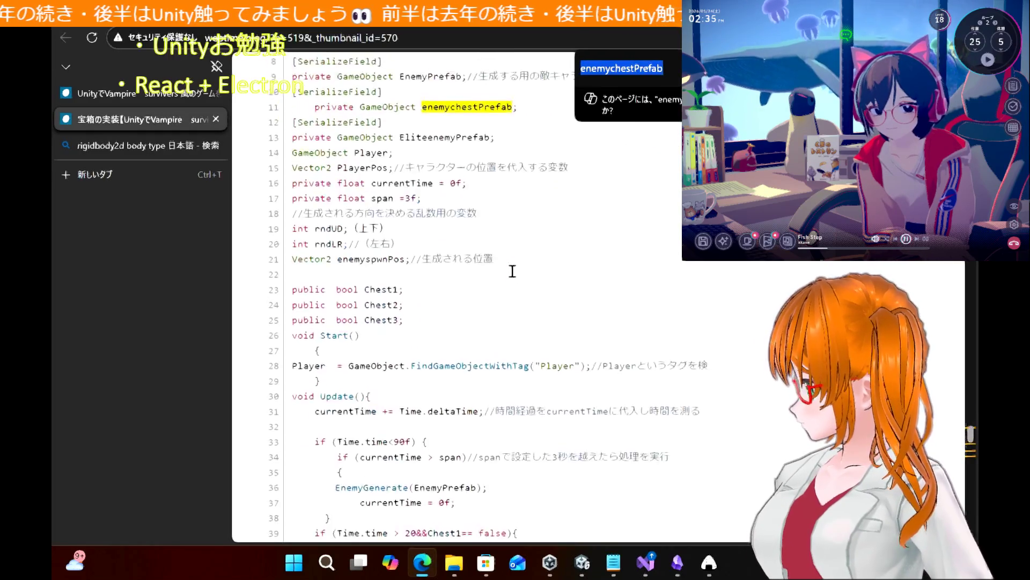
mouse_move(527, 171)
mouse_down()
mouse_move(312, 168)
mouse_move(293, 150)
mouse_up()
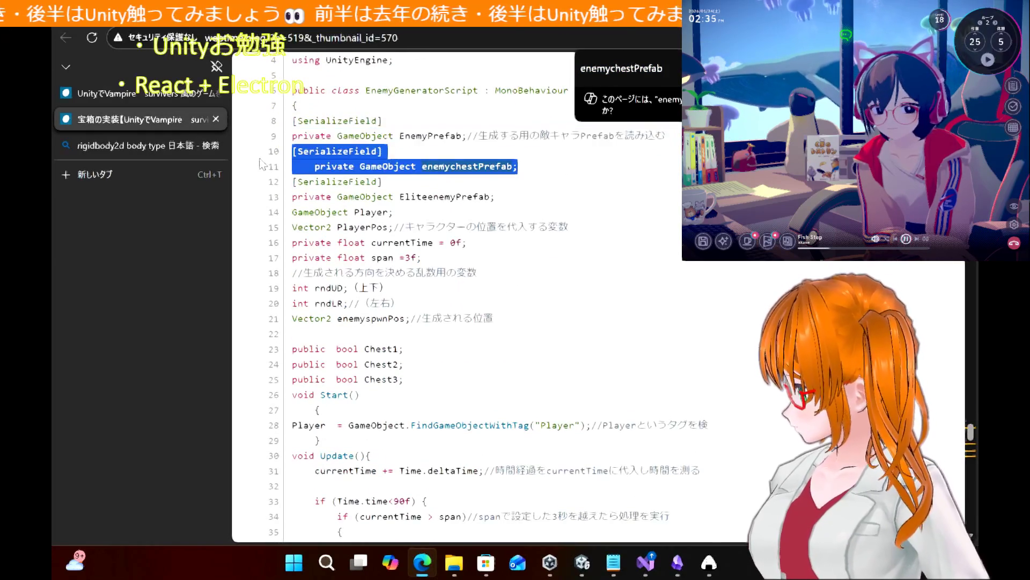
Paste the enemychestPrefab field on a new line below EliteEnemyPrefab
click(644, 563)
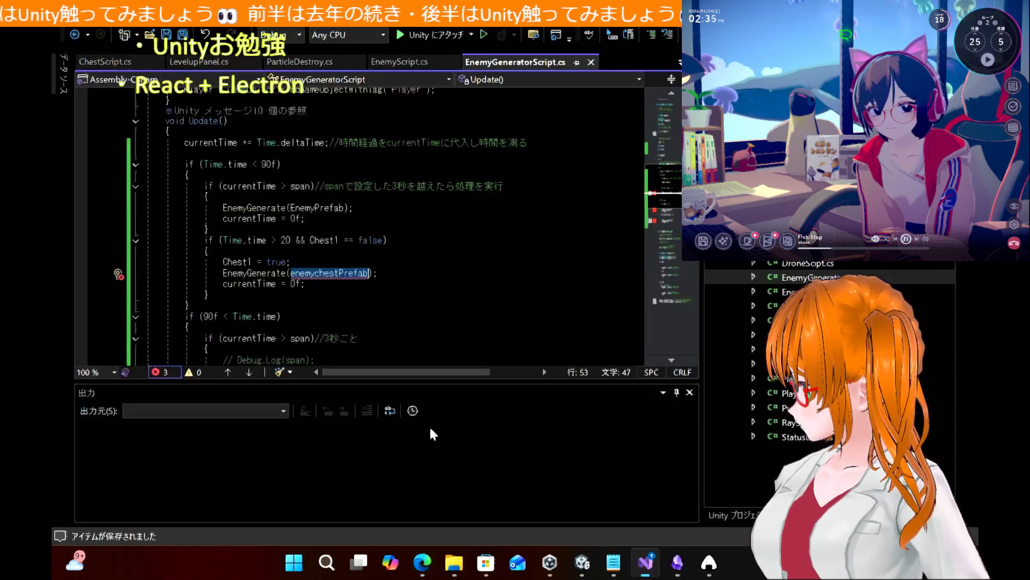
scroll(307, 224, up, 8)
scroll(307, 225, up, 1)
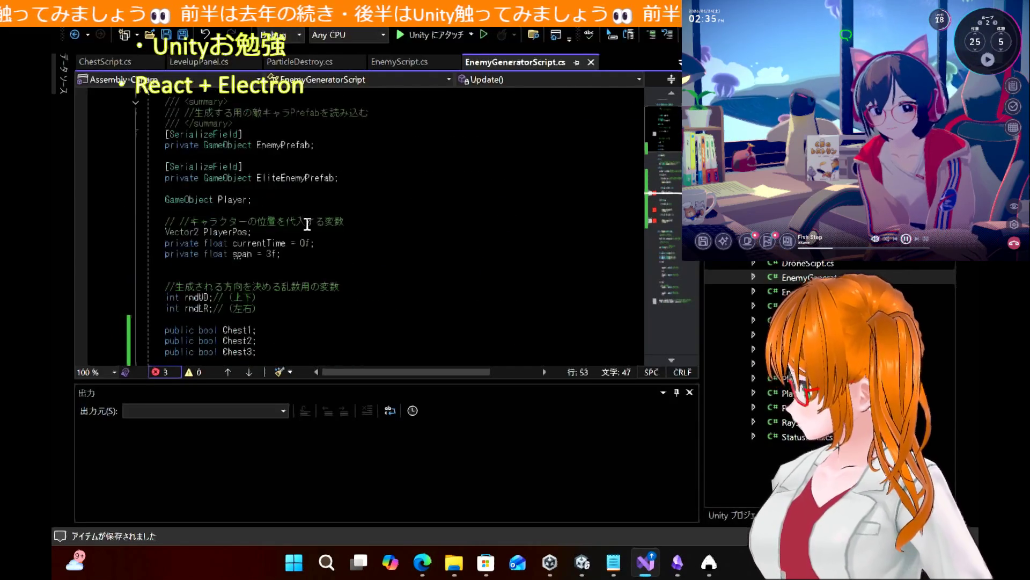
click(370, 183)
key(Return)
key(ctrl+v)
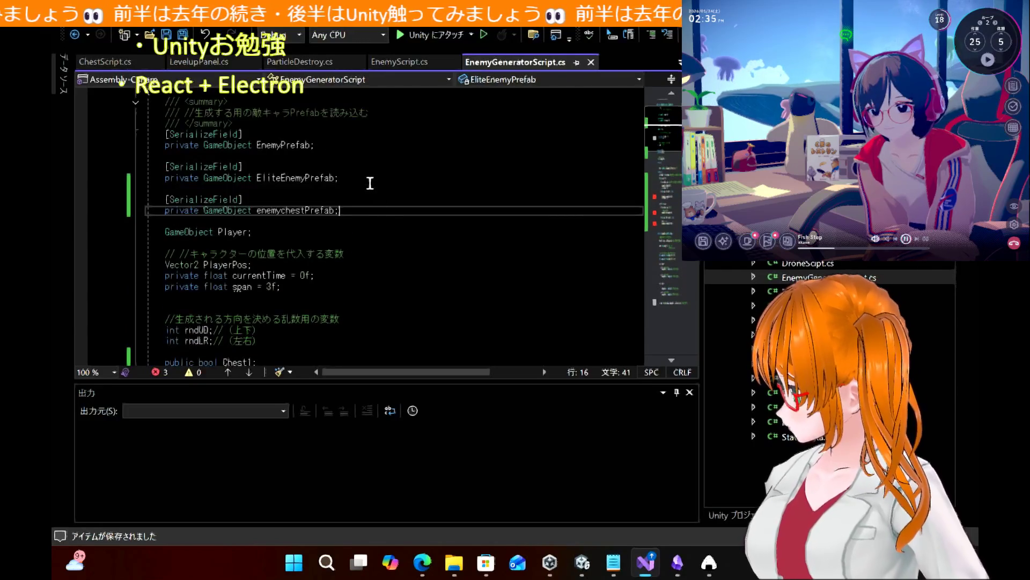
Check code actions at the spawn block and move to the misspelled elite spawn call
scroll(391, 231, down, 7)
scroll(391, 230, down, 7)
right_click(389, 229)
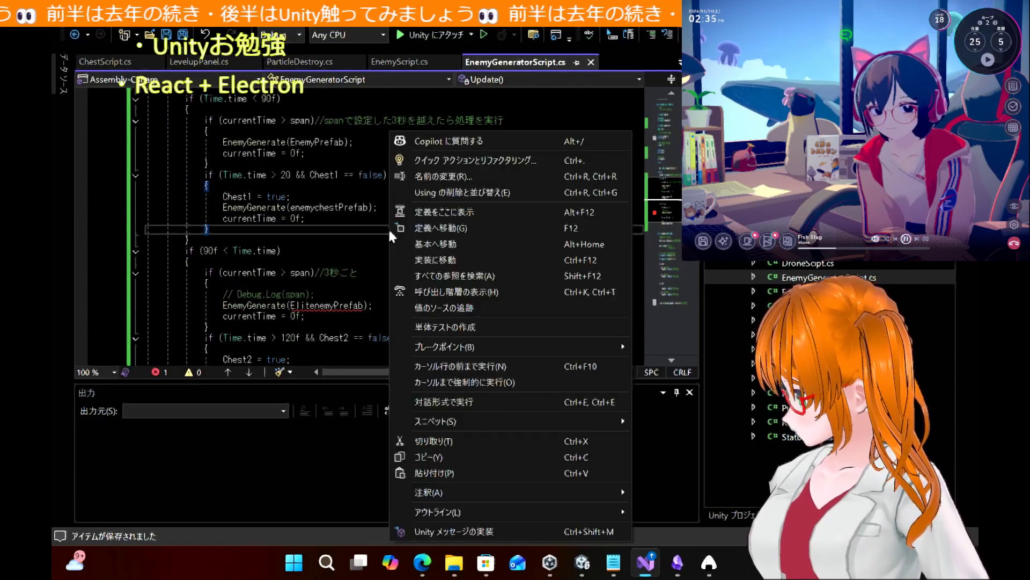
click(326, 293)
key(Down)
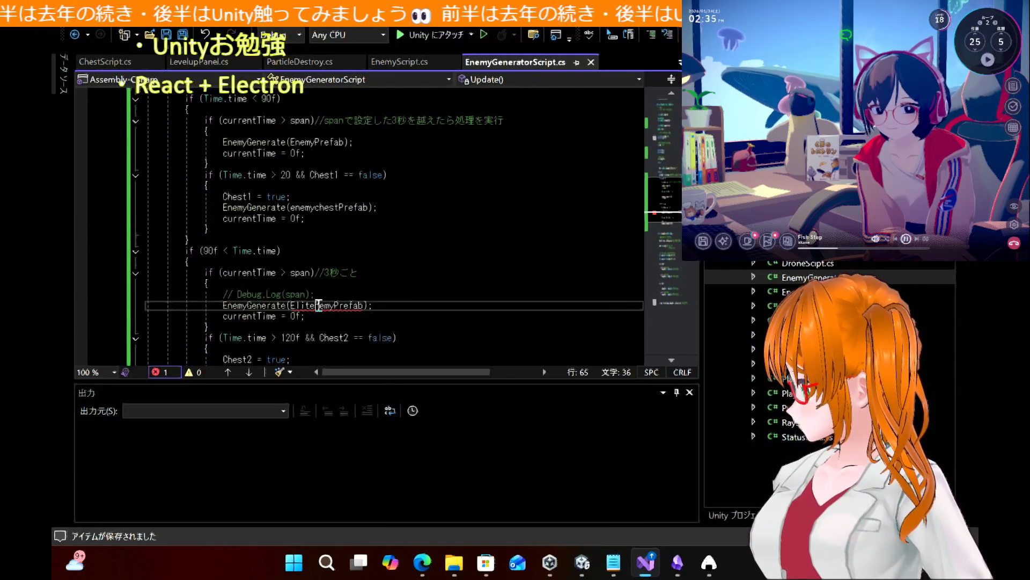
click(489, 289)
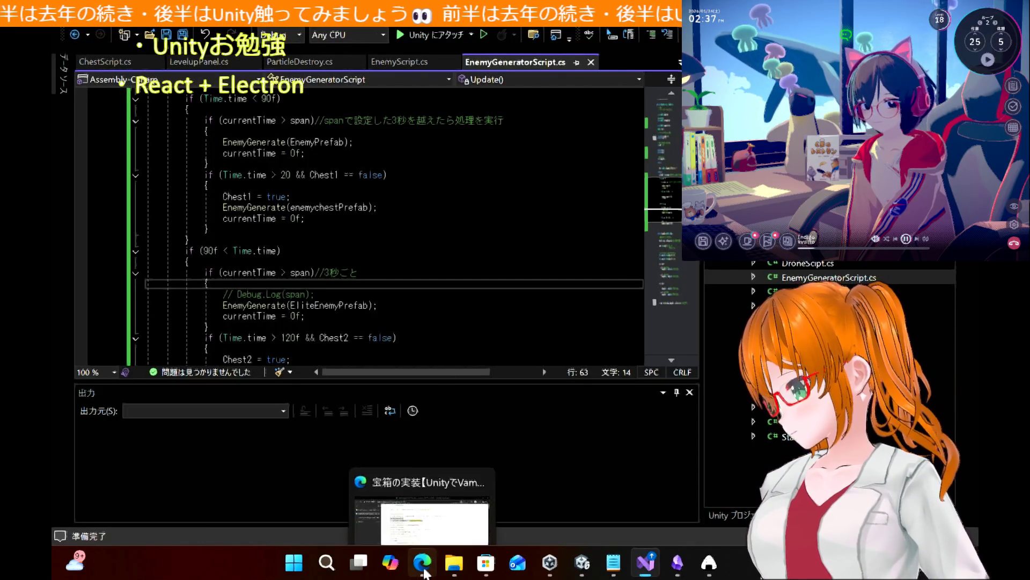
Scroll the tutorial down to its closing notes on picking up the dropped chest
click(424, 570)
scroll(486, 455, down, 12)
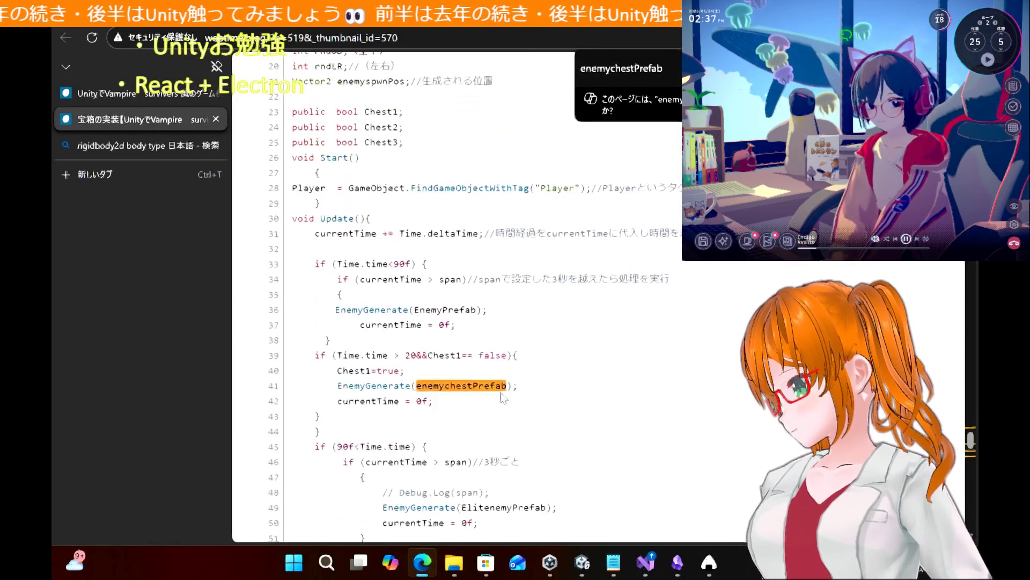
scroll(502, 398, down, 4)
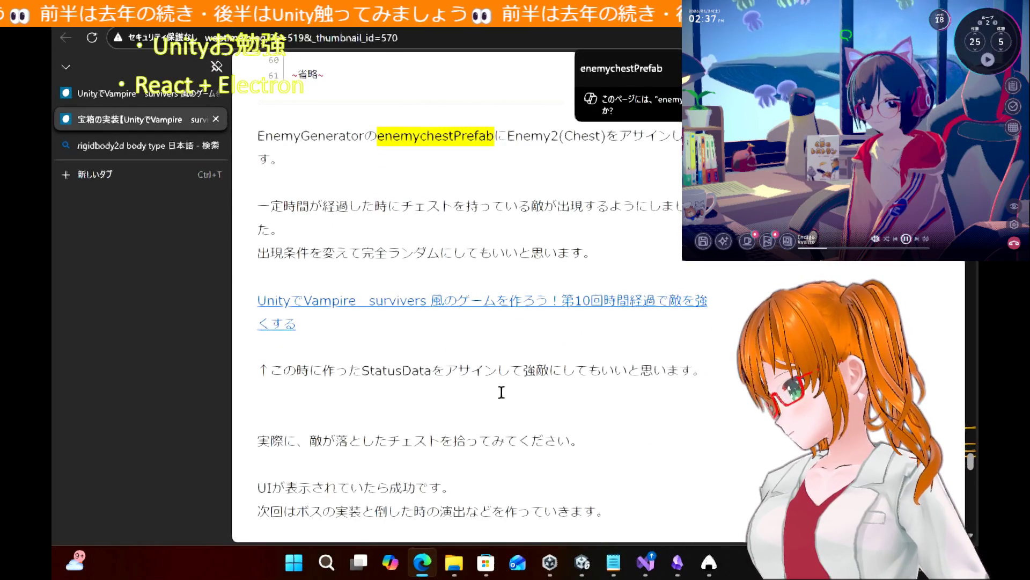
scroll(501, 392, down, 3)
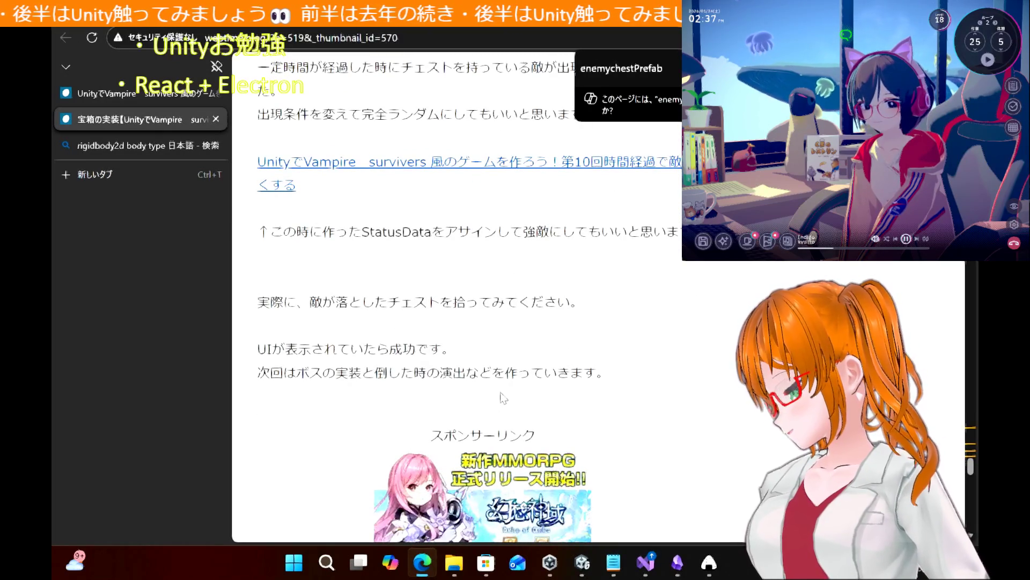
click(583, 562)
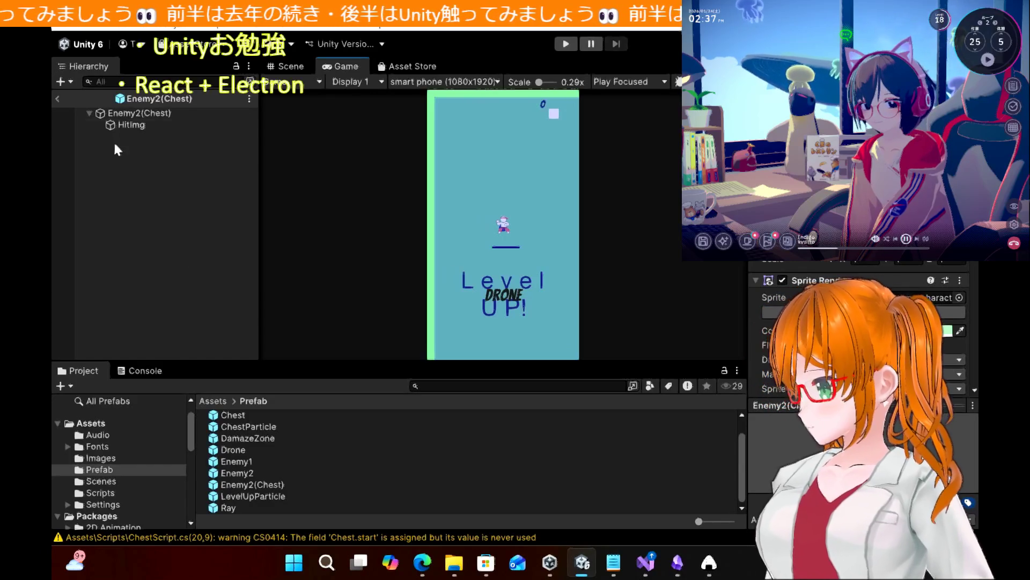
Return to the scene and deactivate ChestUI and LEVELUP, then inspect EXPText and ExpIcon
click(58, 99)
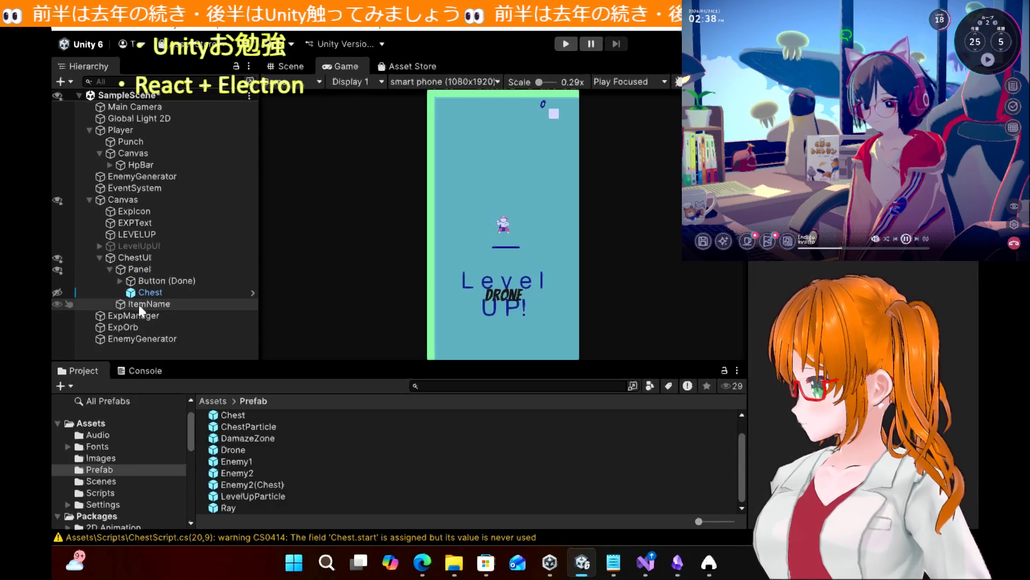
click(151, 258)
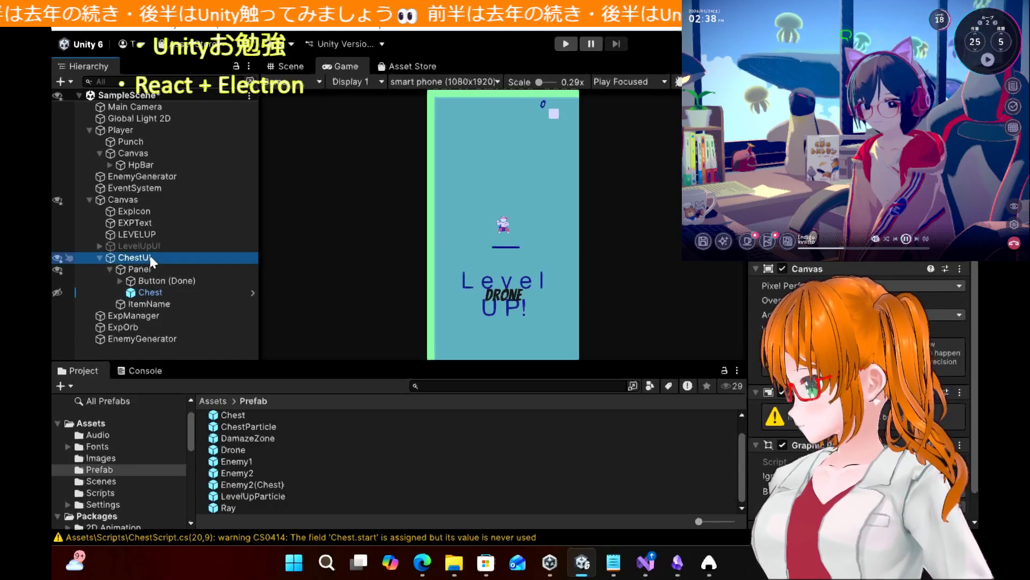
key(alt+shift+a)
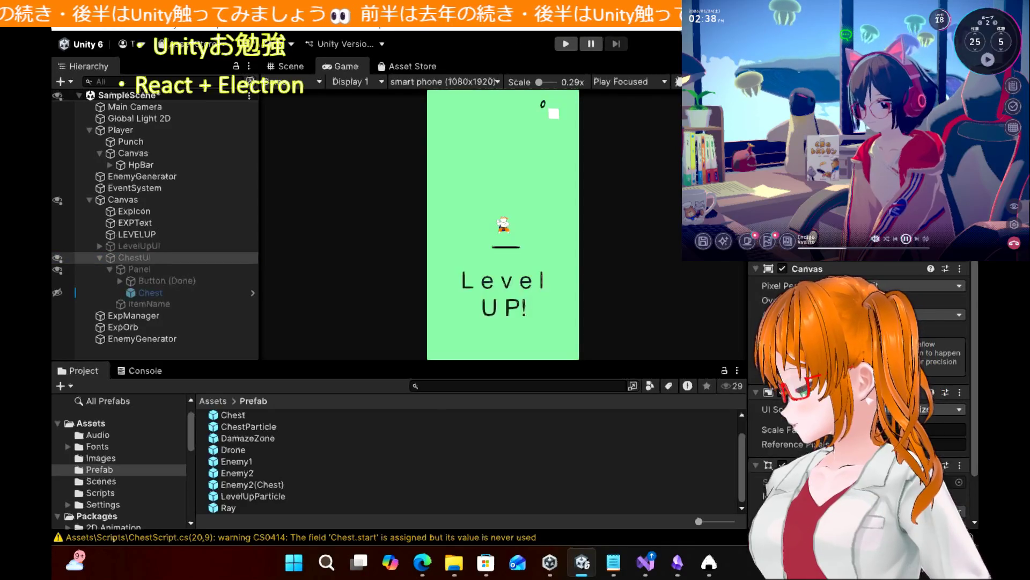
click(147, 236)
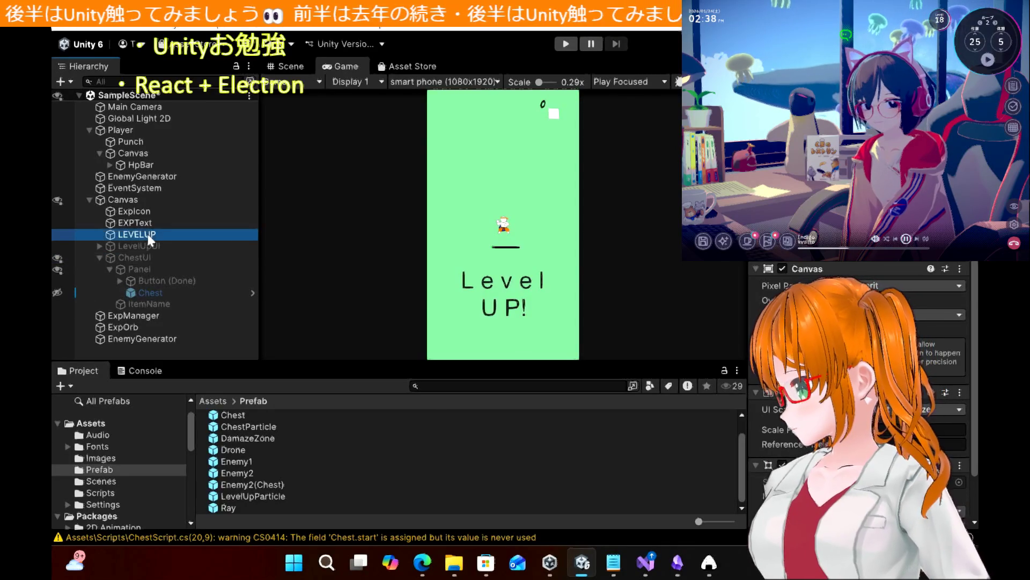
key(alt+shift+a)
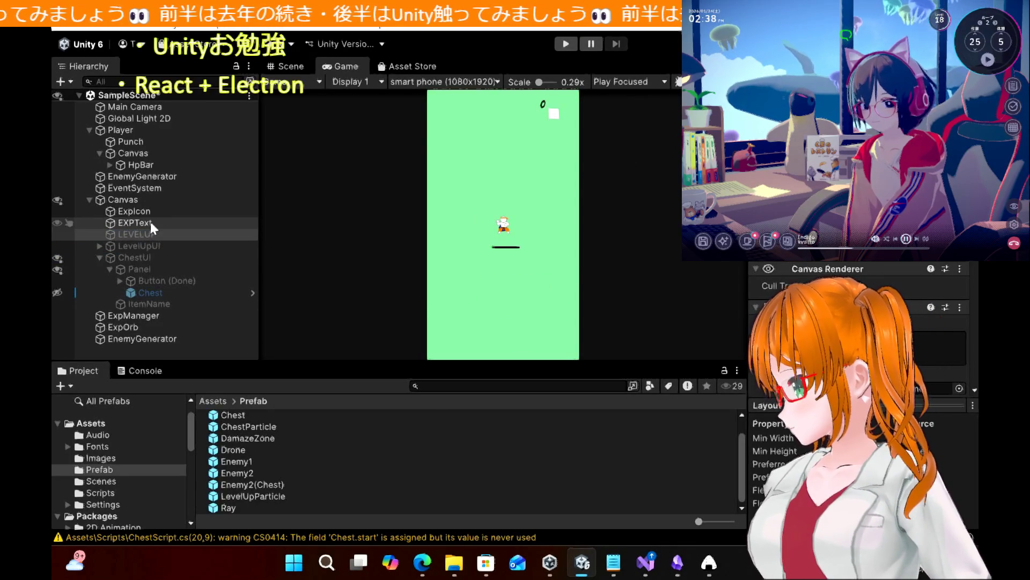
click(151, 225)
click(153, 212)
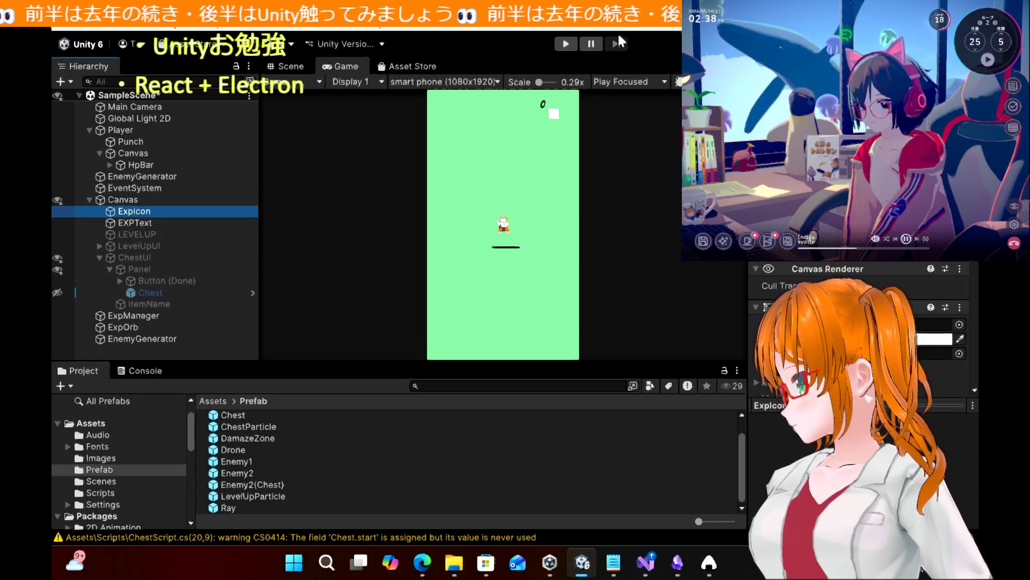
Play-test the game, then open the NullReferenceException's source line in ExpManeger.cs
click(565, 44)
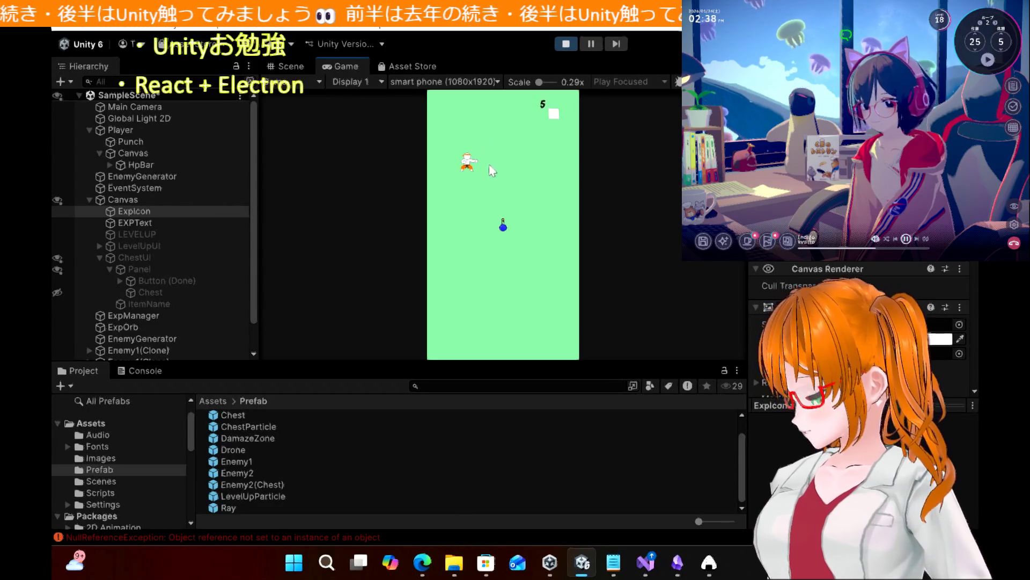
click(565, 45)
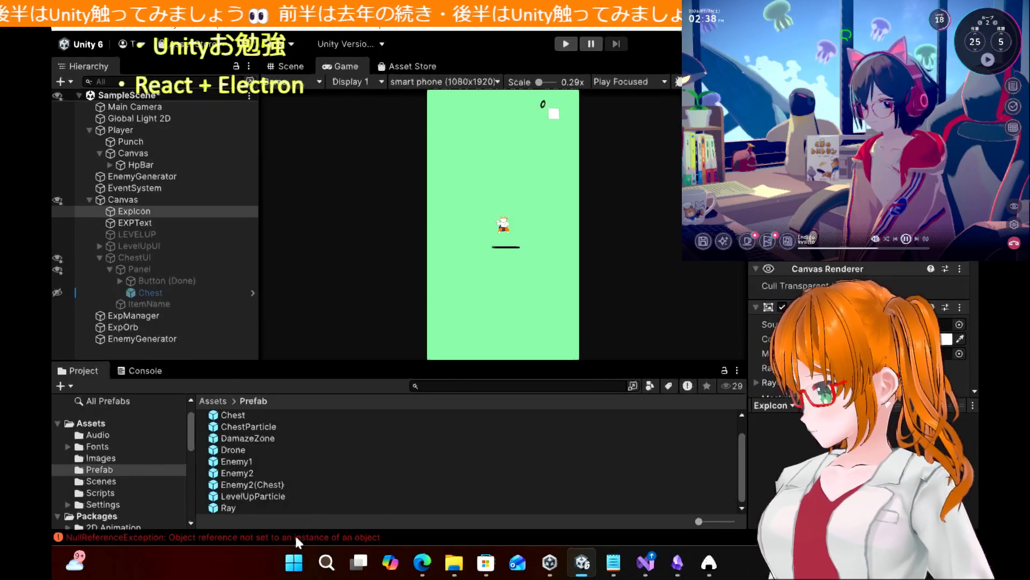
click(294, 539)
double_click(294, 538)
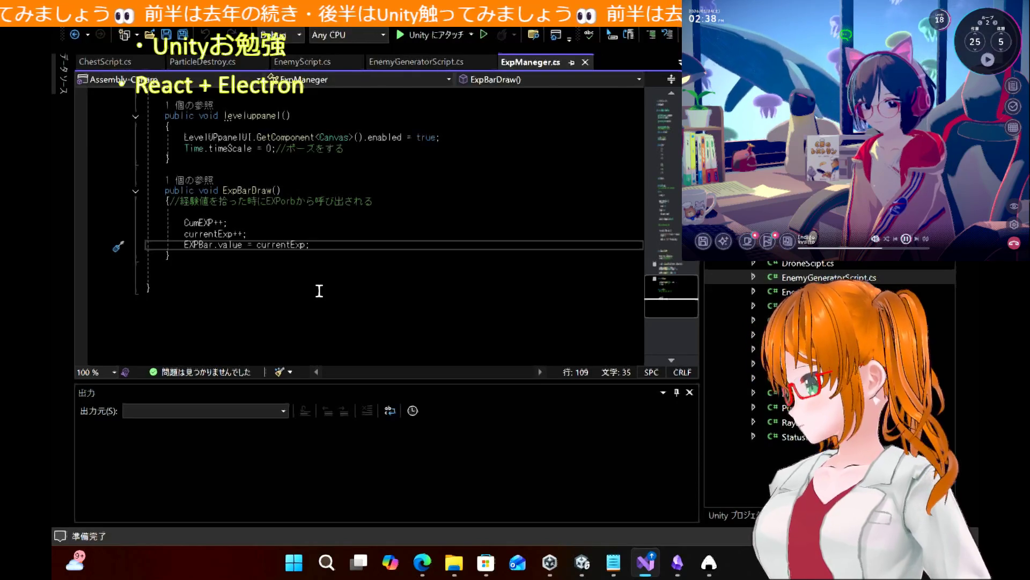
Back in Unity, deactivate the ExpOrb object and check ExpManager's EXP reference field
click(584, 572)
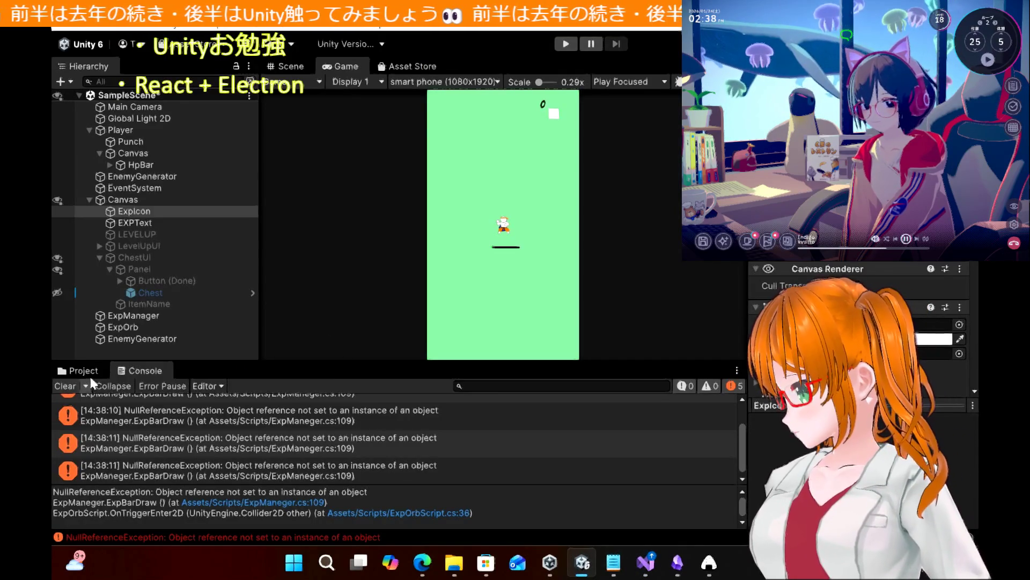
click(87, 372)
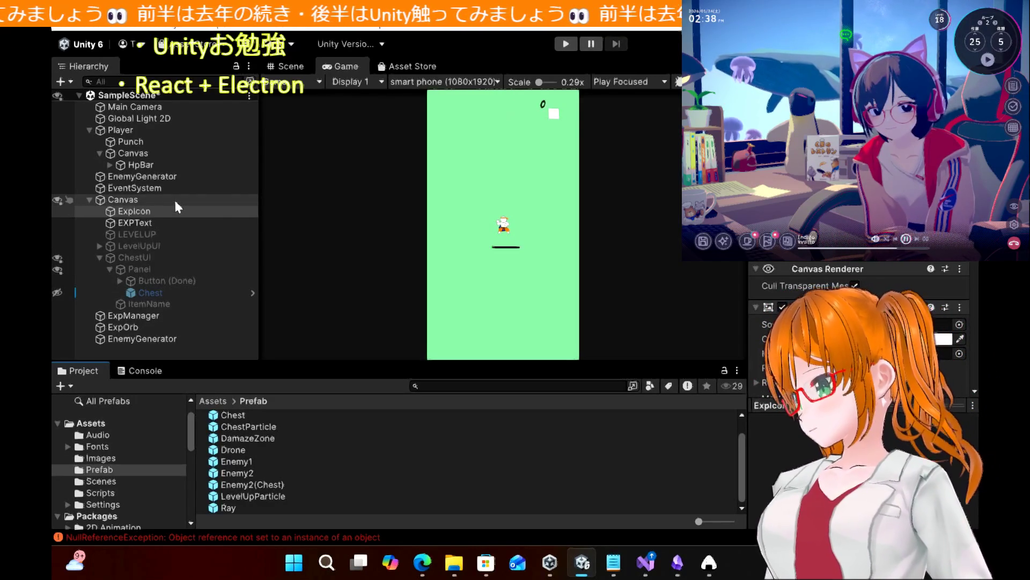
click(138, 329)
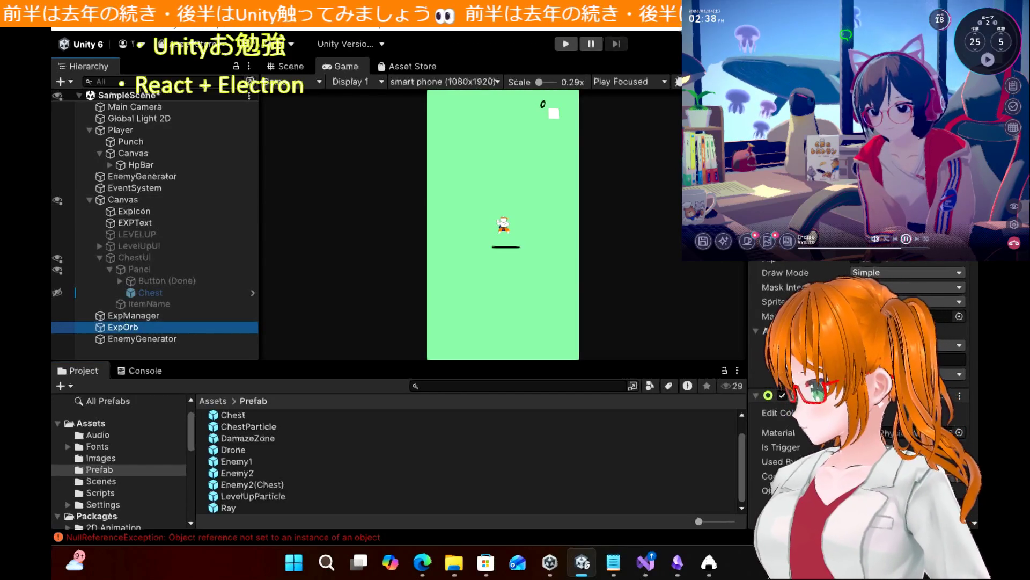
key(alt+shift+a)
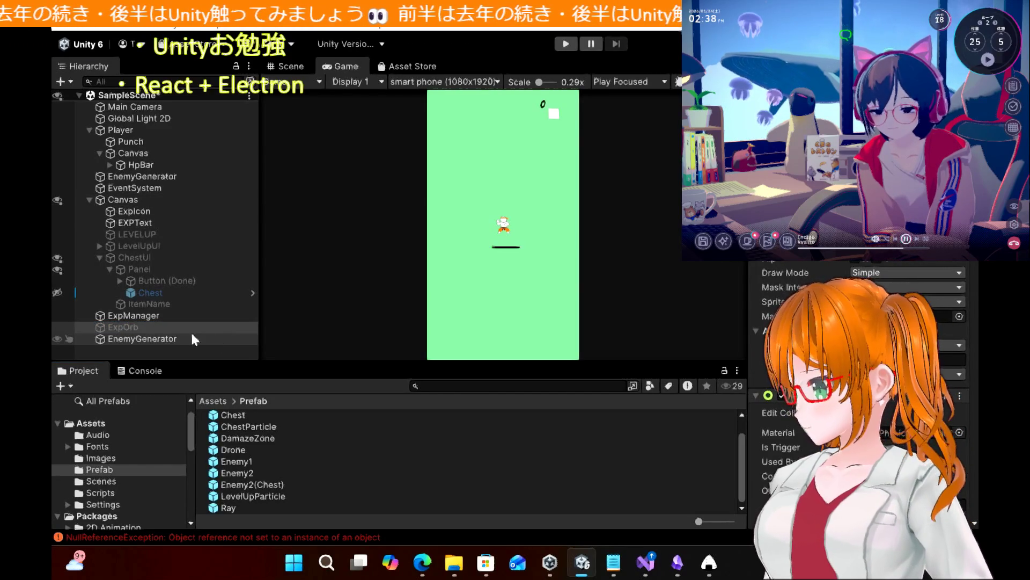
click(166, 319)
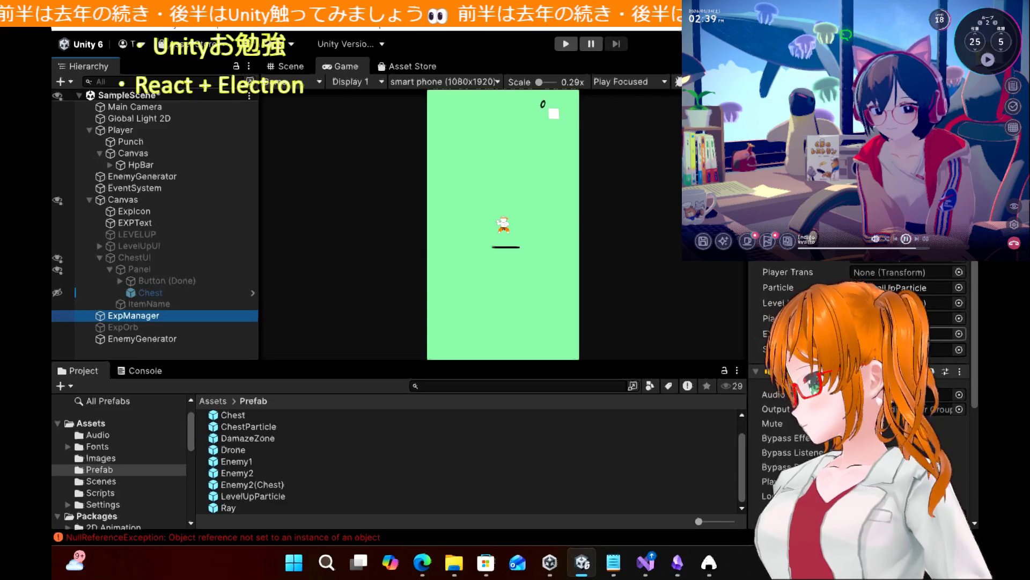
click(913, 333)
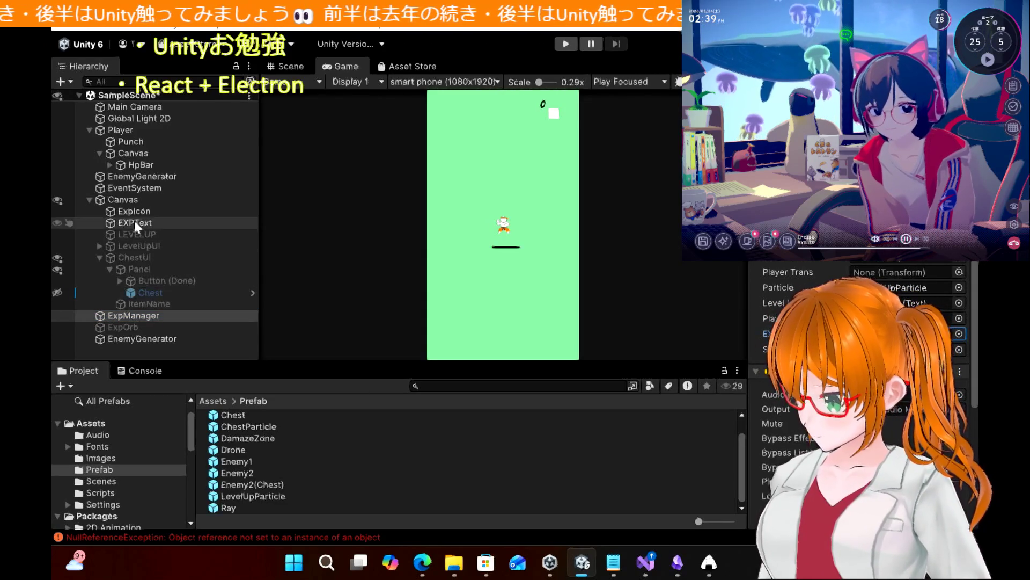
Show the tutorial series' chapter index in Edge
click(422, 563)
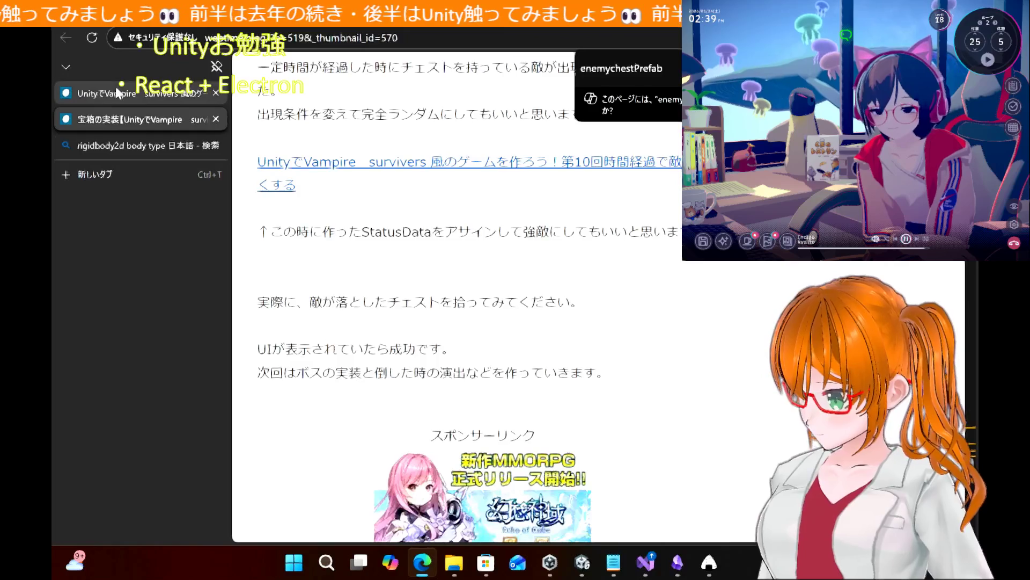
click(115, 92)
scroll(375, 216, up, 1)
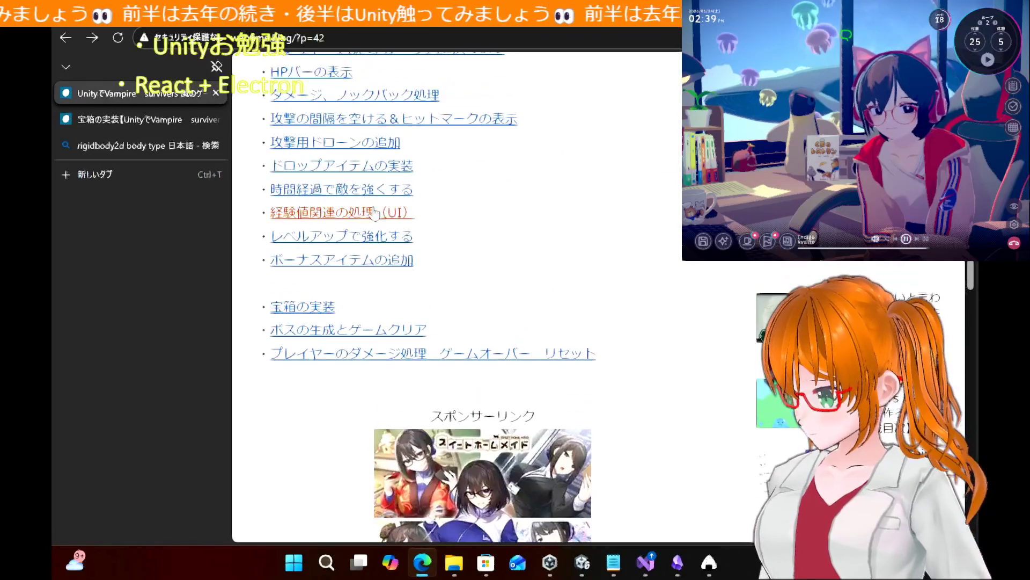